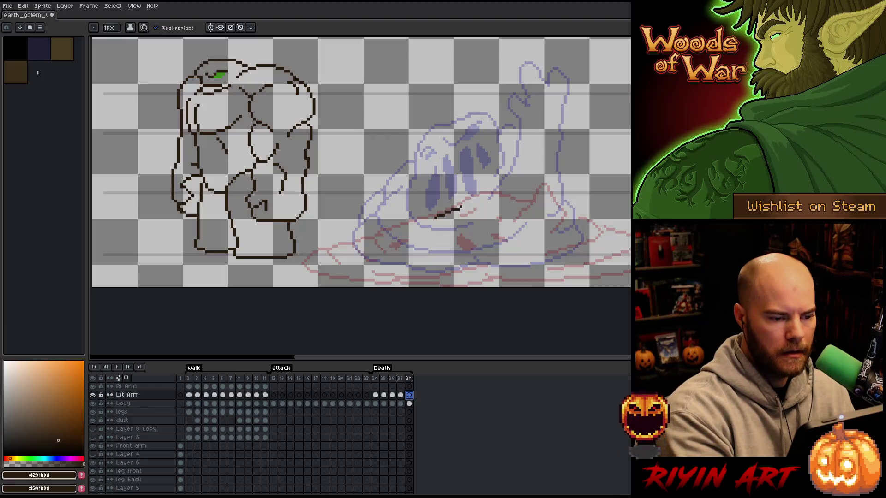
# Step: Draw short dark strokes across the left arm's puddle and erase stray pixels
pyautogui.hotkey('ctrl', 'z')
pyautogui.moveTo(463, 226)
pyautogui.mouseDown()
pyautogui.moveTo(339, 257)
pyautogui.moveTo(364, 275)
pyautogui.moveTo(519, 272)
pyautogui.moveTo(602, 258)
pyautogui.moveTo(465, 226)
pyautogui.mouseUp()
pyautogui.moveTo(367, 259); pyautogui.dragTo(447, 266)
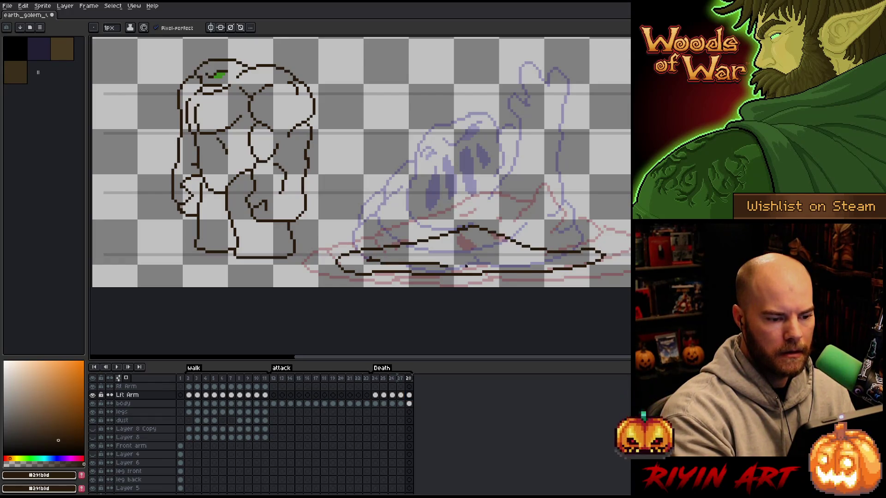
pyautogui.moveTo(513, 261)
pyautogui.mouseDown()
pyautogui.moveTo(552, 257)
pyautogui.moveTo(414, 253)
pyautogui.mouseUp()
pyautogui.moveTo(456, 243); pyautogui.dragTo(480, 240)
pyautogui.press('e')
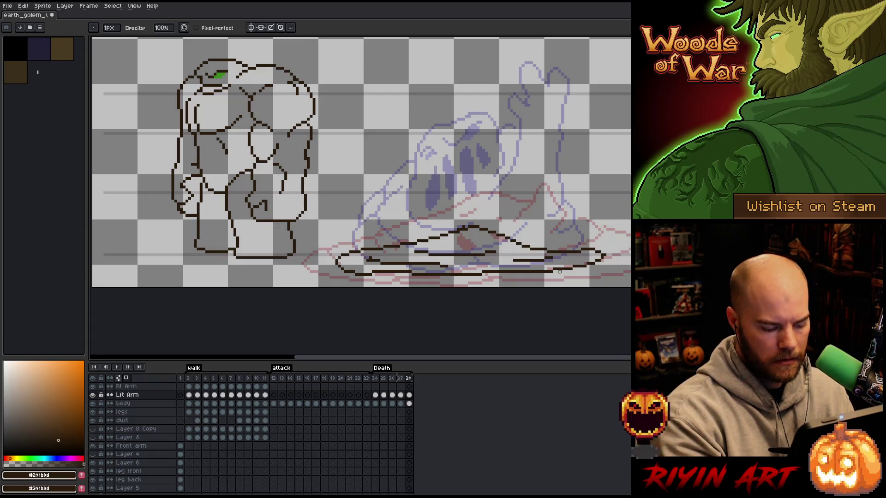
# Step: Add frame 29 and trace a smaller puddle outline on it
pyautogui.hotkey('alt', 'shift', 'n')
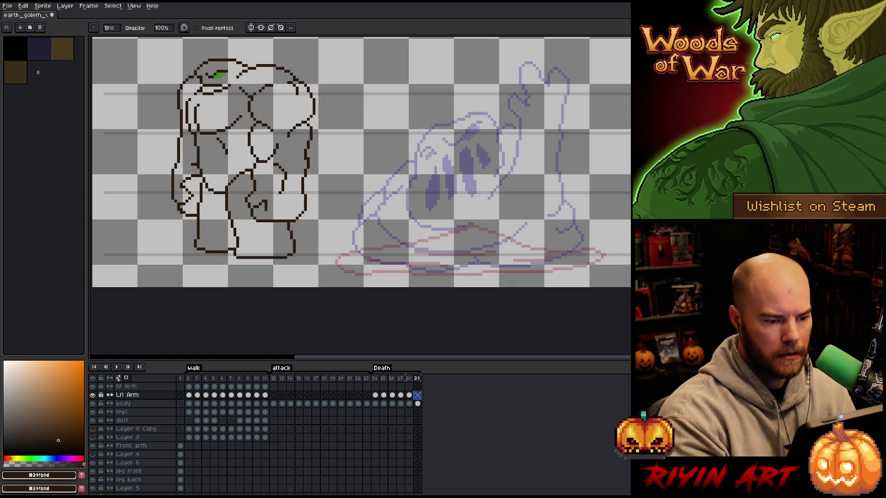
pyautogui.press('b')
pyautogui.moveTo(440, 272)
pyautogui.mouseDown()
pyautogui.moveTo(397, 255)
pyautogui.moveTo(490, 249)
pyautogui.moveTo(561, 261)
pyautogui.moveTo(437, 271)
pyautogui.mouseUp()
pyautogui.press('e')
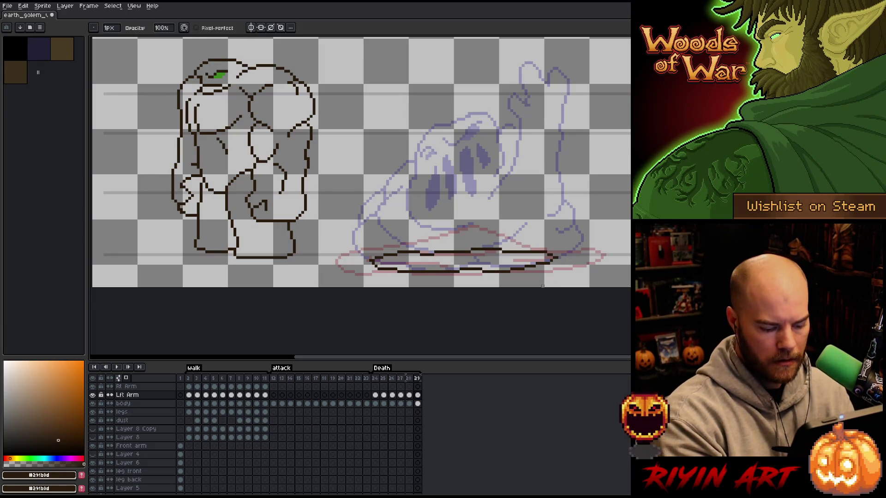
# Step: Add frame 30, clear its copied stroke and draw an even smaller puddle outline
pyautogui.hotkey('alt', 'n')
pyautogui.click(426, 395)
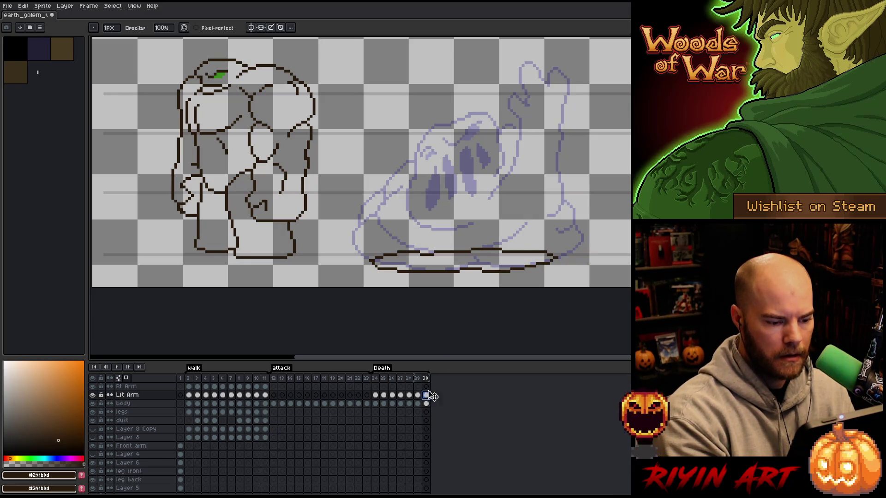
pyautogui.press('Delete')
pyautogui.press('b')
pyautogui.moveTo(498, 265)
pyautogui.mouseDown()
pyautogui.moveTo(420, 270)
pyautogui.moveTo(512, 264)
pyautogui.mouseUp()
pyautogui.press('e')
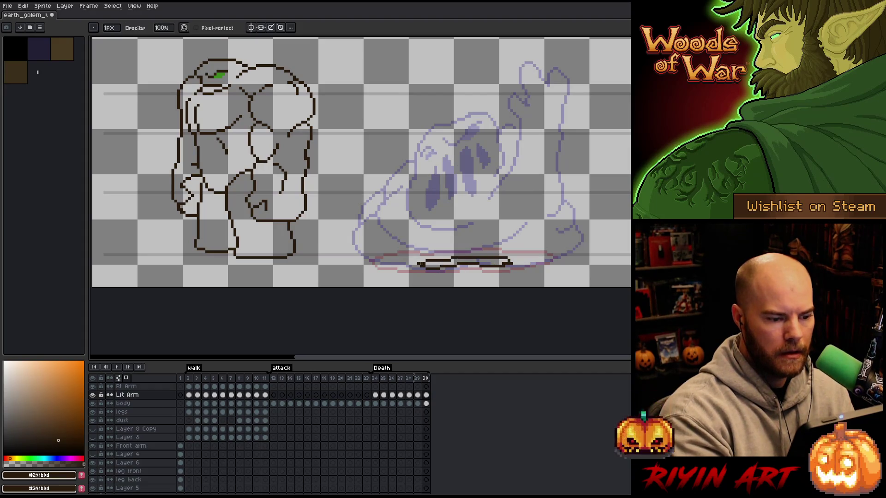
pyautogui.click(420, 264)
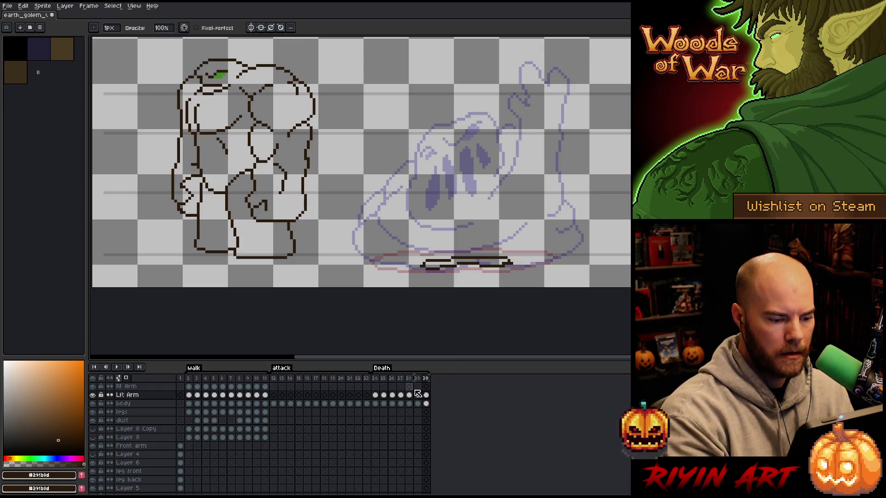
pyautogui.click(400, 386)
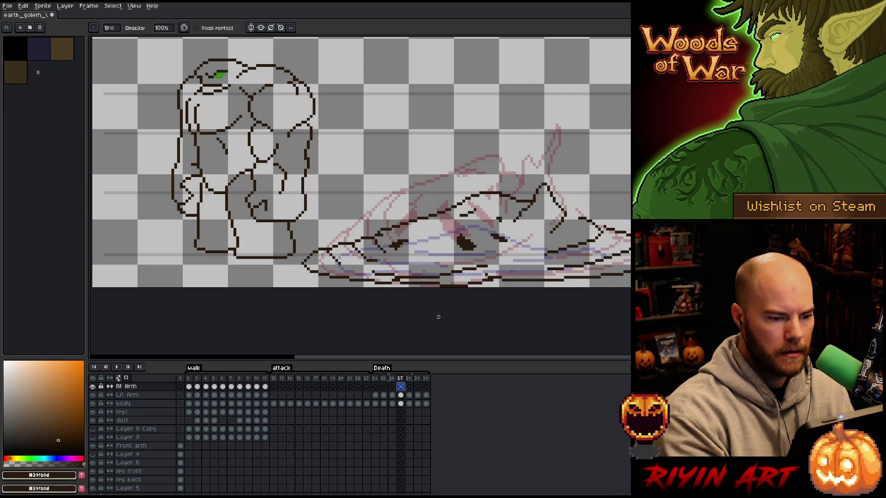
# Step: Pencil an inverted-V arm stub on frame 27 and erase the extra pixels
pyautogui.press('b')
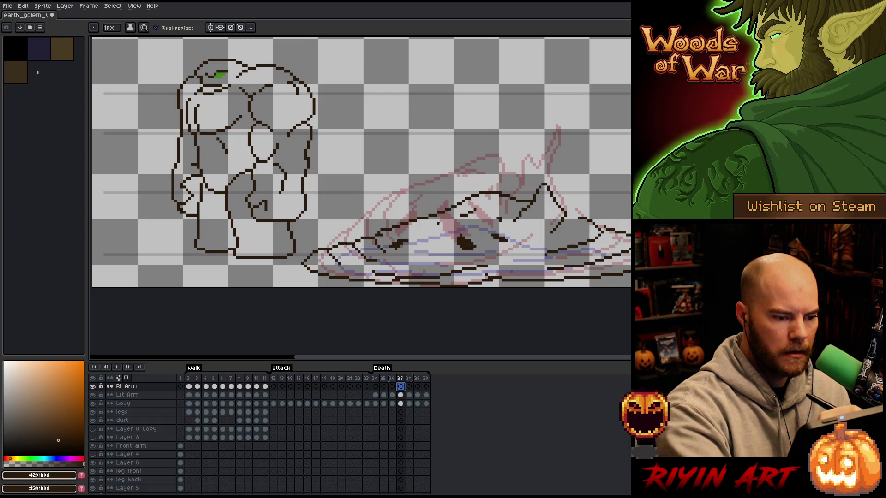
pyautogui.moveTo(439, 226)
pyautogui.mouseDown()
pyautogui.moveTo(430, 207)
pyautogui.moveTo(438, 199)
pyautogui.moveTo(451, 225)
pyautogui.mouseUp()
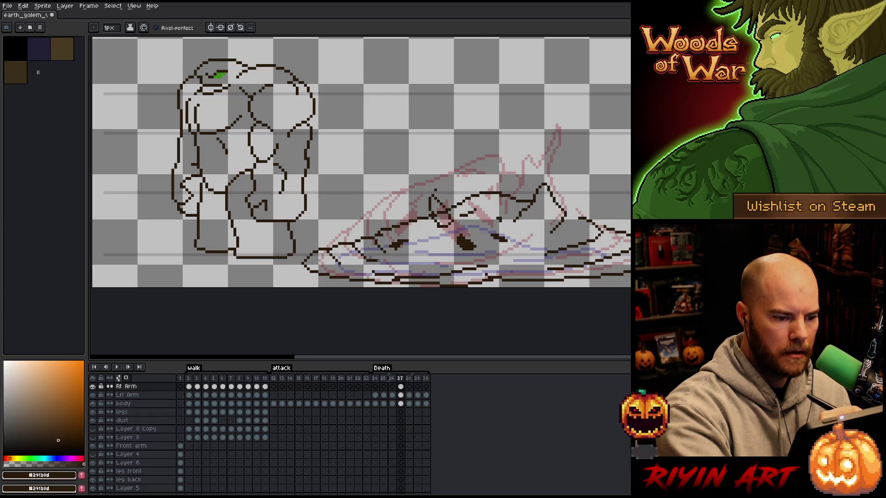
pyautogui.press('e')
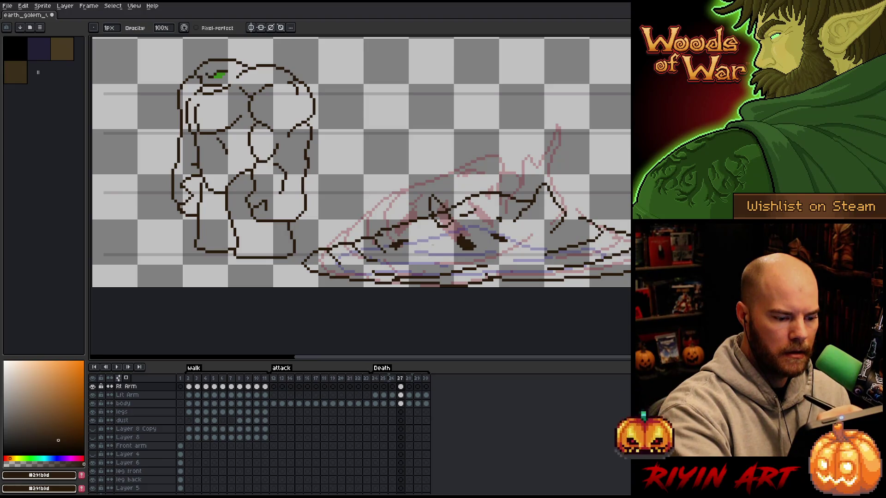
pyautogui.moveTo(438, 205)
pyautogui.mouseDown()
pyautogui.moveTo(450, 226)
pyautogui.moveTo(428, 204)
pyautogui.moveTo(434, 221)
pyautogui.mouseUp()
pyautogui.click(401, 394)
pyautogui.press('b')
pyautogui.press('e')
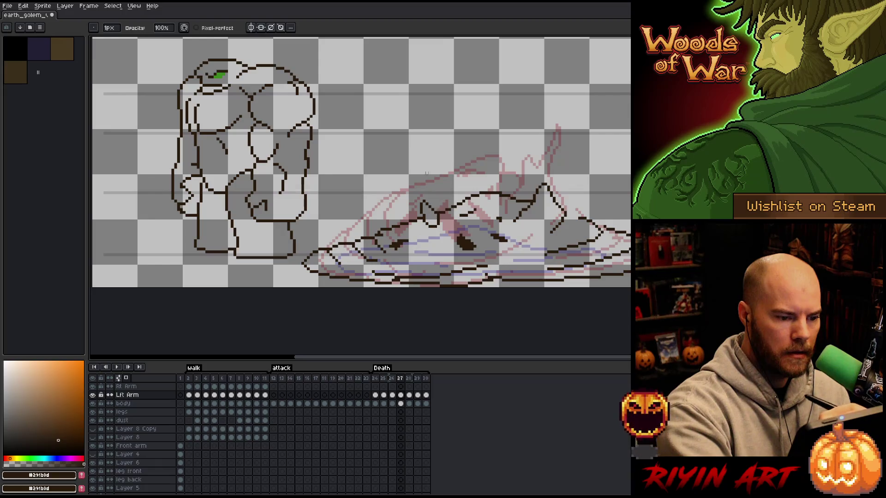
pyautogui.press('b')
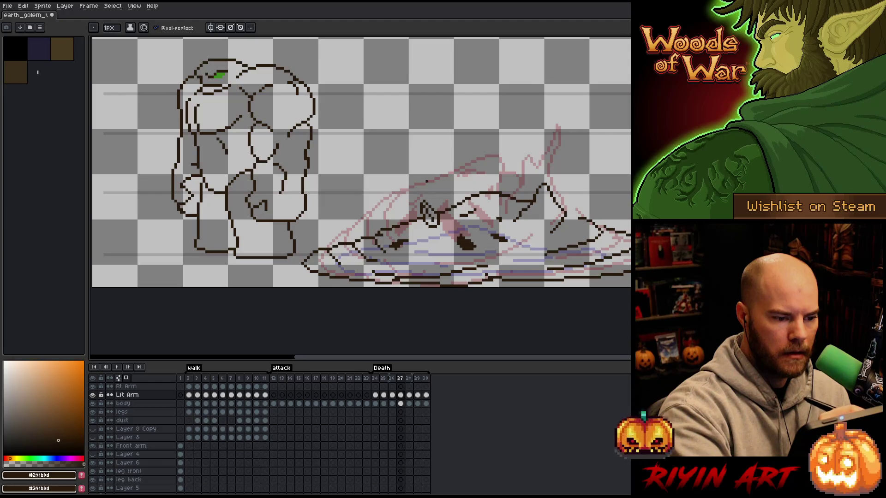
# Step: Marquee the upright arm piece and move it up and right on frame 26
pyautogui.press('m')
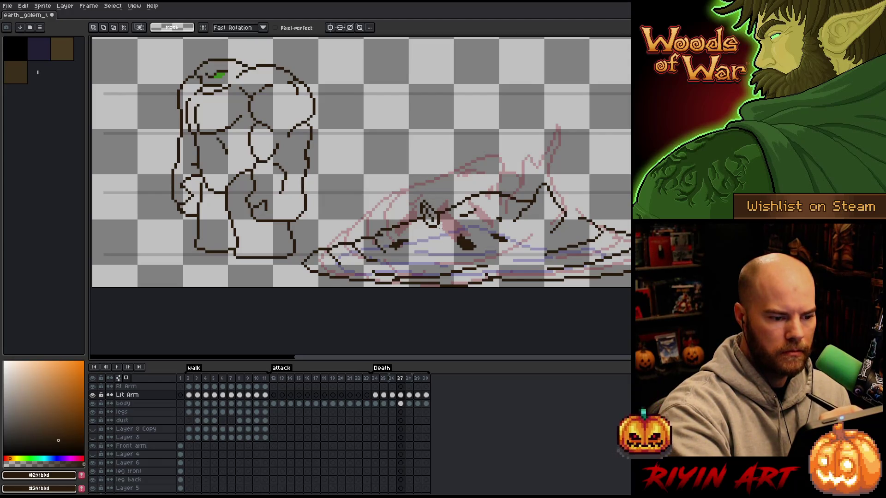
pyautogui.moveTo(419, 196); pyautogui.dragTo(444, 235)
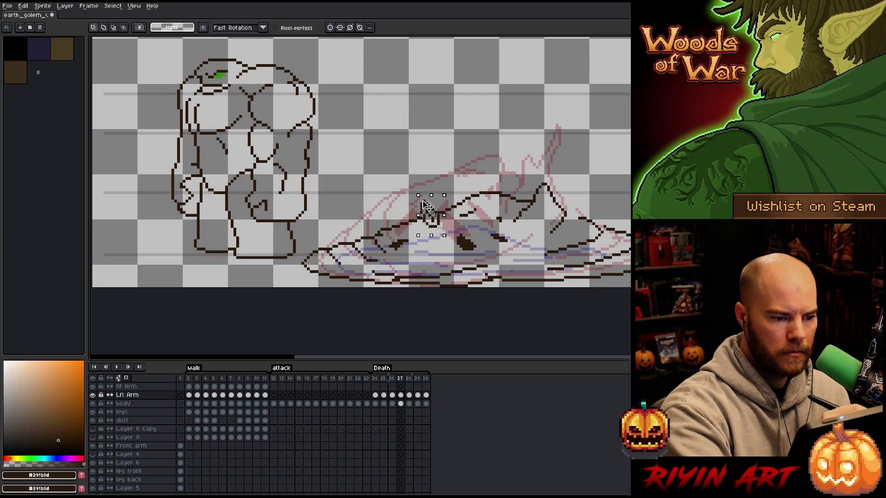
pyautogui.press('b')
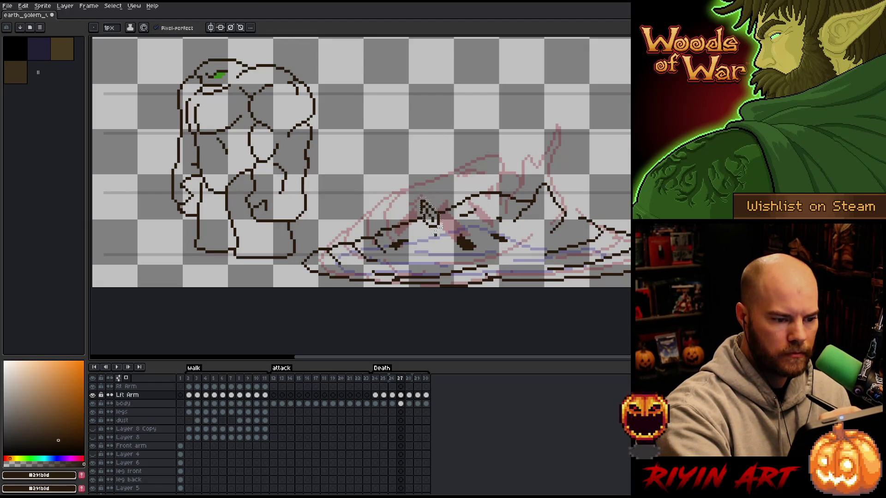
pyautogui.press('m')
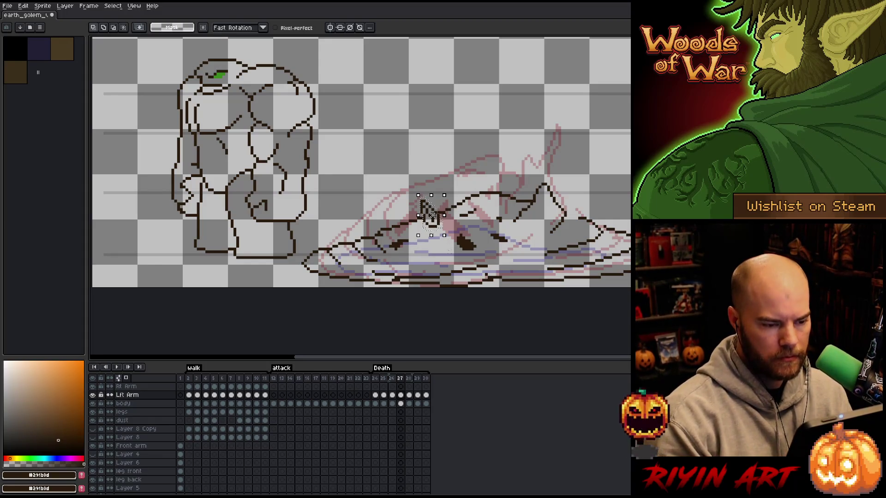
pyautogui.press('Left')
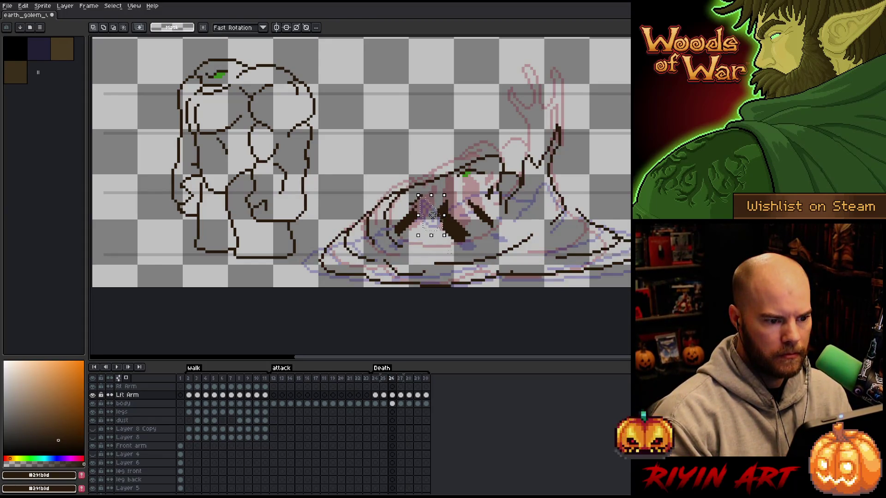
pyautogui.press('Right')
pyautogui.press('Left')
pyautogui.click(431, 214)
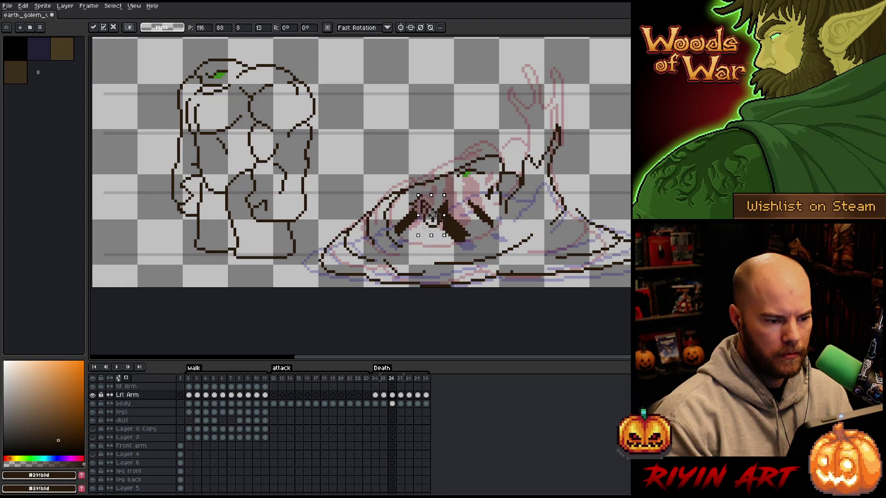
pyautogui.moveTo(432, 214)
pyautogui.mouseDown()
pyautogui.moveTo(441, 193)
pyautogui.moveTo(432, 184)
pyautogui.mouseUp()
pyautogui.press('Return')
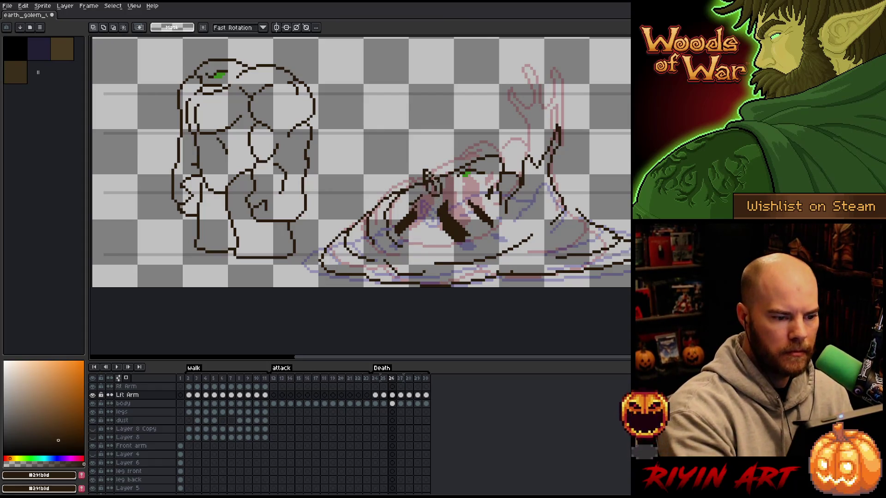
# Step: Touch up the arm on frame 27 with pencil and eraser, then move to frame 28
pyautogui.press('b')
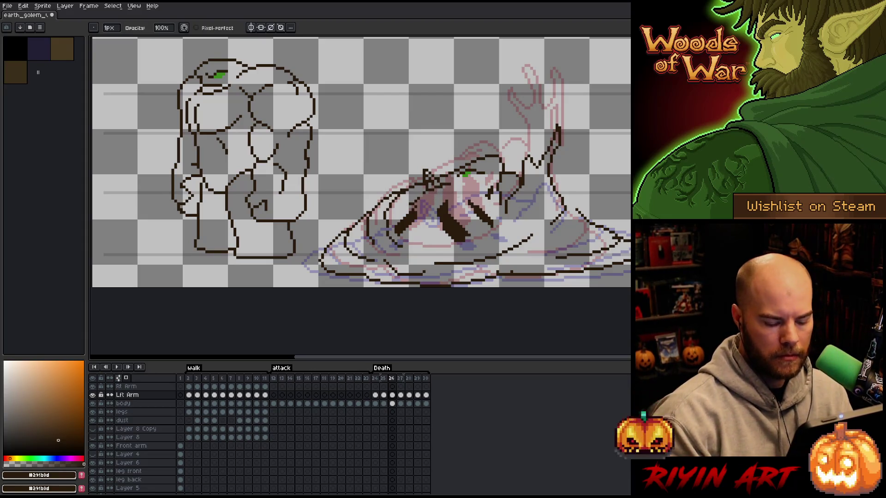
pyautogui.press('.')
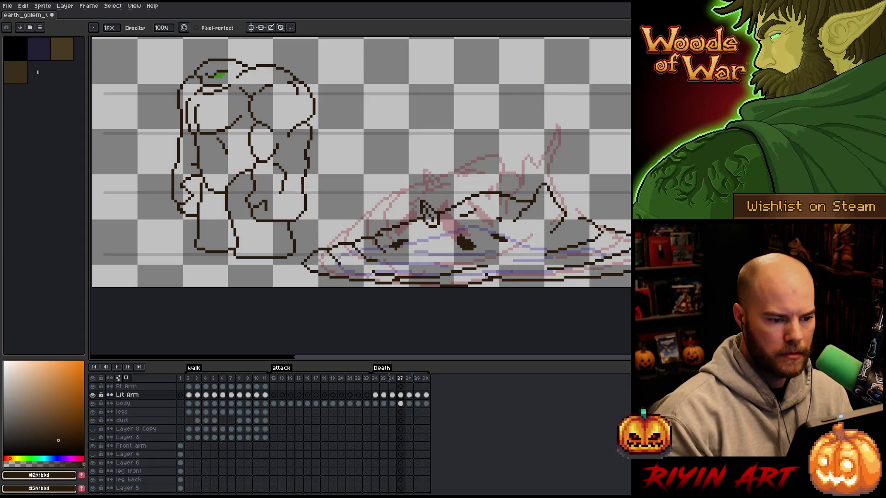
pyautogui.press('e')
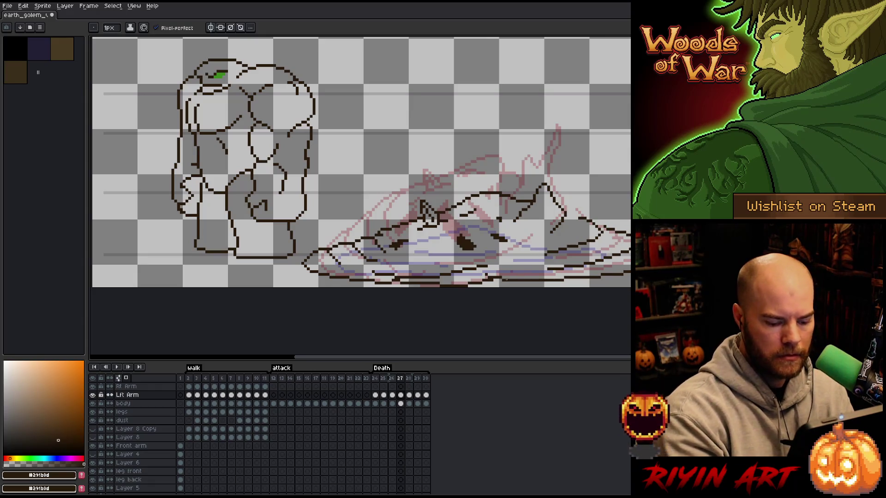
pyautogui.press('.')
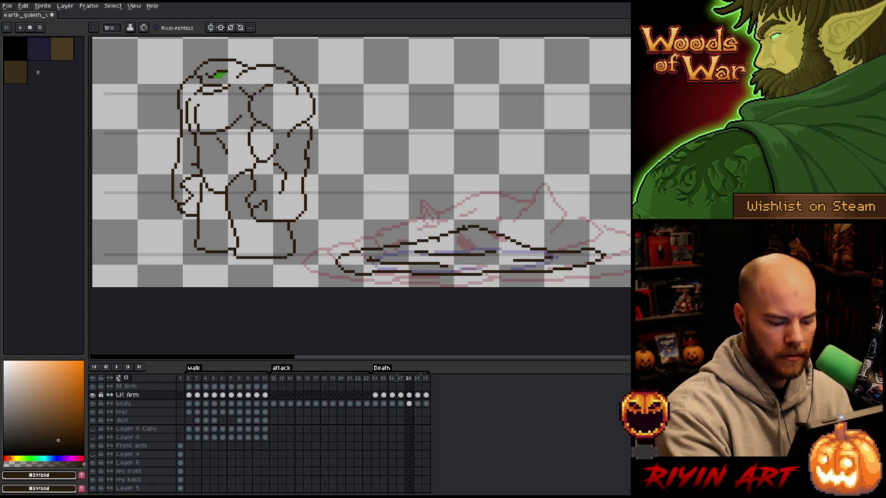
# Step: Paste the arm piece onto frames 28 and 29, settling it on the collapsed golem
pyautogui.hotkey('ctrl', 'v')
pyautogui.moveTo(421, 197); pyautogui.dragTo(441, 244)
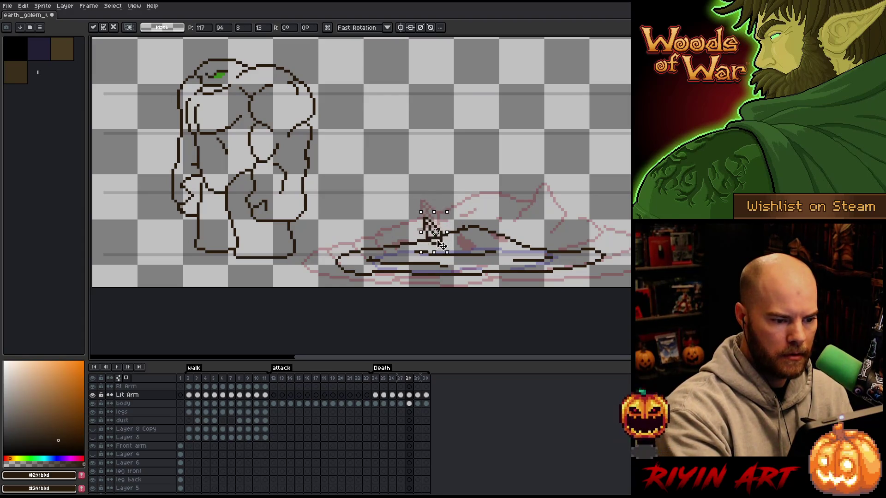
pyautogui.press('Return')
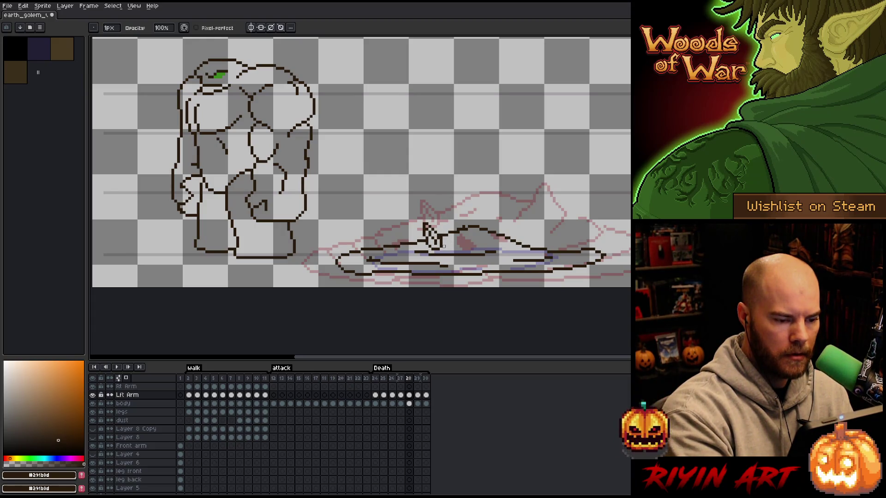
pyautogui.press('e')
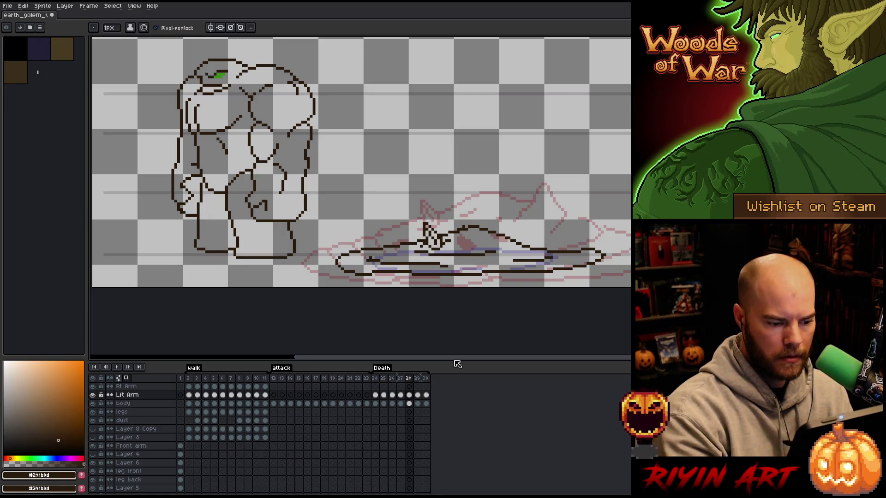
pyautogui.click(421, 394)
pyautogui.hotkey('ctrl', 't')
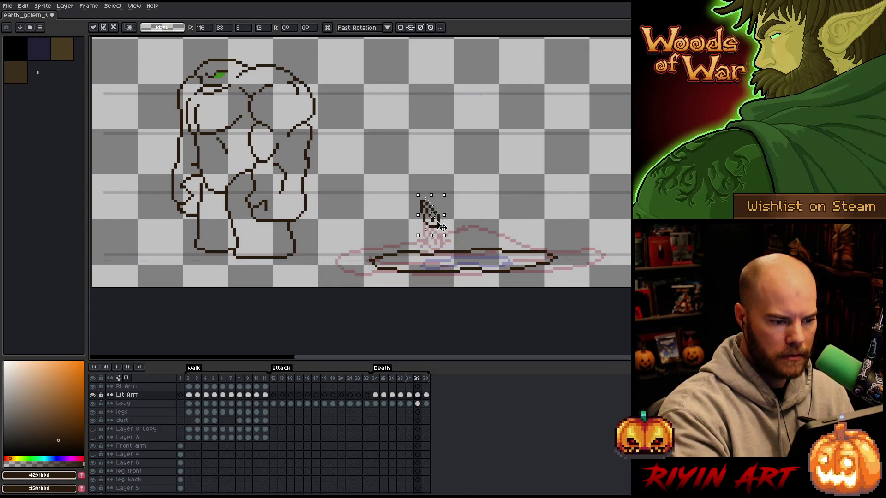
pyautogui.moveTo(431, 215); pyautogui.dragTo(439, 251)
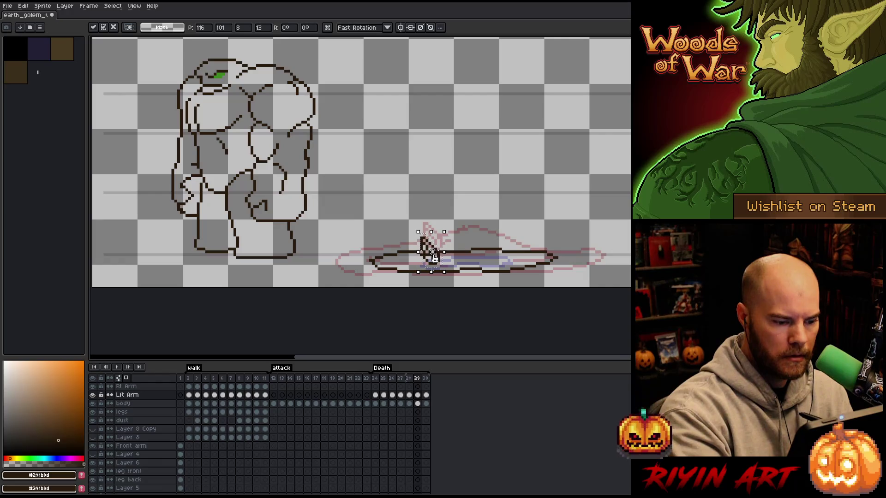
pyautogui.press('b')
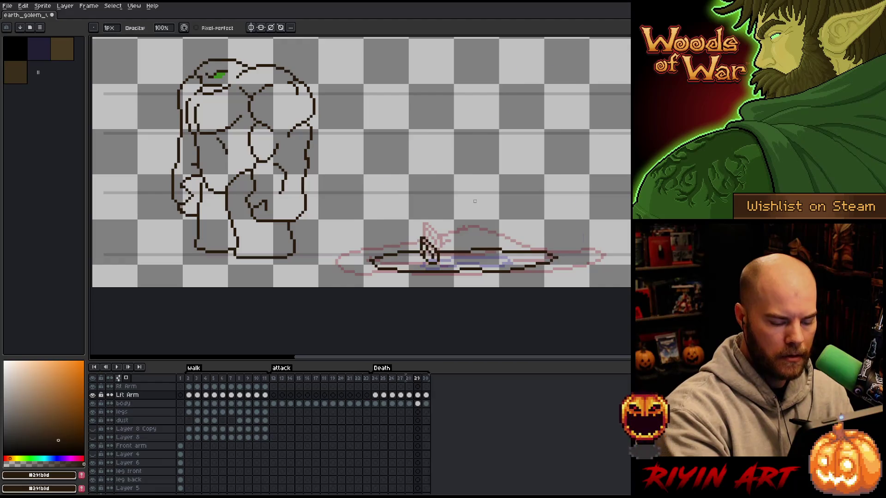
# Step: On frame 30, lower the pasted arm onto the ground line, then add frame 31
pyautogui.press('Right')
pyautogui.press('v')
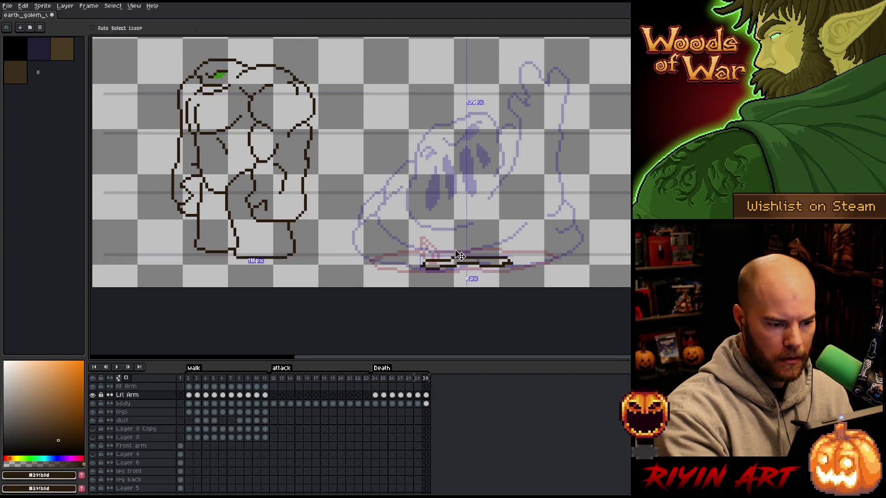
pyautogui.hotkey('ctrl', 'v')
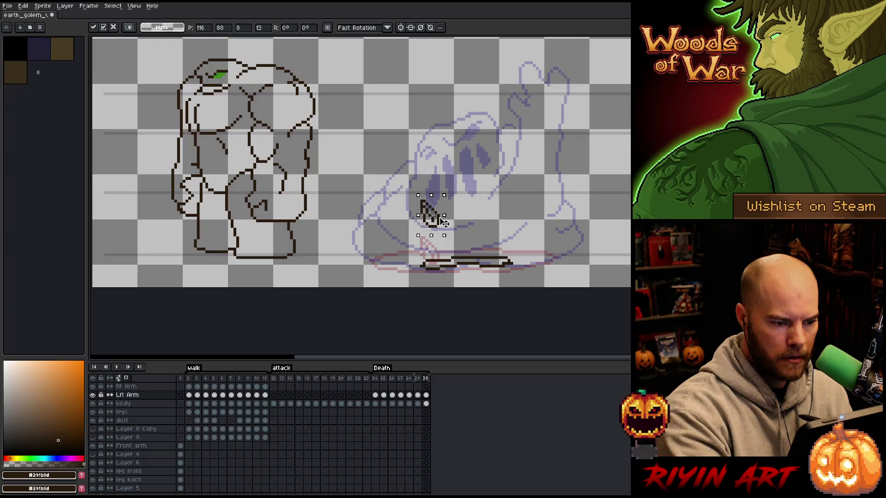
pyautogui.moveTo(442, 222); pyautogui.dragTo(442, 263)
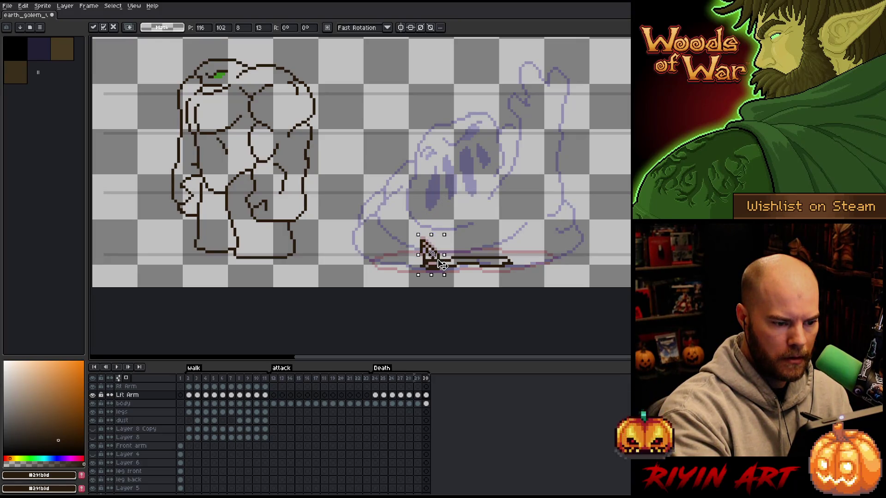
pyautogui.press('Return')
pyautogui.press('b')
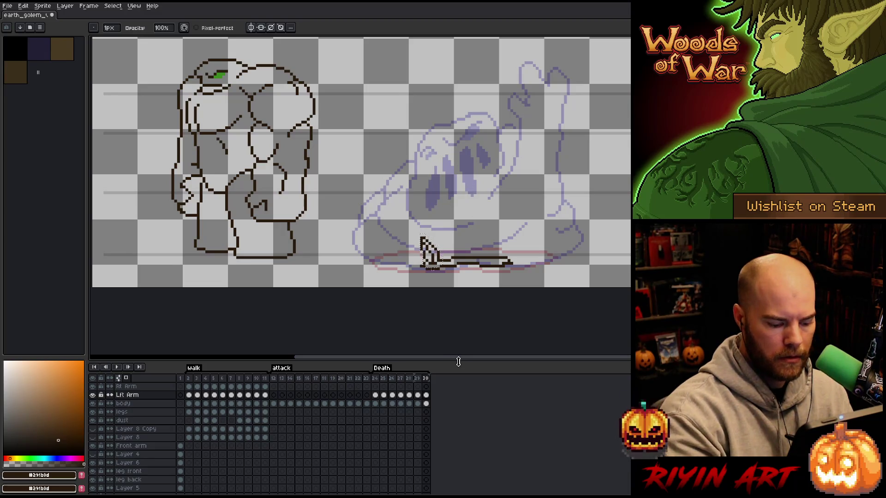
pyautogui.hotkey('alt', 'n')
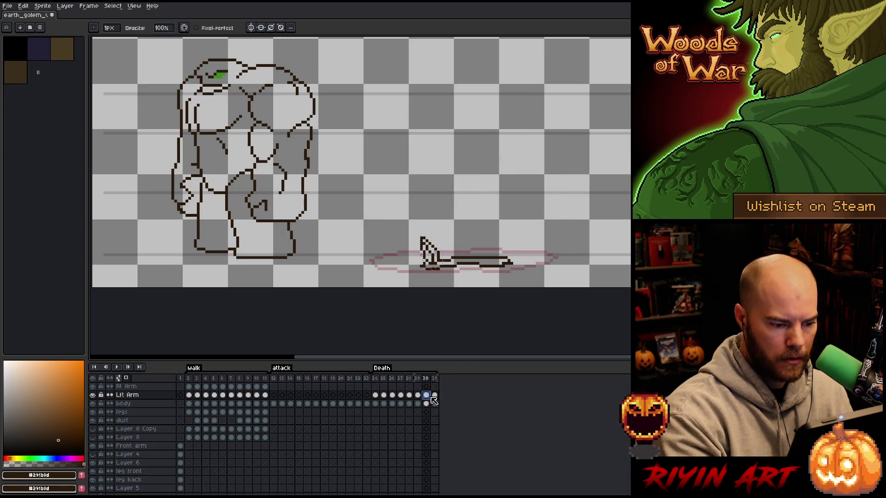
# Step: On frame 31, replace the old arm with the pasted stub lowered toward the ground
pyautogui.click(436, 395)
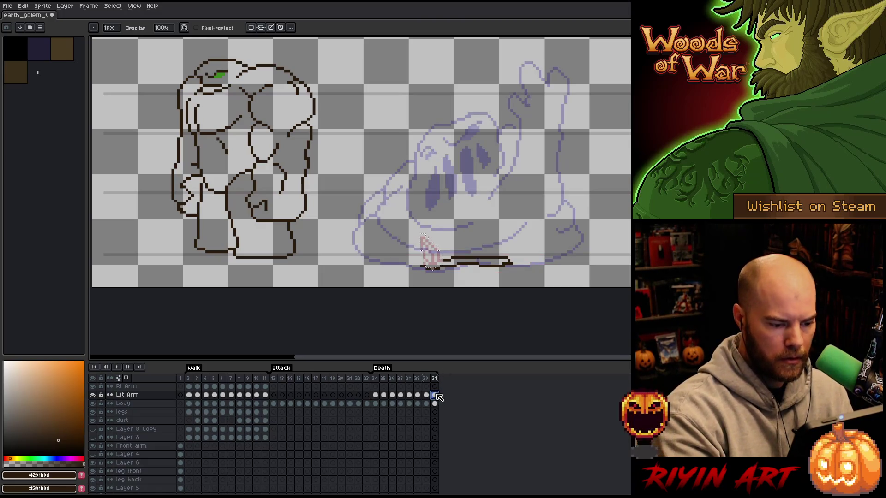
pyautogui.press('Delete')
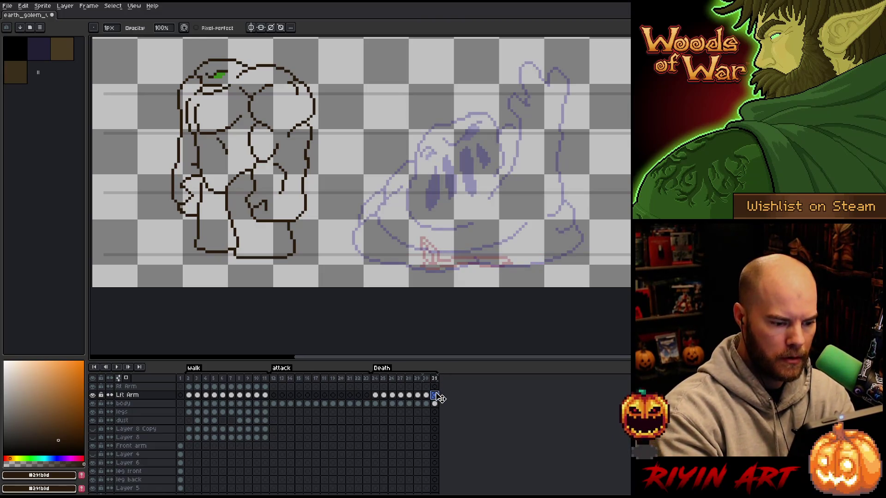
pyautogui.hotkey('ctrl', 'v')
pyautogui.moveTo(442, 227); pyautogui.dragTo(444, 264)
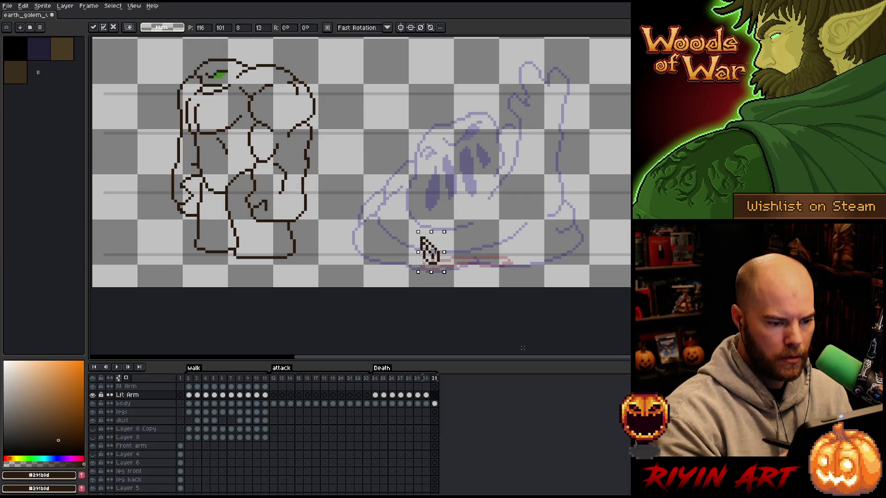
pyautogui.press('Return')
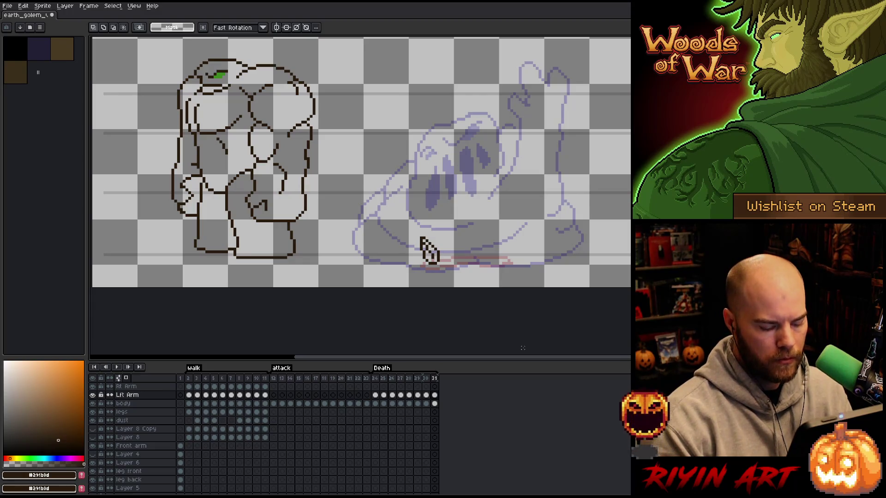
# Step: Add frames 32 and 33, selecting the arm stub and nudging it down
pyautogui.hotkey('alt', 'n')
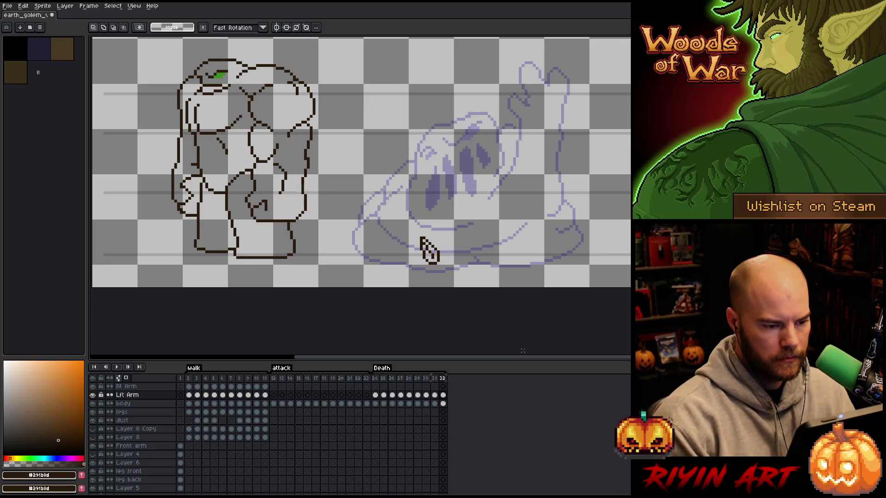
pyautogui.moveTo(404, 221); pyautogui.dragTo(455, 260)
pyautogui.press('Down')
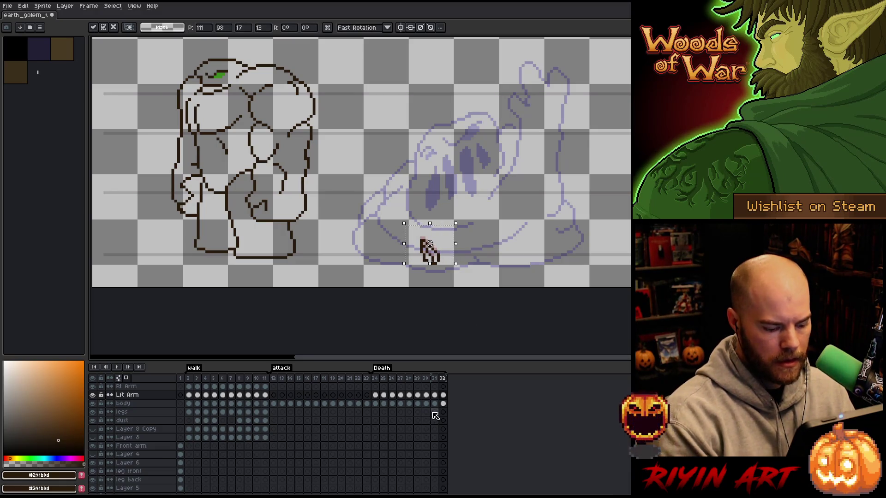
pyautogui.hotkey('alt', 'n')
pyautogui.moveTo(512, 209)
pyautogui.mouseDown()
pyautogui.moveTo(475, 234)
pyautogui.moveTo(364, 257)
pyautogui.mouseUp()
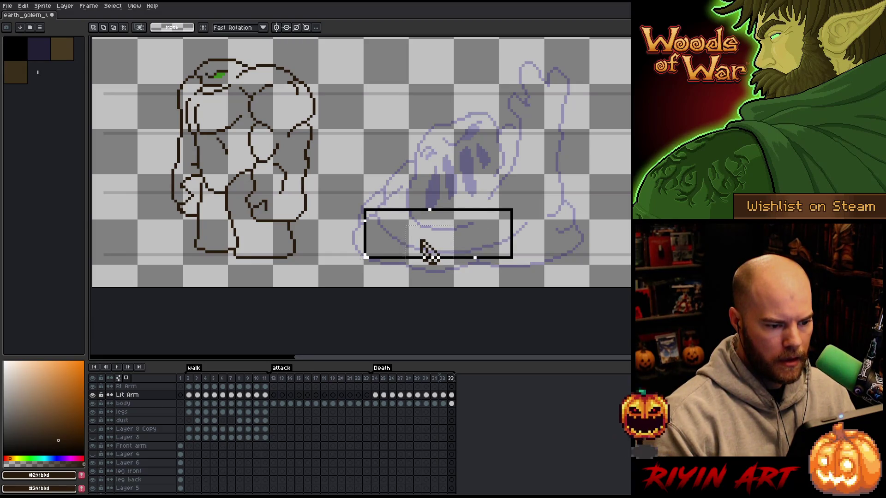
pyautogui.moveTo(421, 240); pyautogui.dragTo(421, 242)
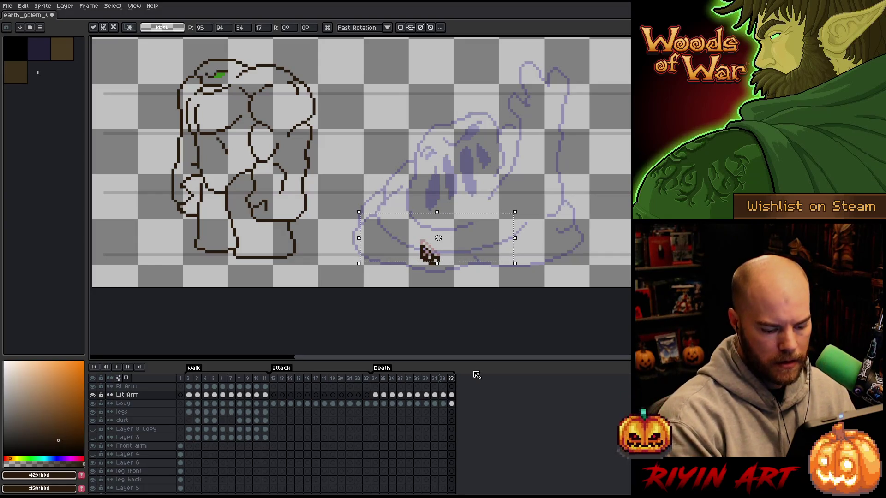
# Step: Add frames 34 through 37, shrinking the arm stub with pencil and eraser edits
pyautogui.hotkey('alt', 'n')
pyautogui.moveTo(554, 187); pyautogui.dragTo(356, 255)
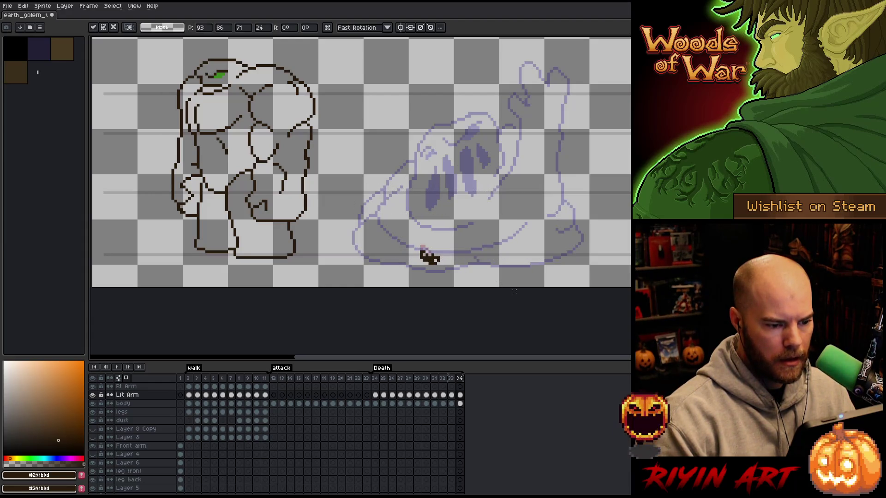
pyautogui.hotkey('ctrl', 'd')
pyautogui.press('b')
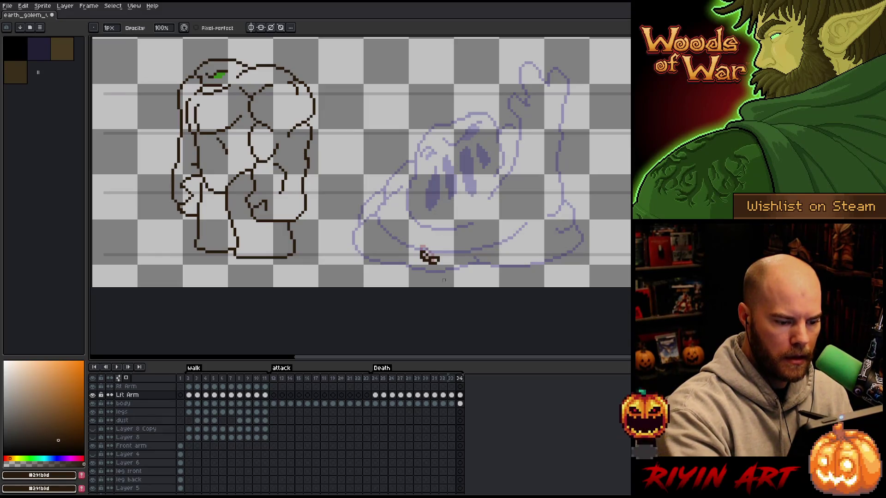
pyautogui.hotkey('alt', 'n')
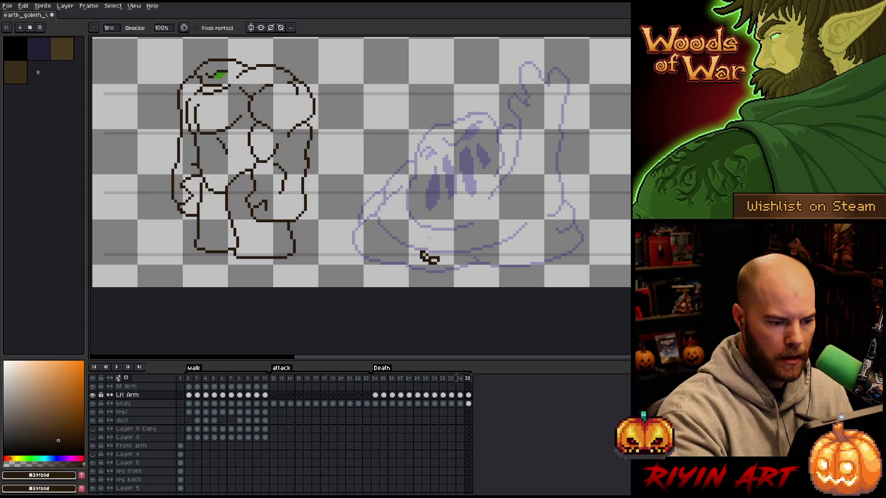
pyautogui.press('e')
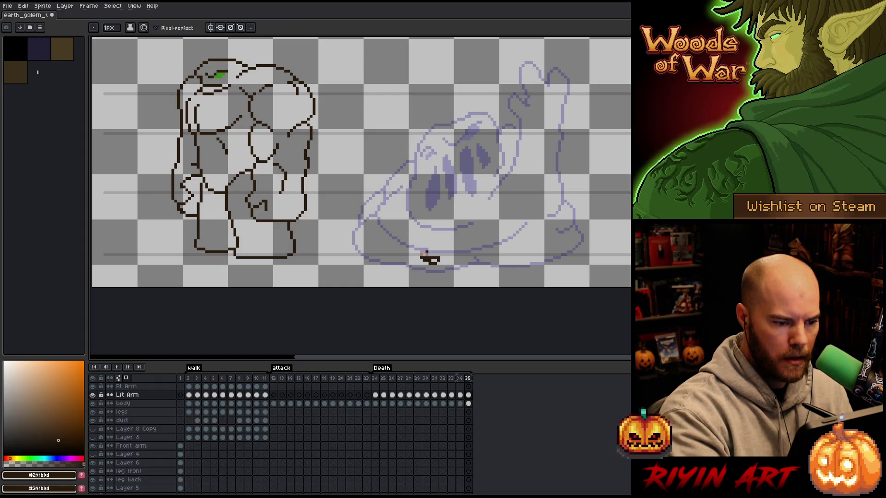
pyautogui.hotkey('alt', 'n')
pyautogui.press('b')
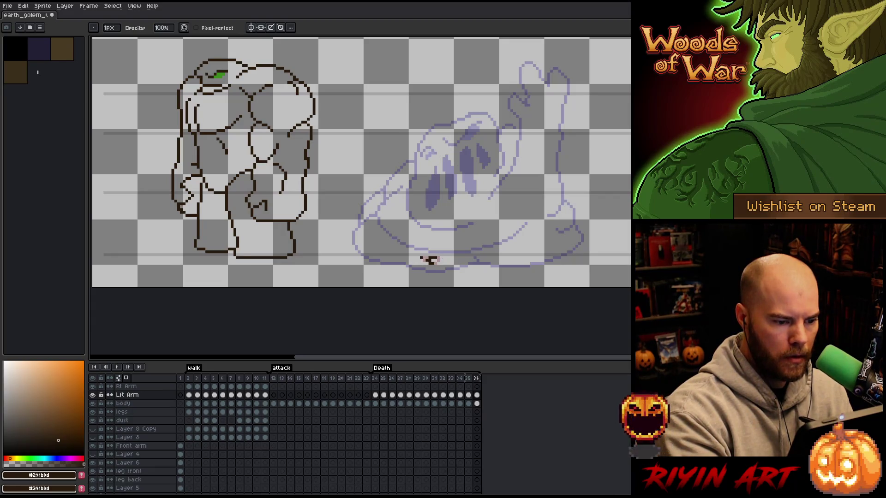
pyautogui.press('e')
pyautogui.press('b')
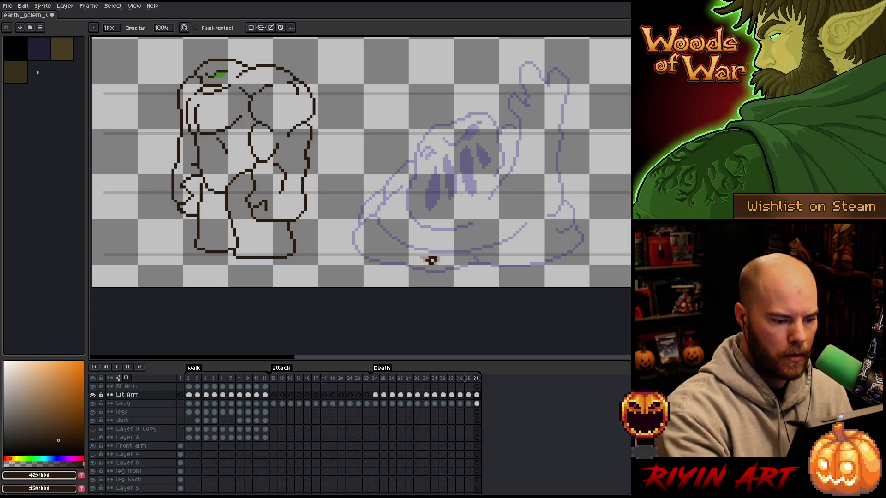
pyautogui.hotkey('alt', 'n')
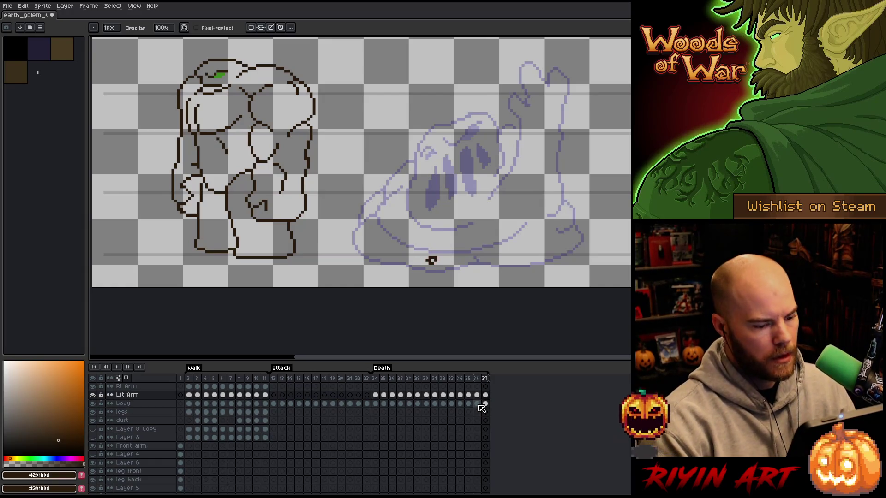
# Step: Select the left arm cel on frame 37 and hide the troll ref layer
pyautogui.click(485, 395)
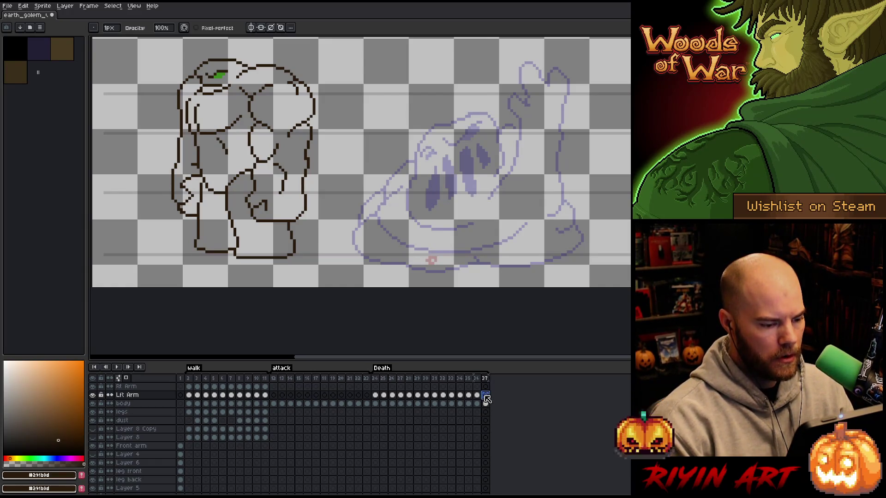
pyautogui.scroll(-3, 112, 489)
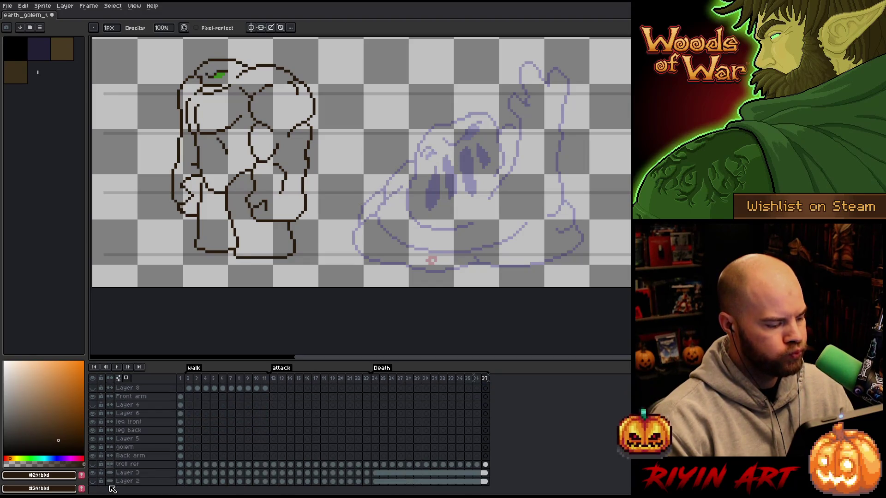
pyautogui.click(92, 482)
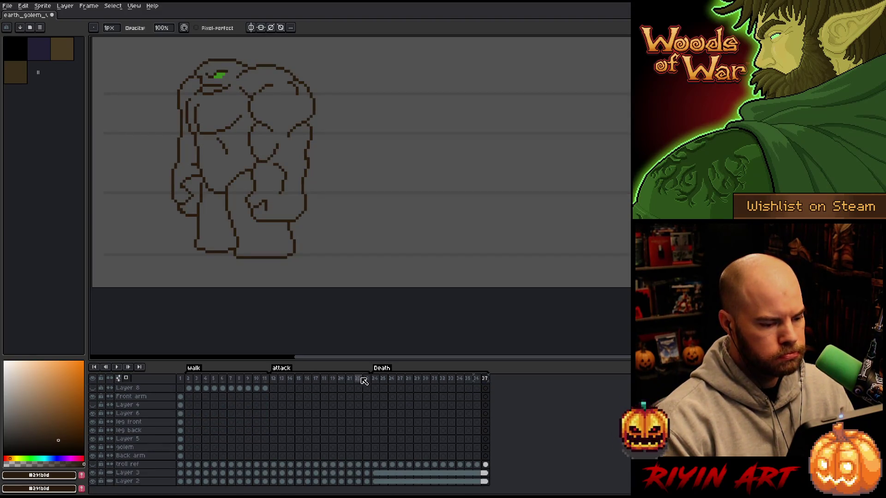
# Step: Insert a new frame after frame 24 and marquee the standing golem on the left
pyautogui.click(375, 379)
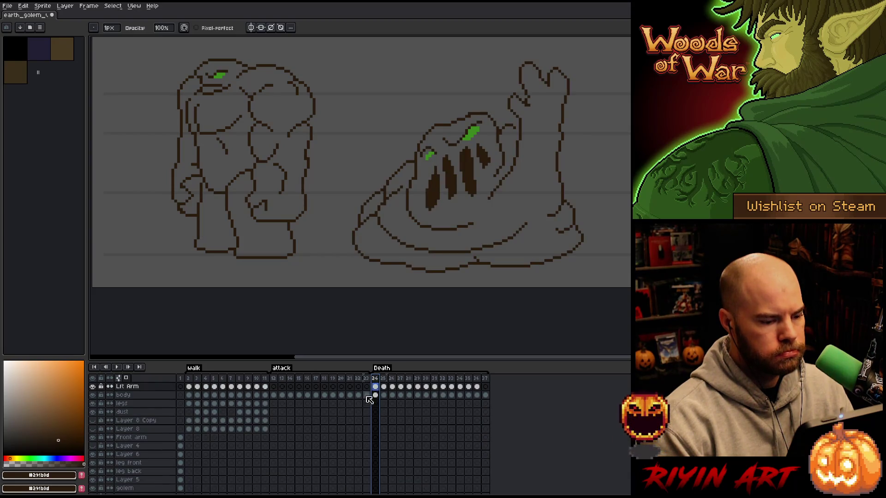
pyautogui.hotkey('alt', 'n')
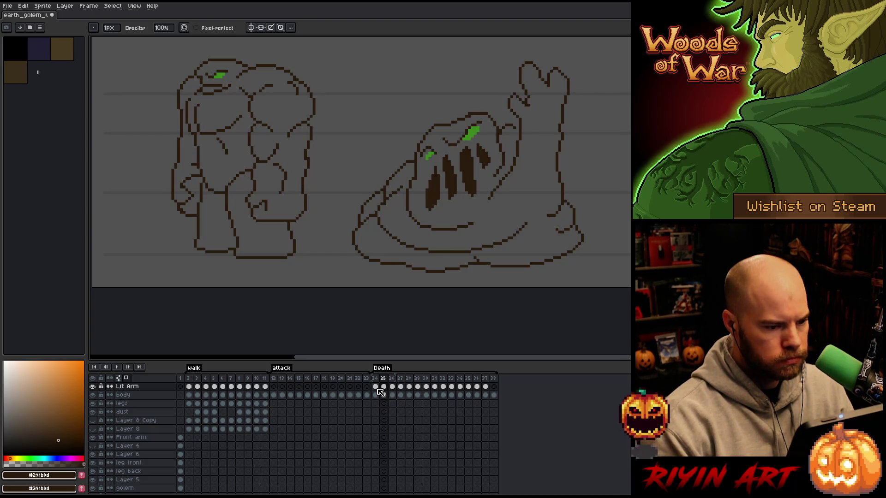
pyautogui.scroll(-2, 407, 248)
pyautogui.scroll(2, 406, 248)
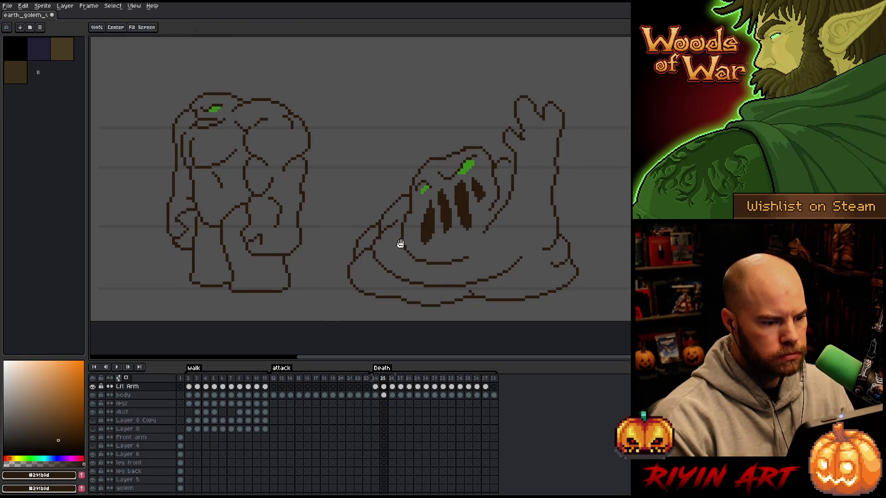
pyautogui.press('m')
pyautogui.moveTo(297, 68)
pyautogui.mouseDown()
pyautogui.moveTo(265, 178)
pyautogui.moveTo(147, 314)
pyautogui.mouseUp()
pyautogui.moveTo(336, 82)
pyautogui.mouseDown()
pyautogui.moveTo(93, 307)
pyautogui.moveTo(146, 334)
pyautogui.mouseUp()
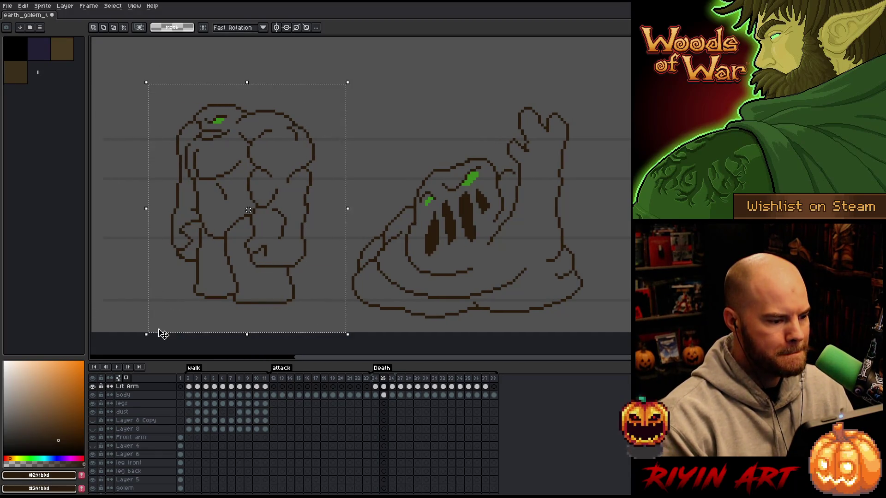
# Step: Check the body and left arm cels on frame 24, then drag a copy of the standing golem right
pyautogui.click(375, 387)
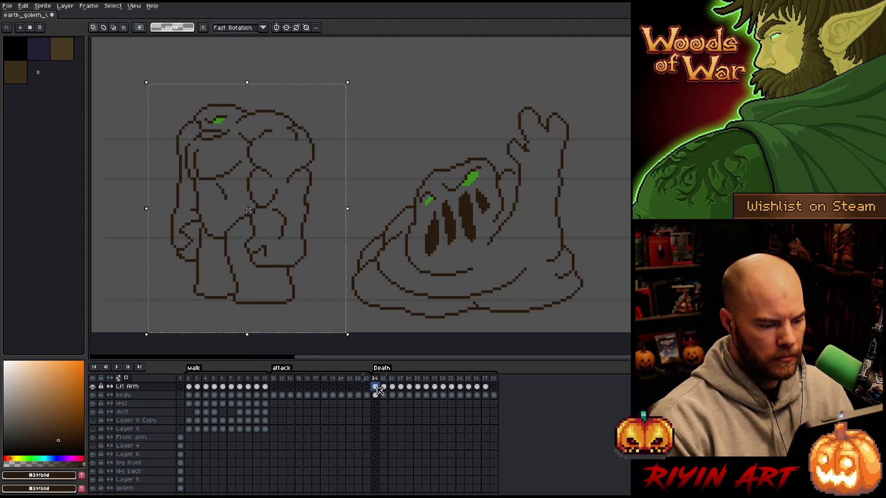
pyautogui.scroll(1, 378, 391)
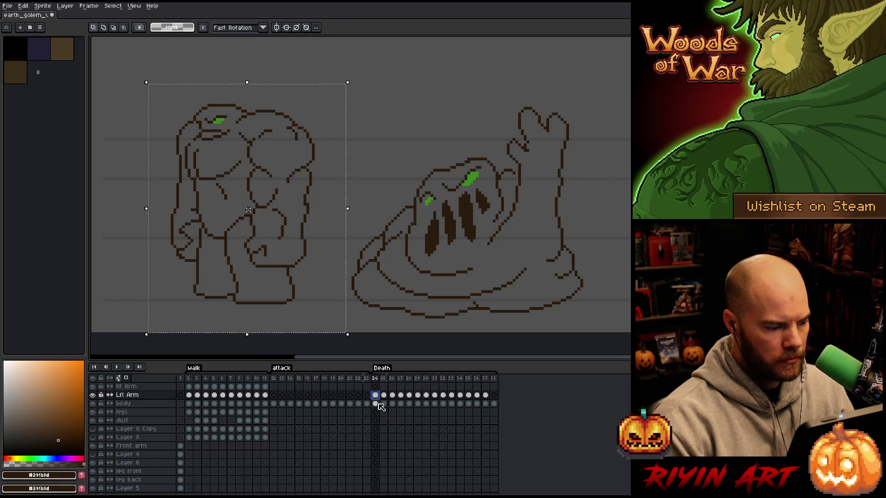
pyautogui.click(376, 404)
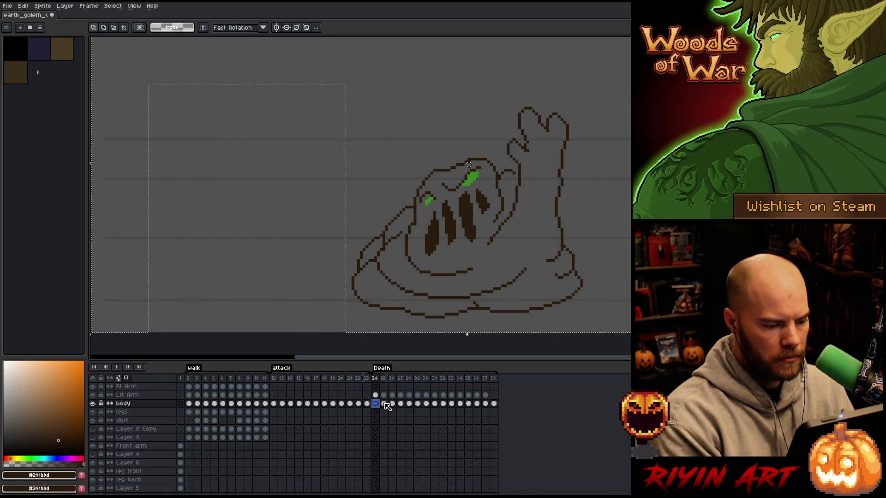
pyautogui.click(378, 404)
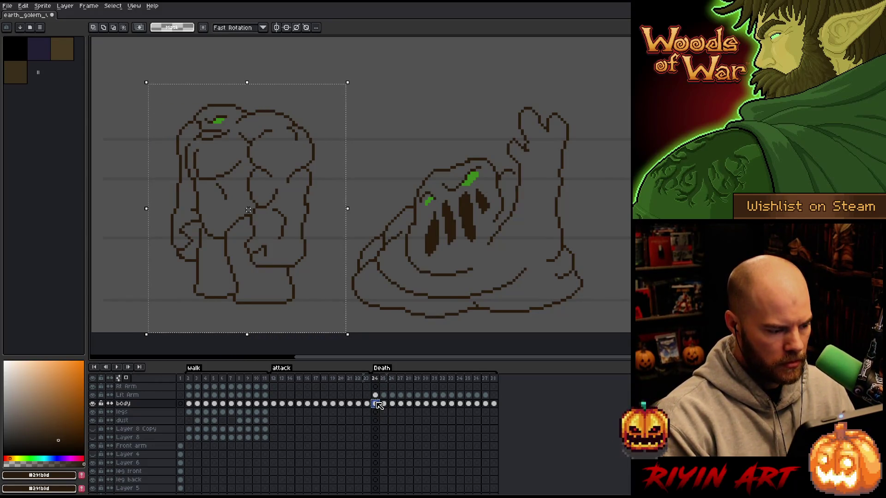
pyautogui.click(375, 388)
pyautogui.click(377, 395)
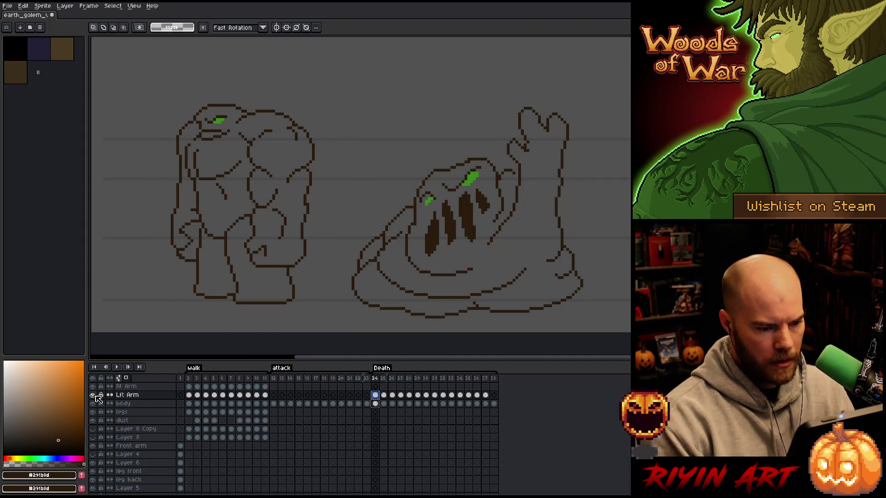
pyautogui.moveTo(626, 97)
pyautogui.mouseDown()
pyautogui.moveTo(415, 51)
pyautogui.moveTo(310, 138)
pyautogui.moveTo(309, 314)
pyautogui.mouseUp()
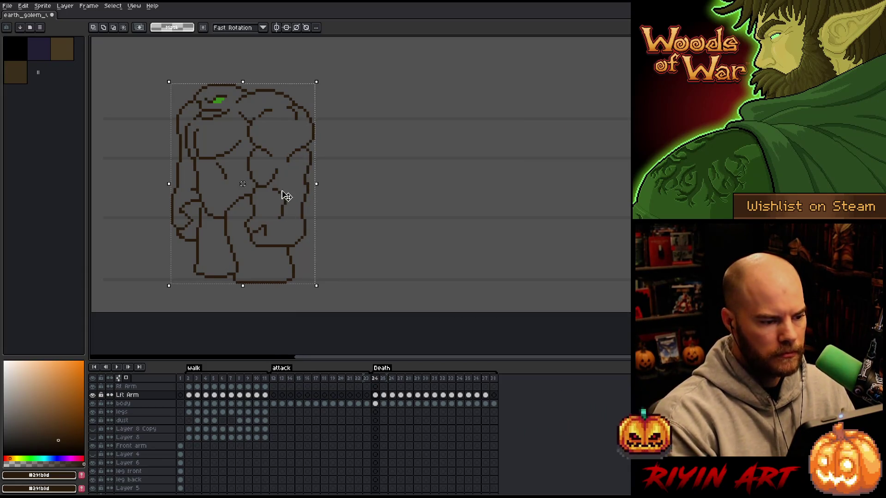
pyautogui.moveTo(281, 178); pyautogui.dragTo(509, 186)
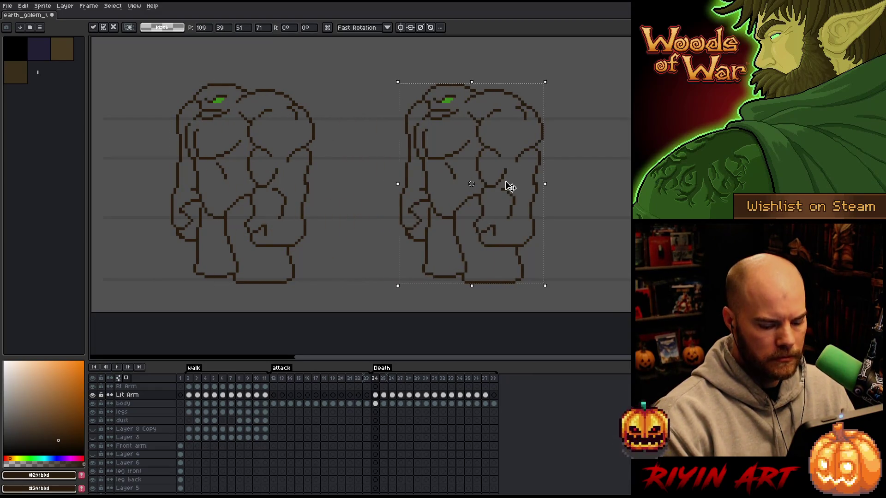
# Step: Play the Death tag to watch the golem melt into a shrinking puddle
pyautogui.press('Return')
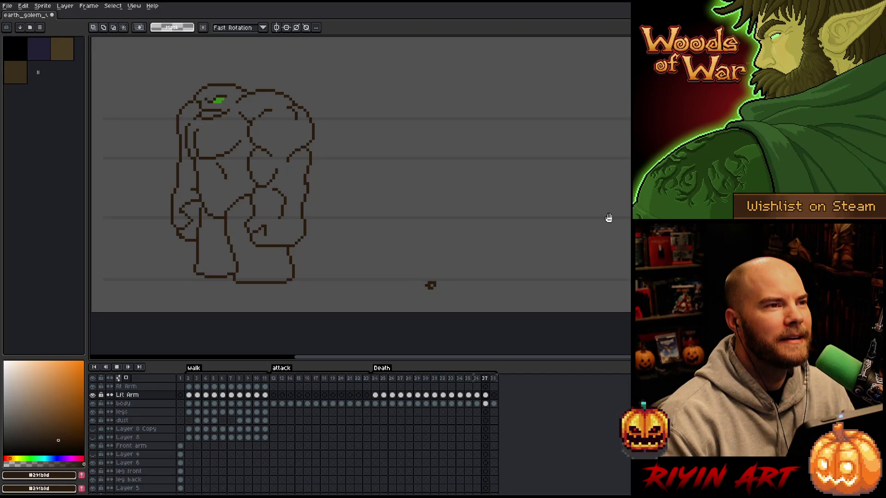
pyautogui.scroll(-1, 602, 203)
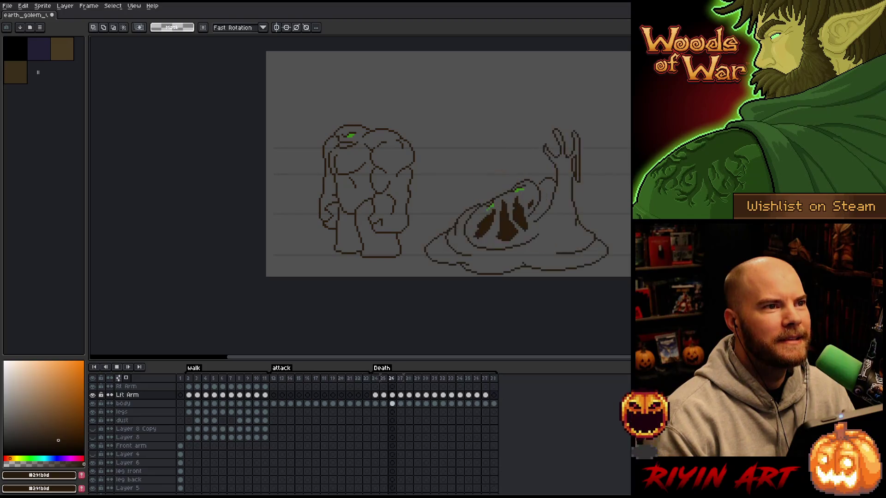
pyautogui.moveTo(583, 251)
pyautogui.mouseDown()
pyautogui.moveTo(494, 271)
pyautogui.moveTo(461, 247)
pyautogui.mouseUp()
pyautogui.scroll(1, 458, 241)
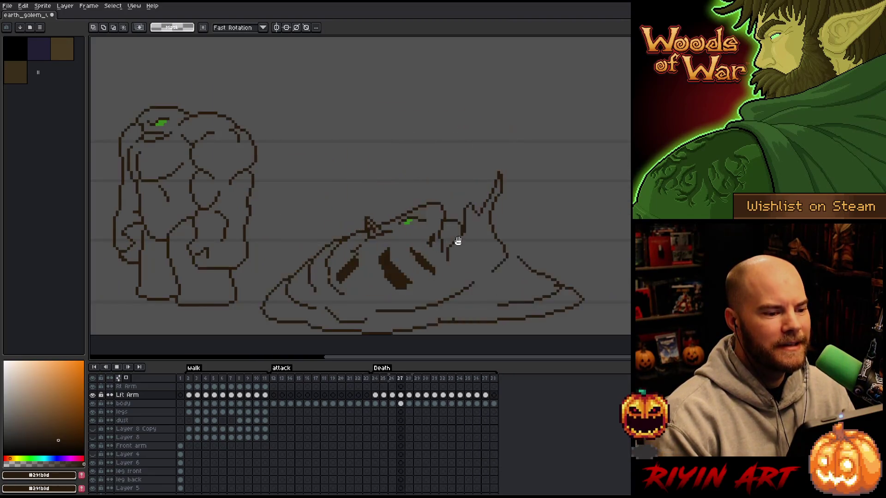
pyautogui.scroll(-1, 438, 241)
pyautogui.scroll(1, 488, 223)
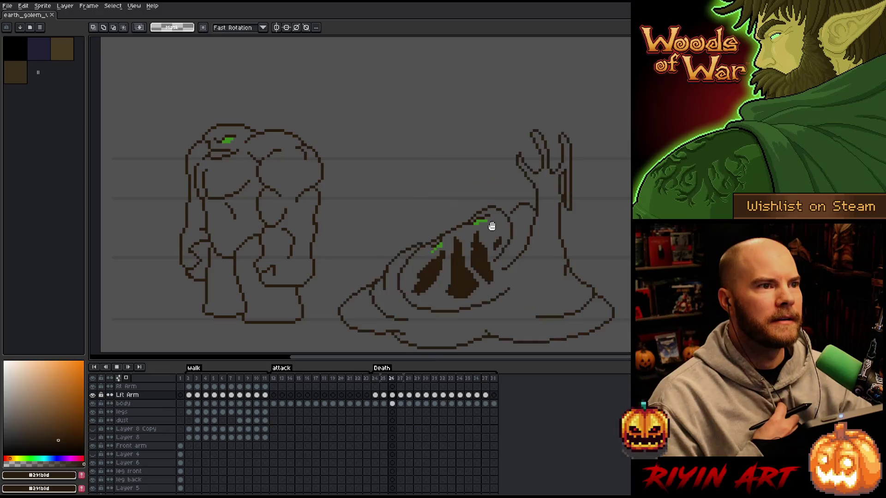
# Step: Play through the attack, Death and walk frames, then stop playback on frame 1
pyautogui.click(281, 378)
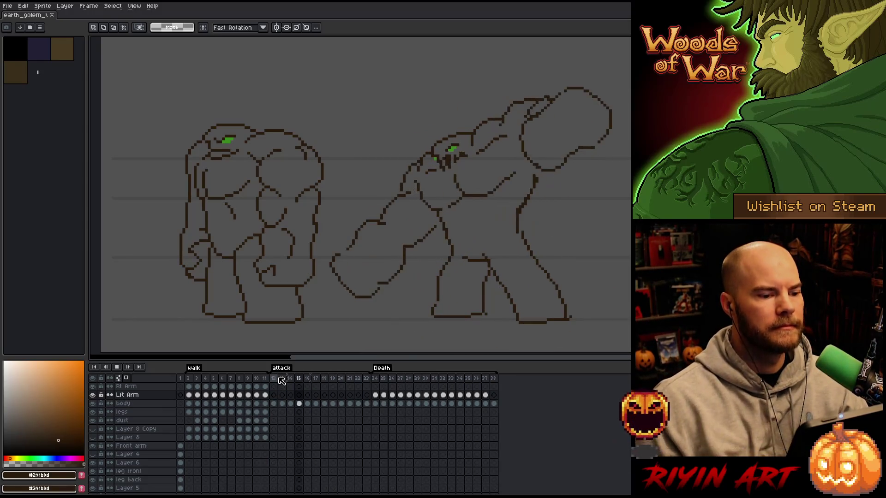
pyautogui.click(375, 378)
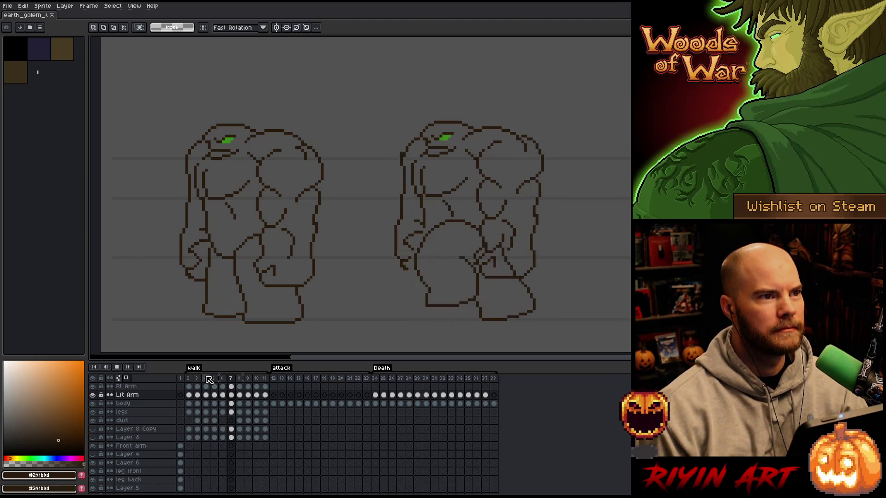
pyautogui.click(375, 380)
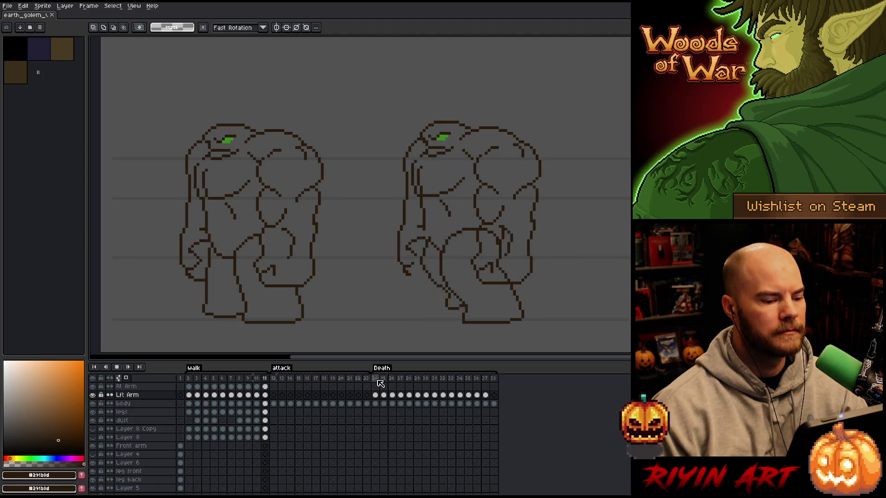
pyautogui.click(296, 380)
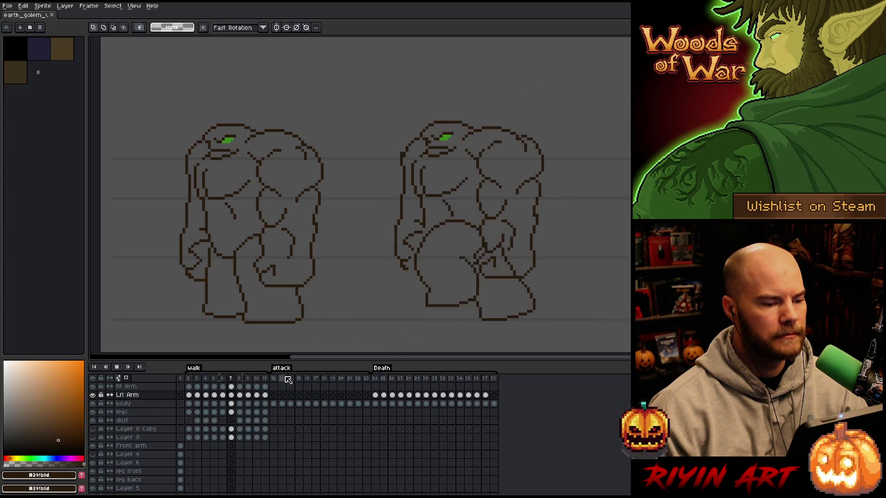
pyautogui.click(289, 380)
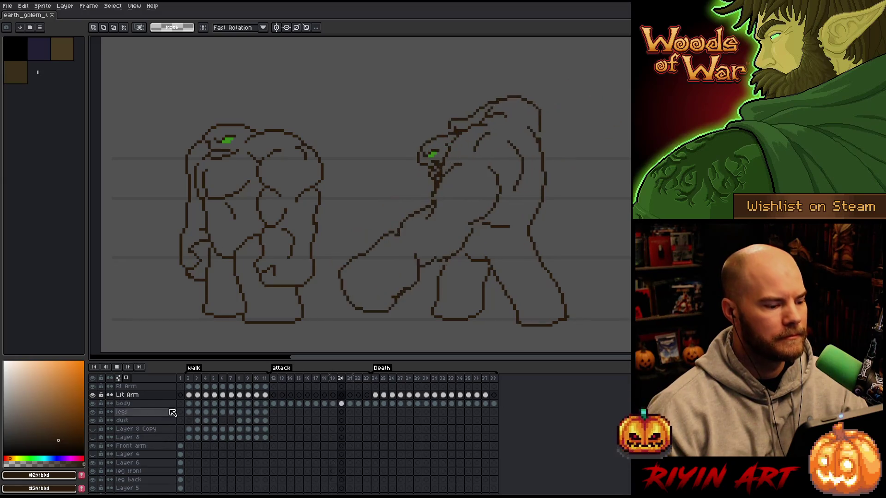
pyautogui.click(194, 383)
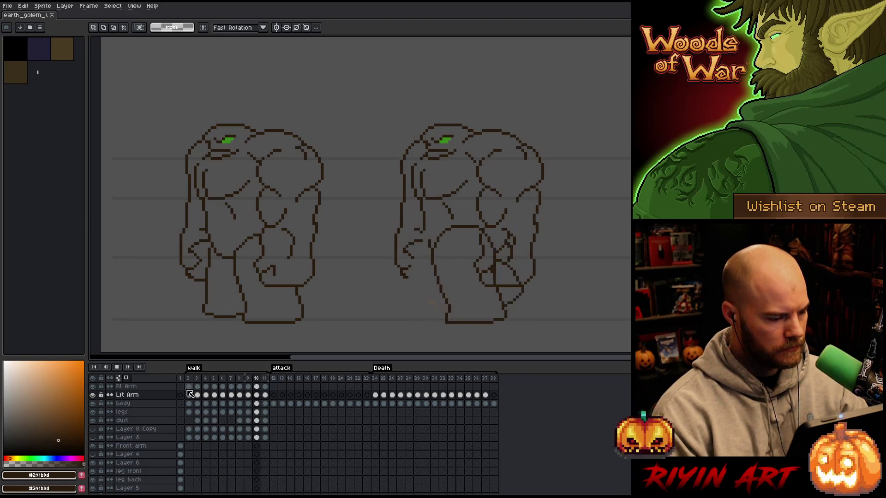
pyautogui.press('Return')
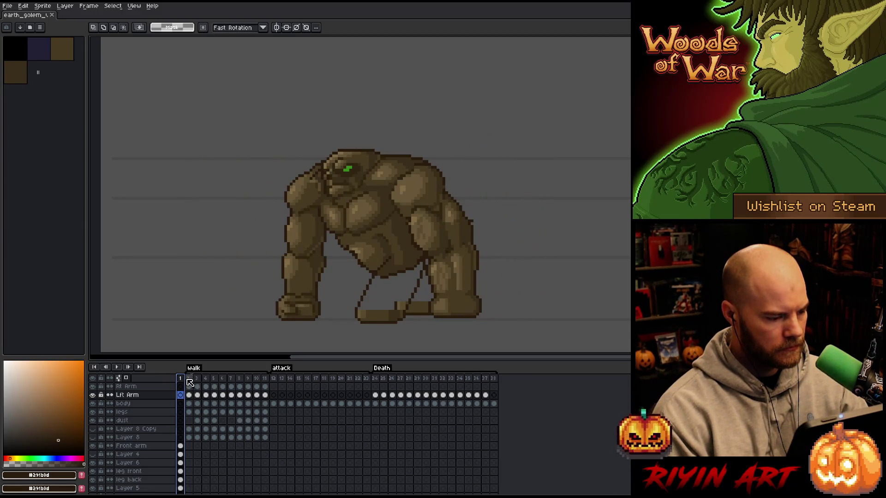
# Step: Add a new tag named 'ref' on the last frame, 38
pyautogui.press('Left')
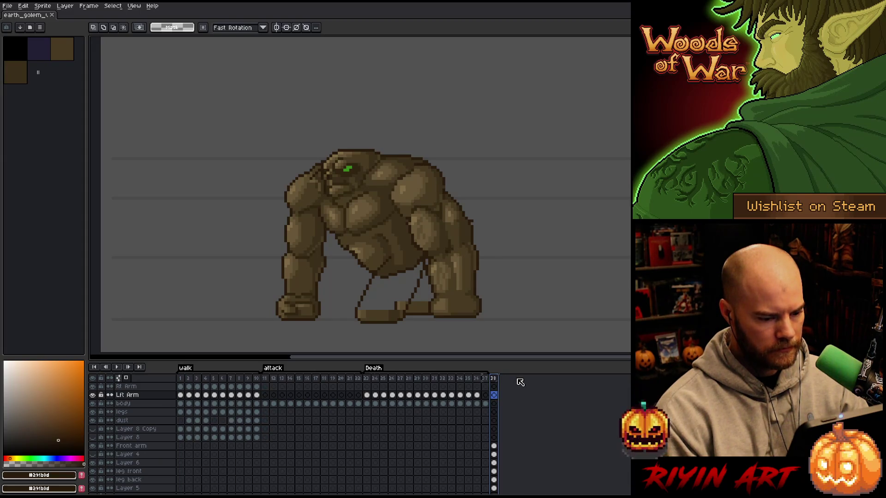
pyautogui.rightClick(493, 380)
pyautogui.click(519, 411)
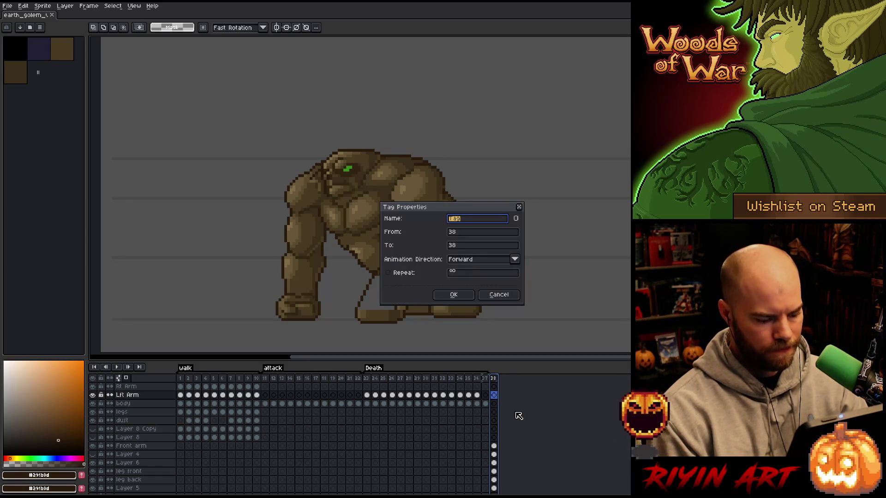
pyautogui.press('Return')
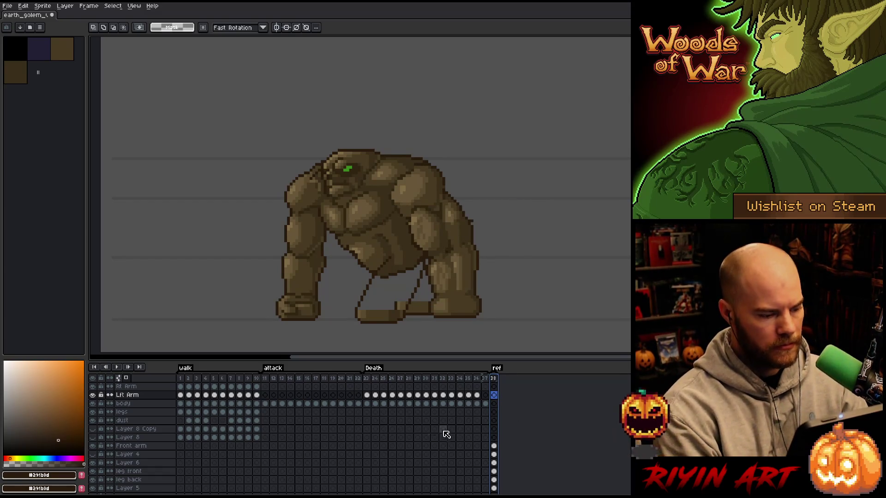
# Step: Insert frame 11 after walk frame 10 and clear all its cels
pyautogui.click(180, 395)
pyautogui.press('Return')
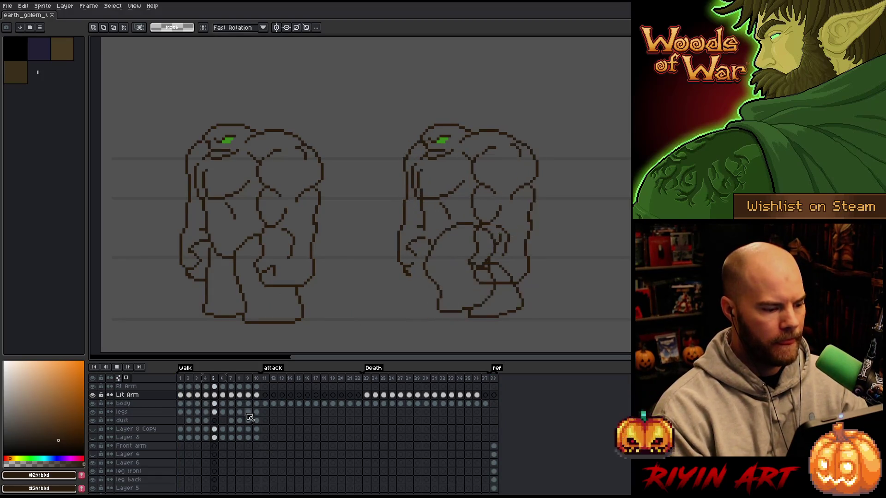
pyautogui.click(258, 378)
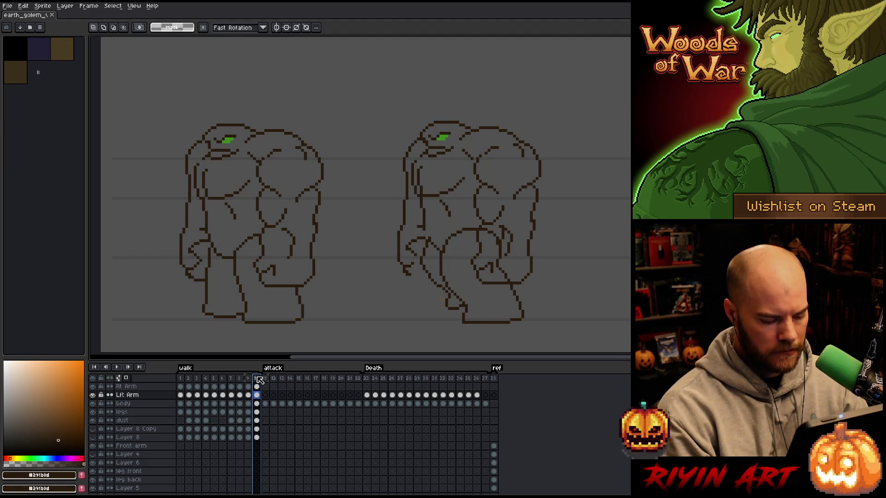
pyautogui.hotkey('alt', 'n')
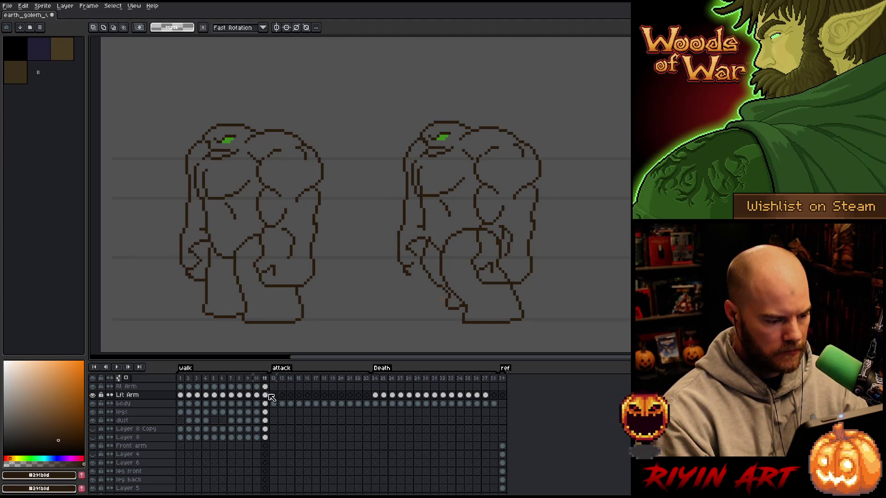
pyautogui.moveTo(266, 387); pyautogui.dragTo(266, 437)
pyautogui.press('Delete')
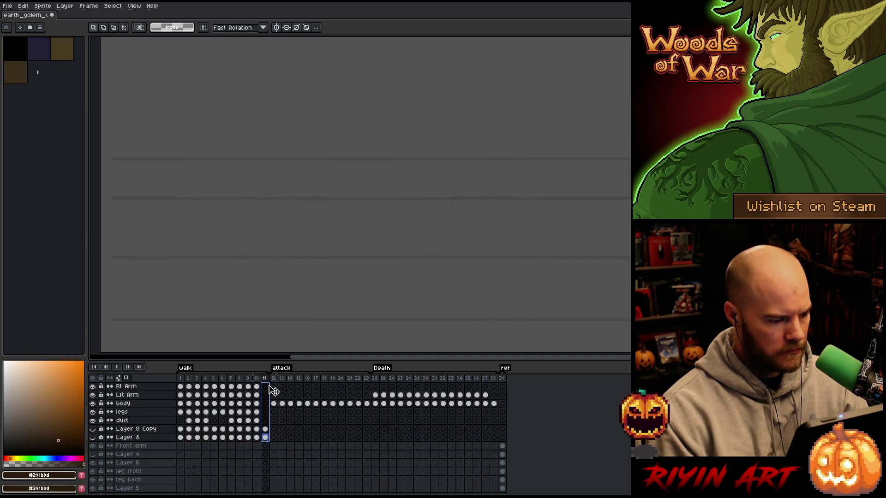
# Step: Delete Layer 8 and Layer 8 Copy
pyautogui.moveTo(109, 429); pyautogui.dragTo(136, 440)
pyautogui.rightClick(138, 444)
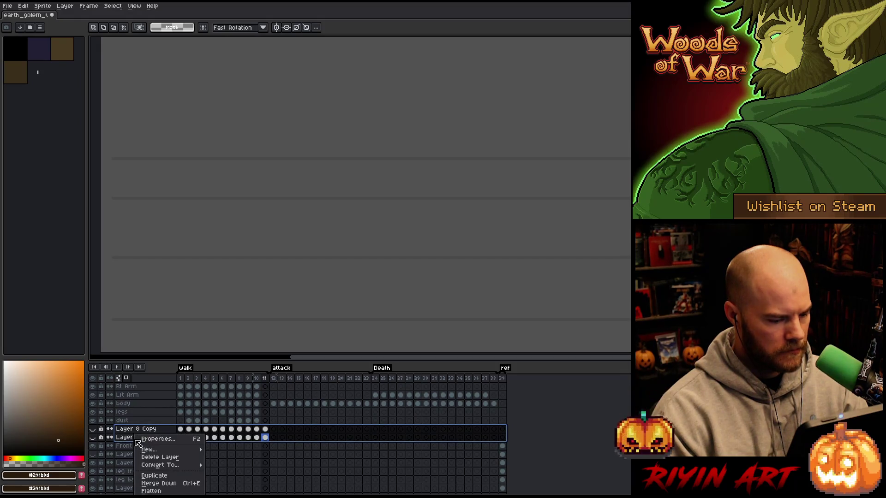
pyautogui.click(156, 458)
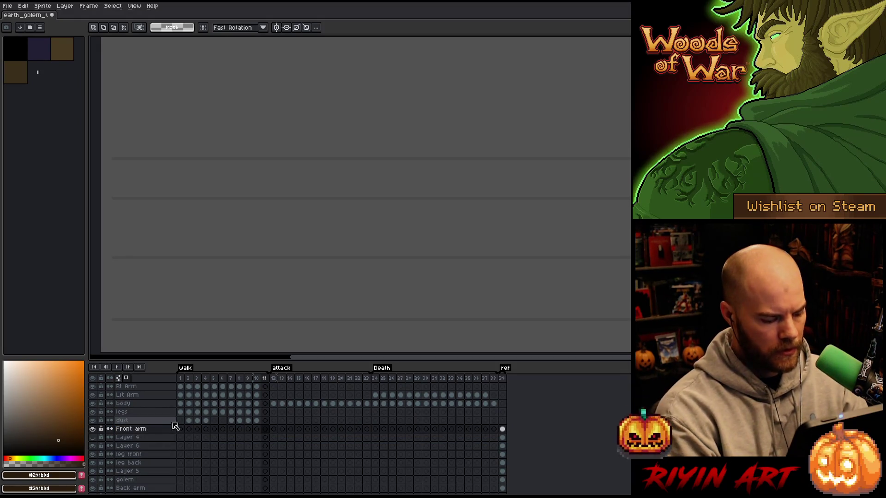
# Step: Add empty frames up to frame 20 and select the walk cels of frames 1–10
pyautogui.click(266, 379)
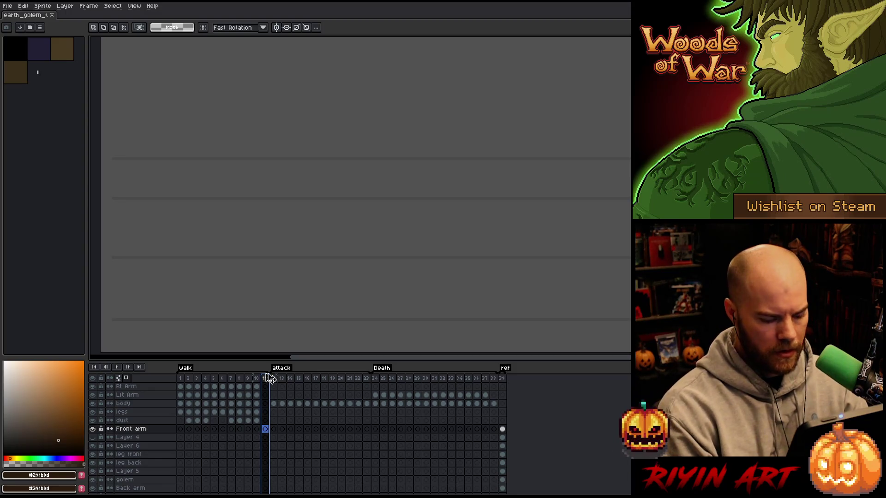
pyautogui.hotkey('alt', 'n')
pyautogui.hotkey('alt', 'n')
pyautogui.hotkey('alt', 'n')
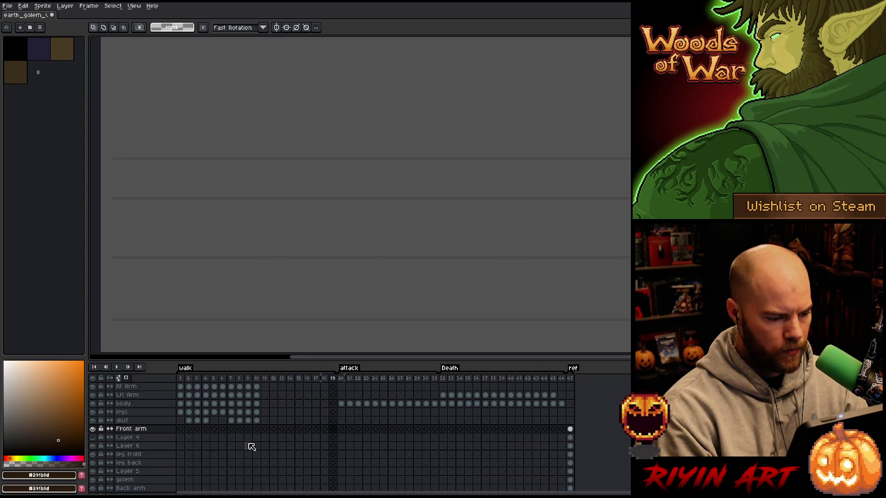
pyautogui.hotkey('alt', 'n')
pyautogui.moveTo(257, 388)
pyautogui.mouseDown()
pyautogui.moveTo(257, 397)
pyautogui.moveTo(181, 423)
pyautogui.mouseUp()
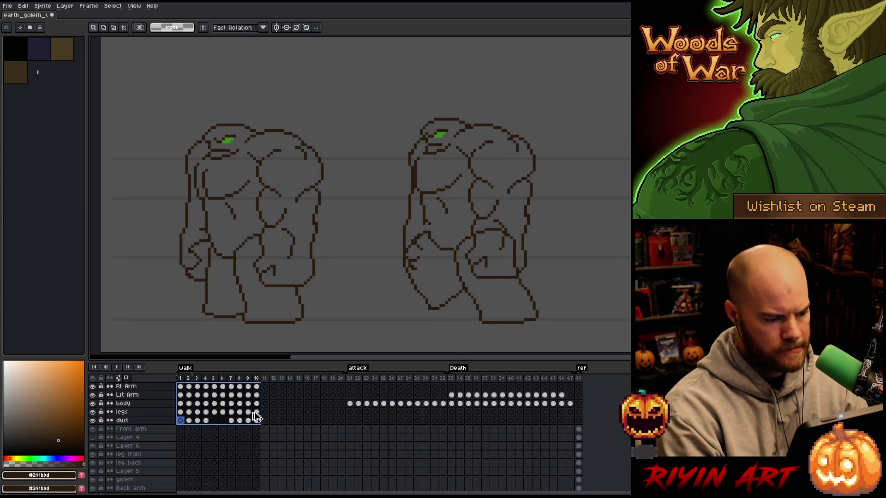
# Step: Copy the frame 1–10 walk cels into frames 11–20 and play the 20-frame cycle
pyautogui.keyDown('ctrl'); pyautogui.moveTo(266, 395); pyautogui.dragTo(267, 391); pyautogui.keyUp('ctrl')
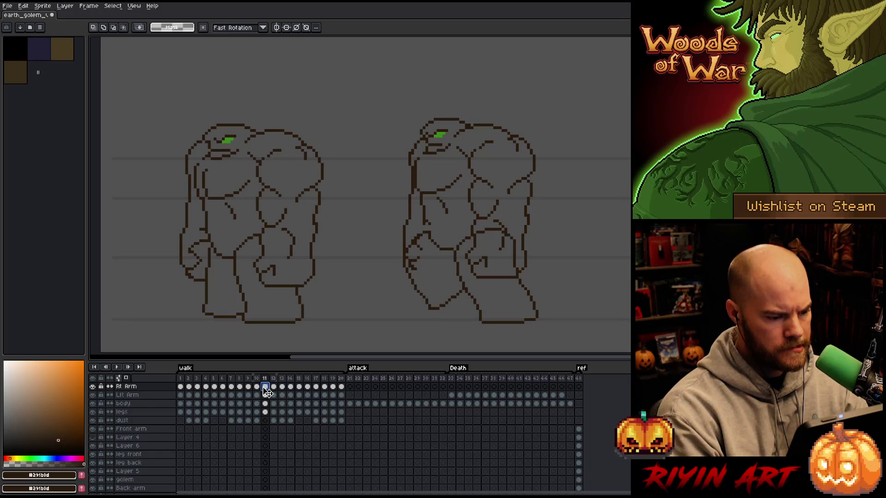
pyautogui.click(181, 380)
pyautogui.press('Return')
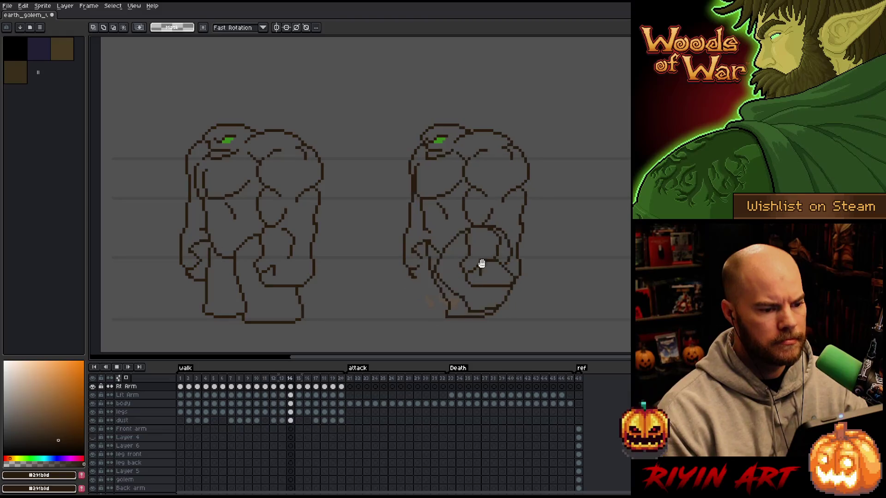
pyautogui.moveTo(557, 249); pyautogui.dragTo(458, 245)
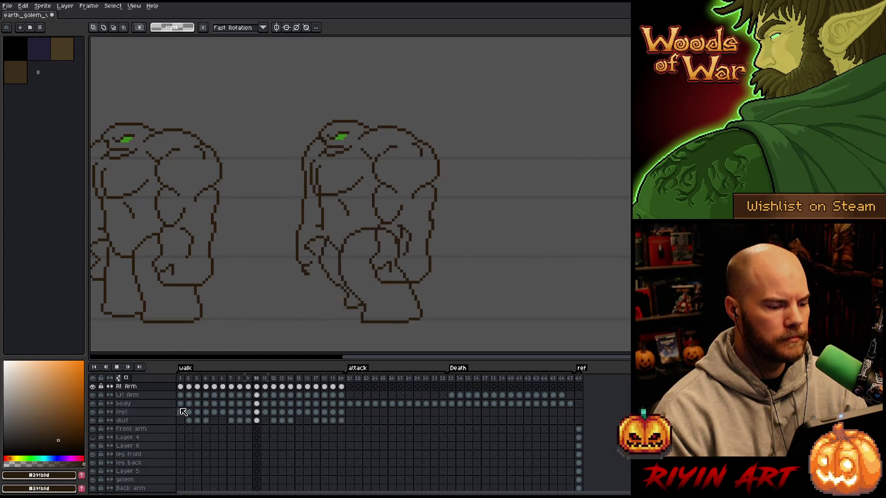
pyautogui.press('Return')
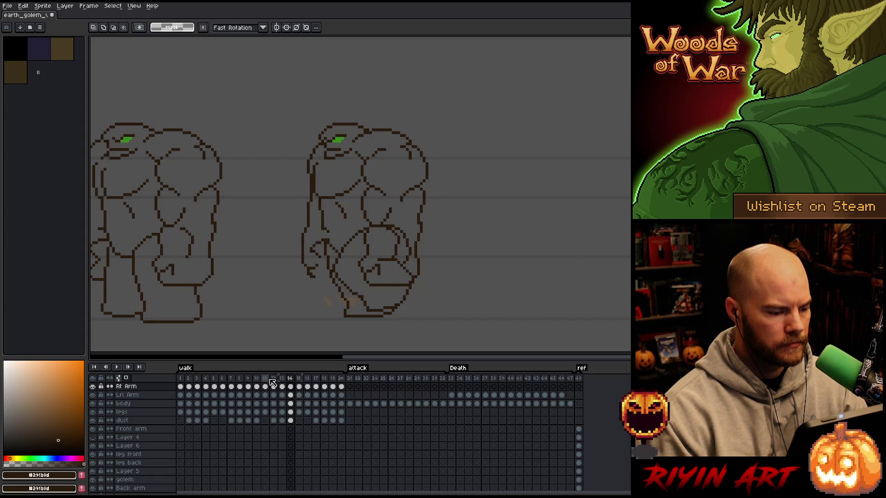
# Step: Step through frames 9 to 12 and select the Lft Arm drawing on frame 10
pyautogui.press('Left')
pyautogui.press('Left')
pyautogui.press('Left')
pyautogui.click(272, 382)
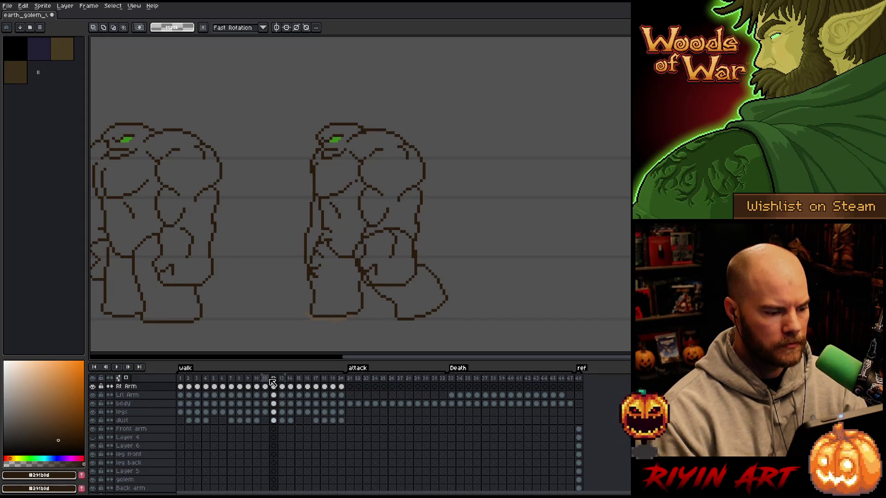
pyautogui.press('Left')
pyautogui.press('Left')
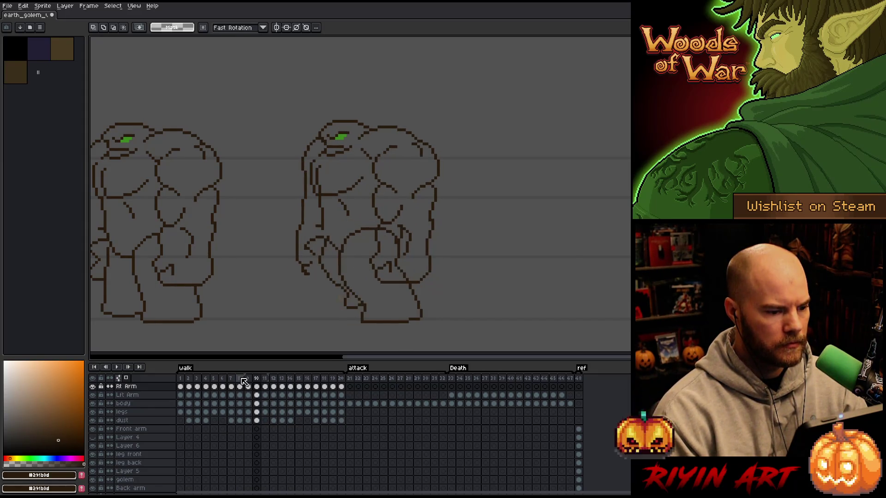
pyautogui.press('Left')
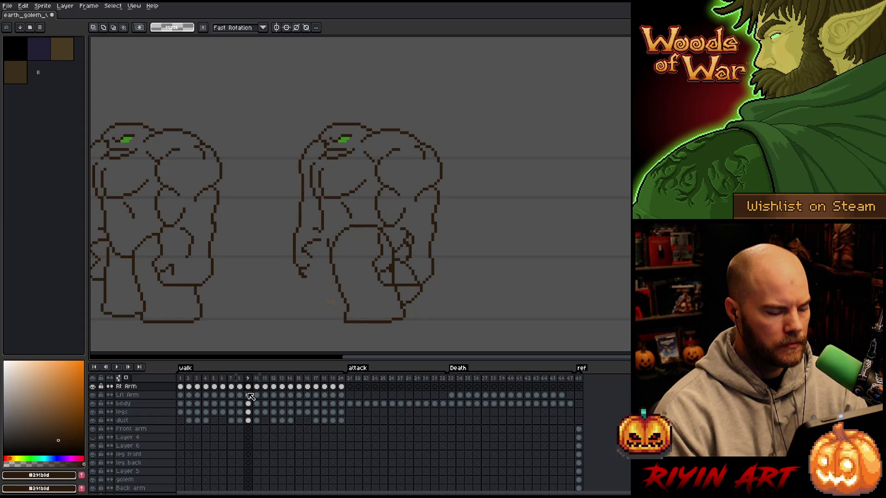
pyautogui.press('Right')
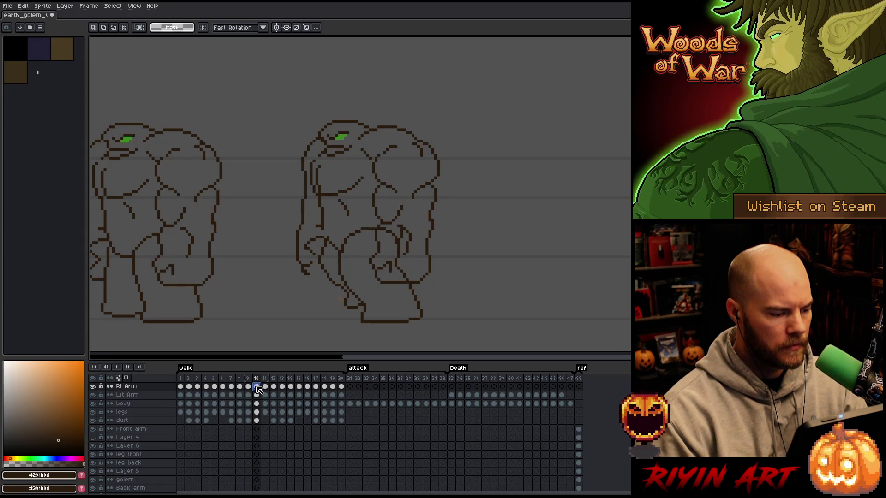
pyautogui.click(259, 396)
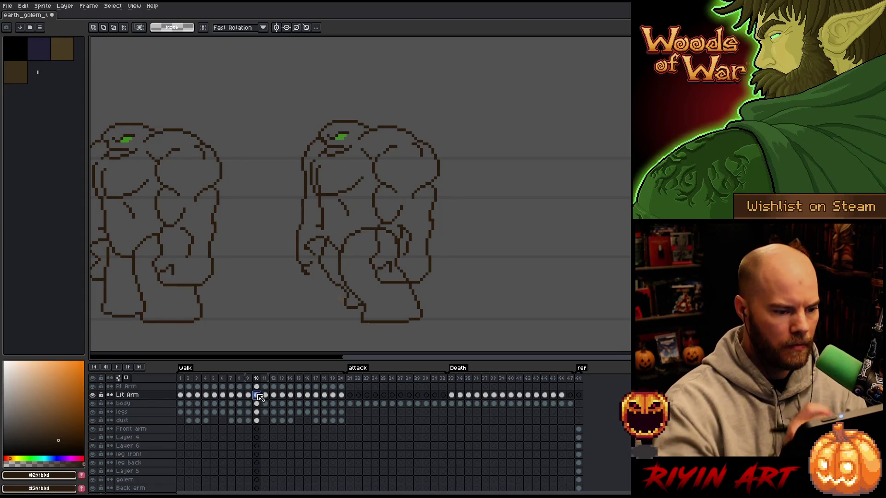
# Step: Lasso the frame 10 lower arm and fist, clear them, and deselect, leaving the upper arm
pyautogui.press('b')
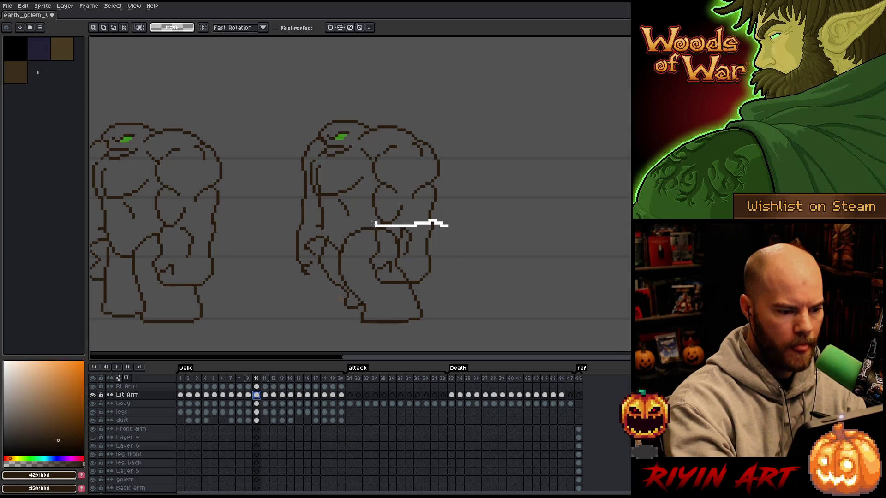
pyautogui.moveTo(375, 224)
pyautogui.mouseDown()
pyautogui.moveTo(405, 307)
pyautogui.moveTo(452, 223)
pyautogui.mouseUp()
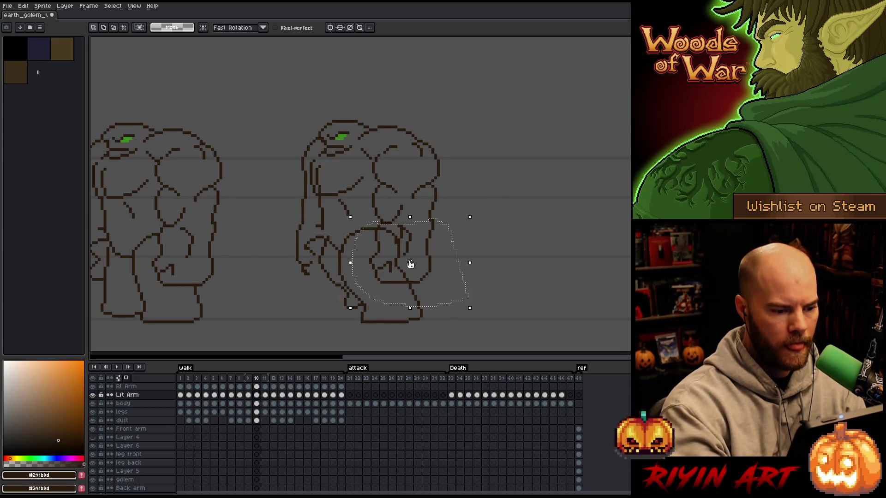
pyautogui.click(410, 264)
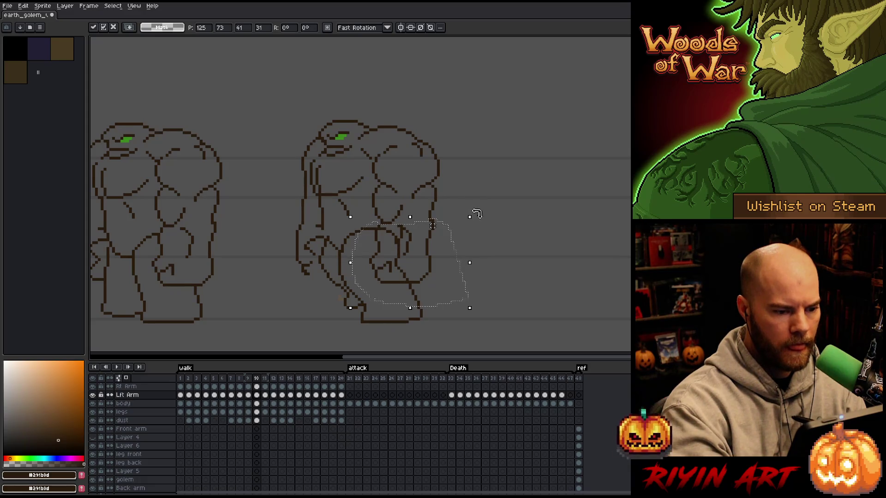
pyautogui.moveTo(477, 214); pyautogui.dragTo(483, 231)
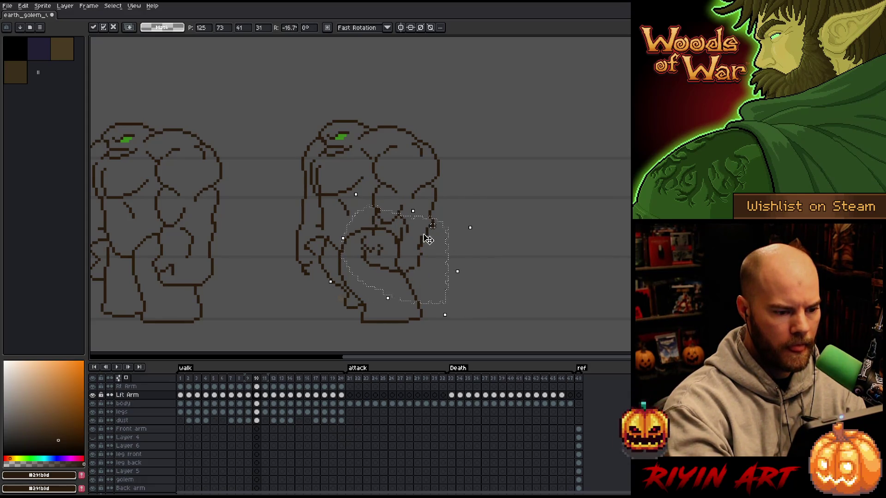
pyautogui.moveTo(429, 240); pyautogui.dragTo(420, 246)
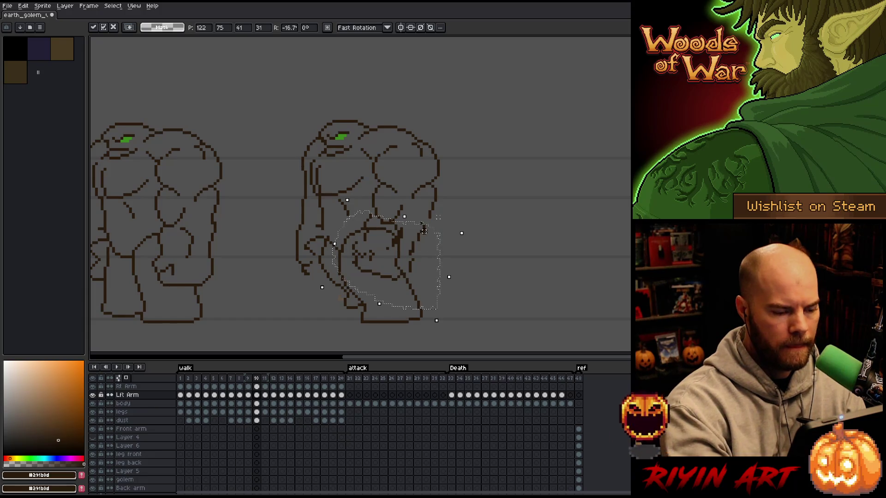
pyautogui.press('Return')
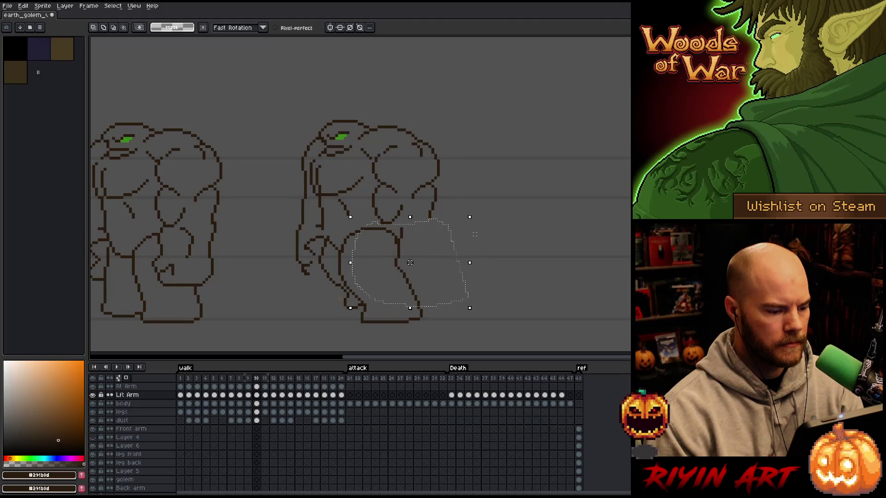
pyautogui.hotkey('ctrl', 'd')
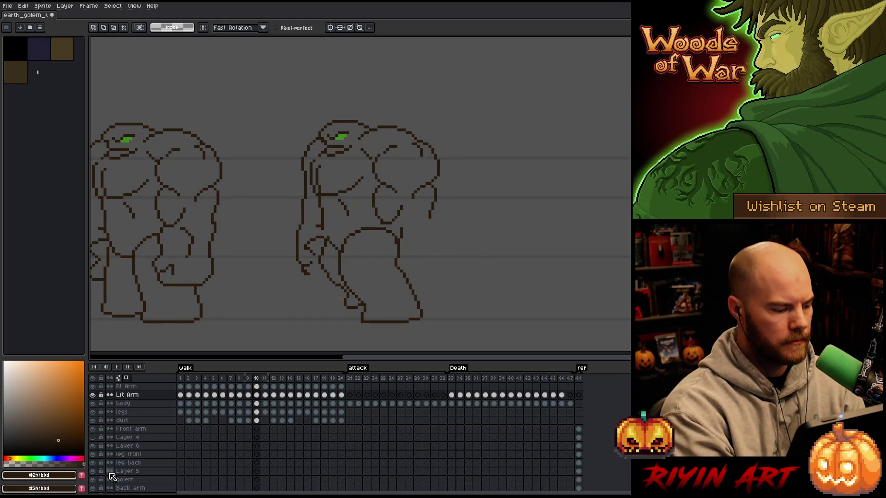
pyautogui.scroll(-2, 104, 482)
# Step: Hide the background layer and solo the Lft Arm layer
pyautogui.click(93, 486)
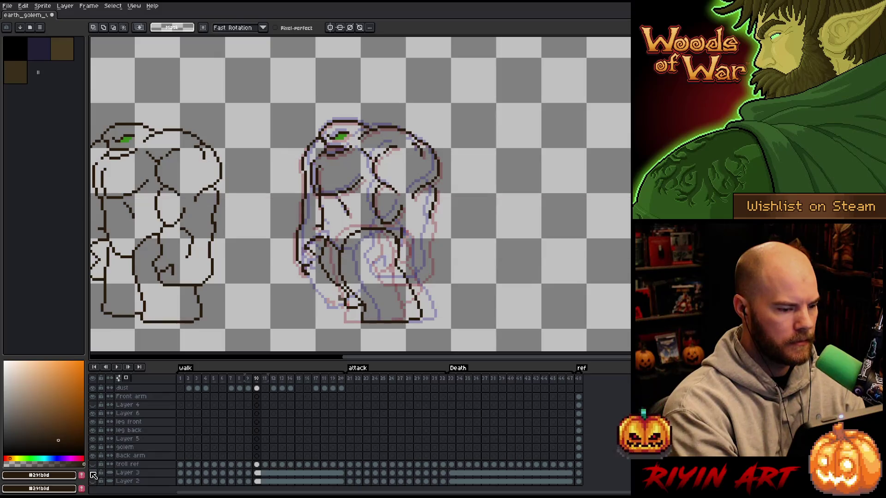
pyautogui.scroll(1, 261, 410)
pyautogui.scroll(1, 261, 410)
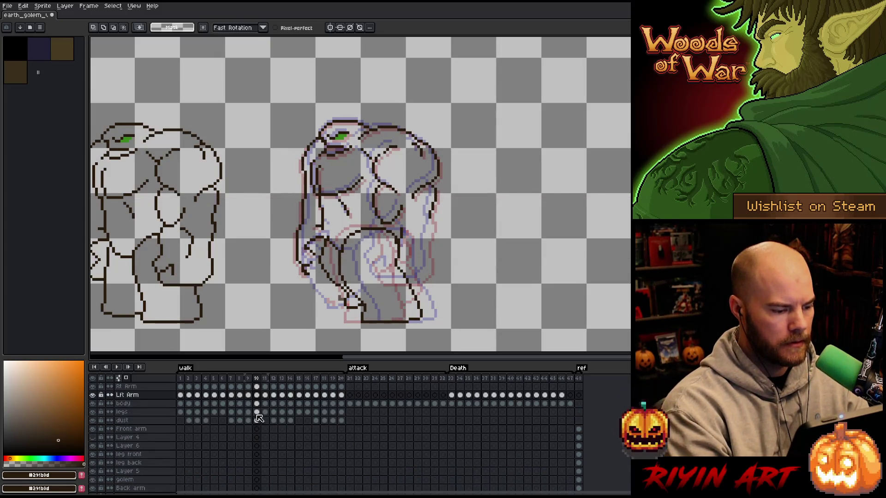
pyautogui.keyDown('alt'); pyautogui.click(92, 395); pyautogui.keyUp('alt')
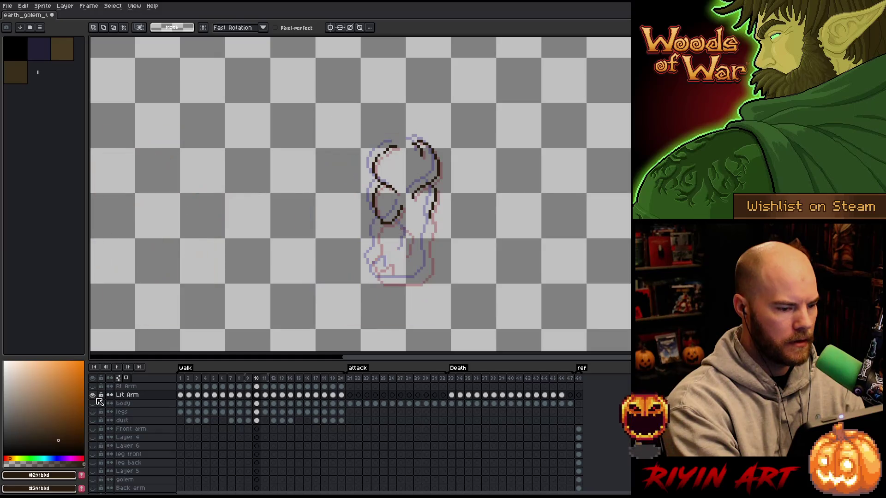
# Step: Pencil a new left-arm outline on frame 10 from the shoulder down to the fist
pyautogui.press('b')
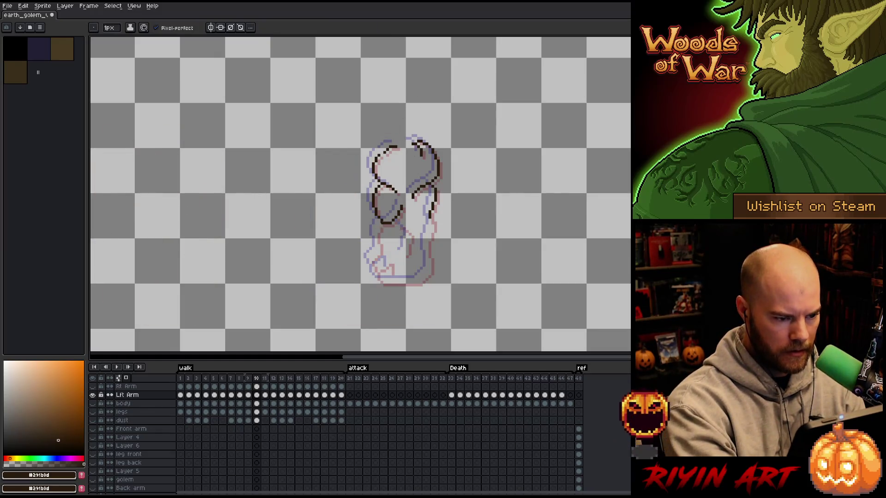
pyautogui.moveTo(379, 226); pyautogui.dragTo(366, 256)
pyautogui.hotkey('ctrl', 'z')
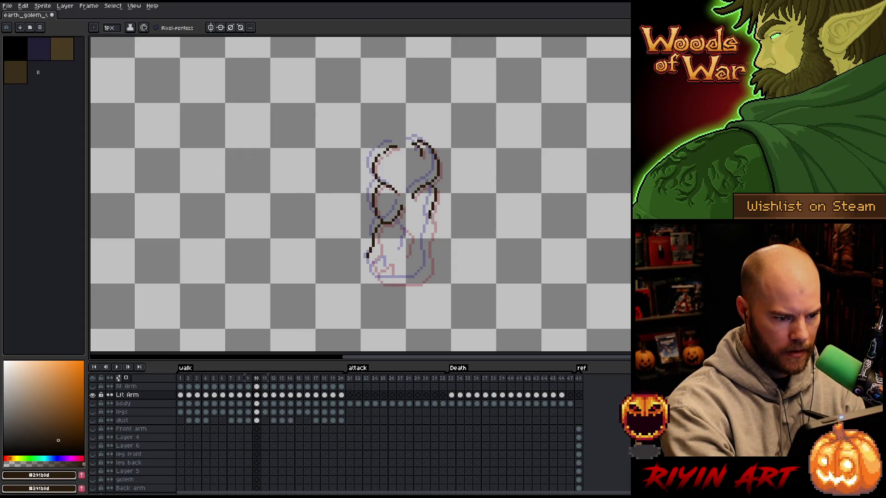
pyautogui.moveTo(433, 217); pyautogui.dragTo(413, 273)
pyautogui.hotkey('ctrl', 'z')
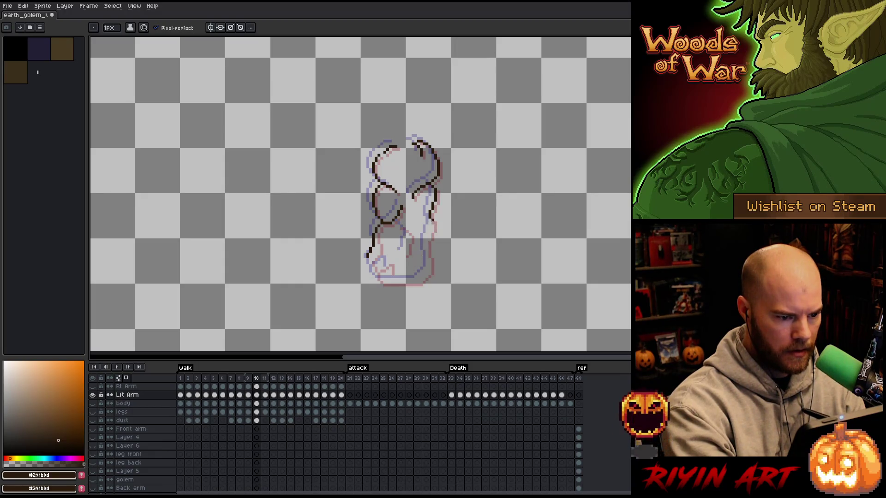
pyautogui.moveTo(432, 220)
pyautogui.mouseDown()
pyautogui.moveTo(408, 279)
pyautogui.moveTo(373, 280)
pyautogui.moveTo(360, 251)
pyautogui.moveTo(370, 244)
pyautogui.mouseUp()
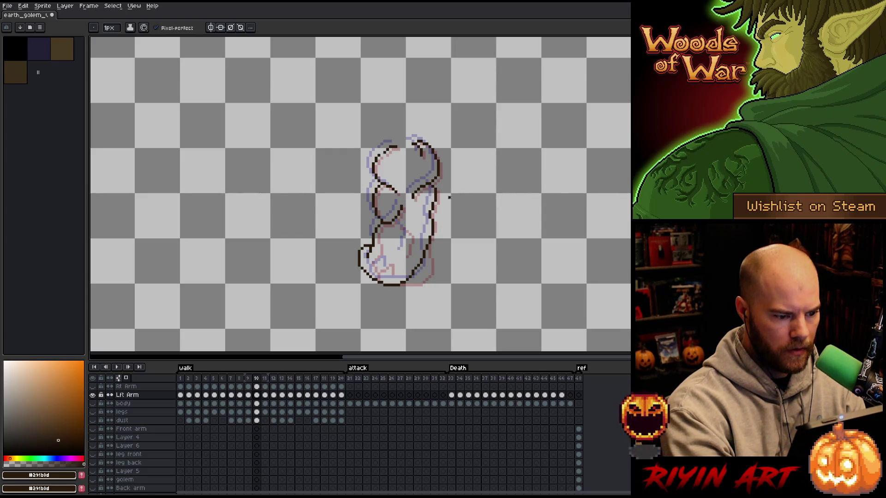
# Step: On frame 11, lasso and delete the old lower arm
pyautogui.click(265, 395)
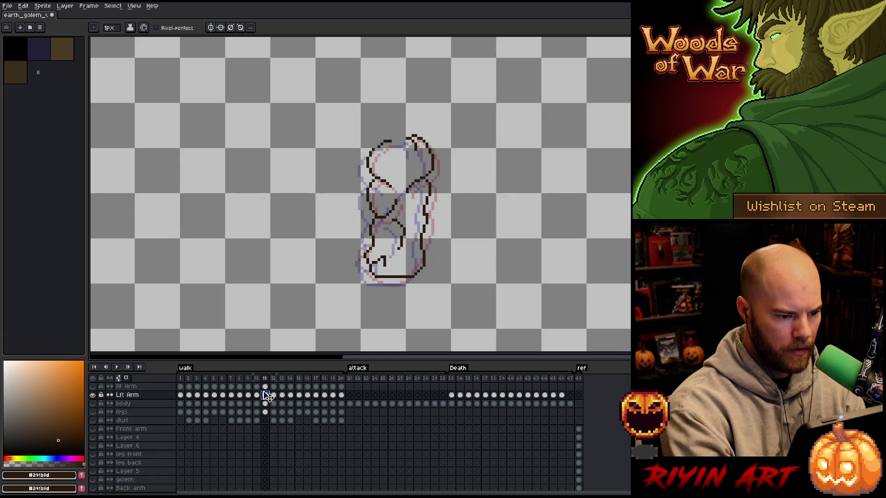
pyautogui.press('q')
pyautogui.moveTo(444, 227)
pyautogui.mouseDown()
pyautogui.moveTo(436, 206)
pyautogui.moveTo(374, 221)
pyautogui.moveTo(417, 292)
pyautogui.mouseUp()
pyautogui.press('Delete')
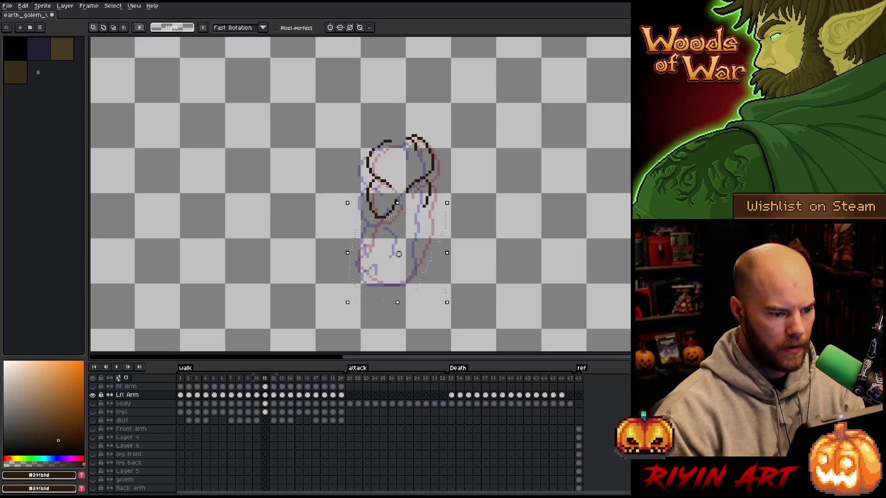
pyautogui.hotkey('ctrl', 'd')
# Step: Pencil the new forearm angling down-left and erase stray pixels on its upper-left edge
pyautogui.press('b')
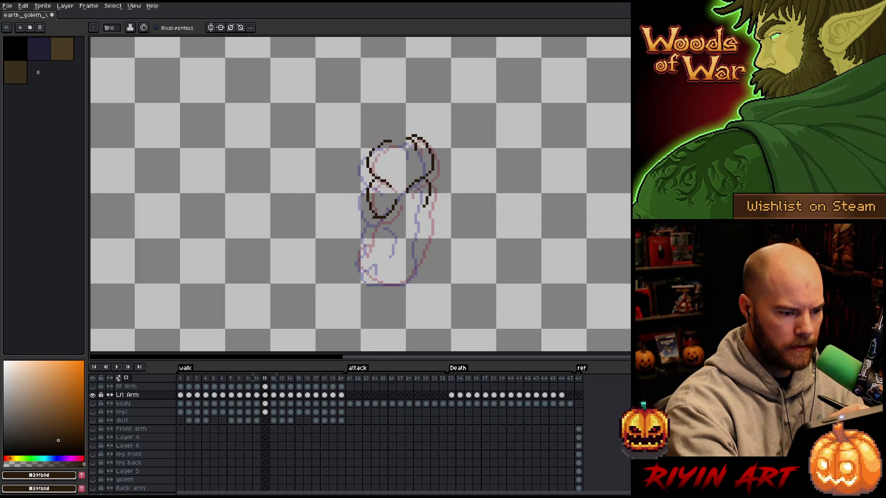
pyautogui.moveTo(372, 217)
pyautogui.mouseDown()
pyautogui.moveTo(341, 221)
pyautogui.moveTo(356, 232)
pyautogui.moveTo(338, 228)
pyautogui.moveTo(372, 222)
pyautogui.moveTo(345, 230)
pyautogui.moveTo(349, 256)
pyautogui.mouseUp()
pyautogui.hotkey('ctrl', 'z')
pyautogui.hotkey('ctrl', 'z')
pyautogui.moveTo(428, 208)
pyautogui.mouseDown()
pyautogui.moveTo(426, 239)
pyautogui.moveTo(364, 260)
pyautogui.moveTo(388, 260)
pyautogui.moveTo(369, 282)
pyautogui.moveTo(344, 263)
pyautogui.moveTo(361, 270)
pyautogui.moveTo(364, 224)
pyautogui.moveTo(349, 262)
pyautogui.mouseUp()
pyautogui.hotkey('ctrl', 'z')
pyautogui.press('e')
pyautogui.press('b')
pyautogui.hotkey('ctrl', 'z')
pyautogui.press('e')
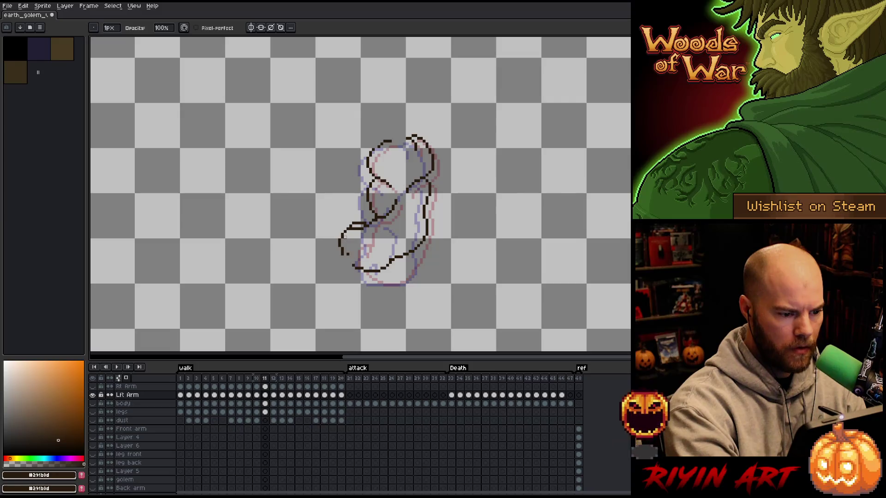
pyautogui.moveTo(350, 231); pyautogui.dragTo(349, 229)
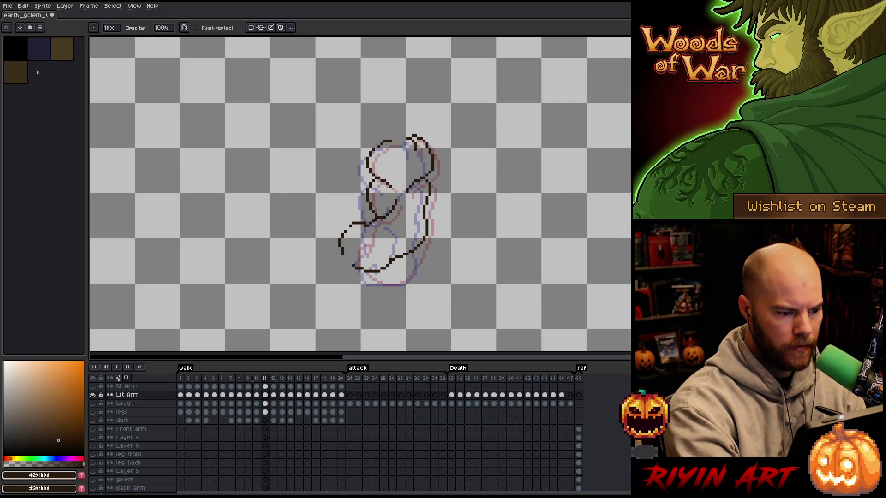
# Step: Extend the lower-left arm line down to the fist and refine the forearm outline
pyautogui.press('b')
pyautogui.moveTo(342, 253); pyautogui.dragTo(352, 265)
pyautogui.moveTo(350, 228); pyautogui.dragTo(344, 234)
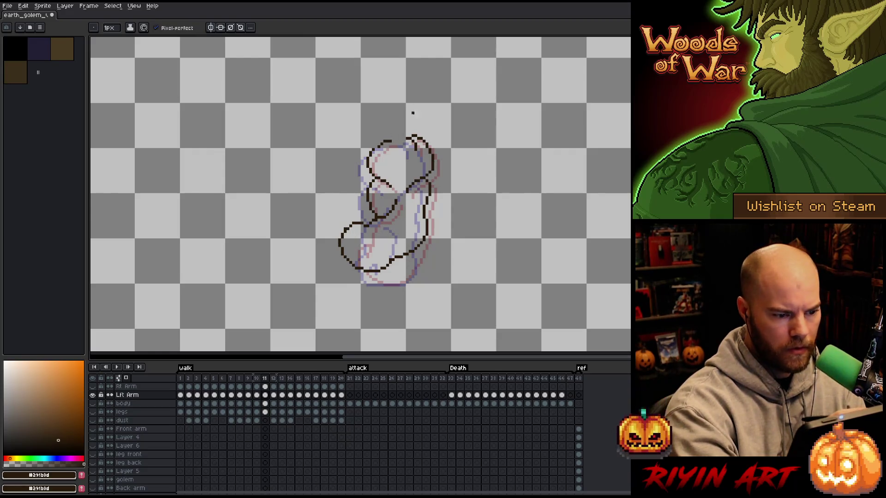
pyautogui.press('e')
pyautogui.press('b')
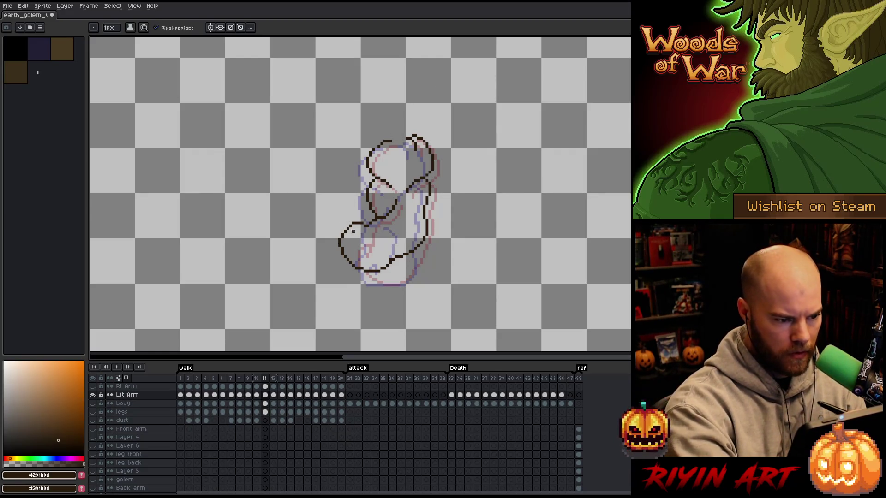
pyautogui.moveTo(348, 230)
pyautogui.mouseDown()
pyautogui.moveTo(358, 238)
pyautogui.moveTo(399, 224)
pyautogui.mouseUp()
pyautogui.press('e')
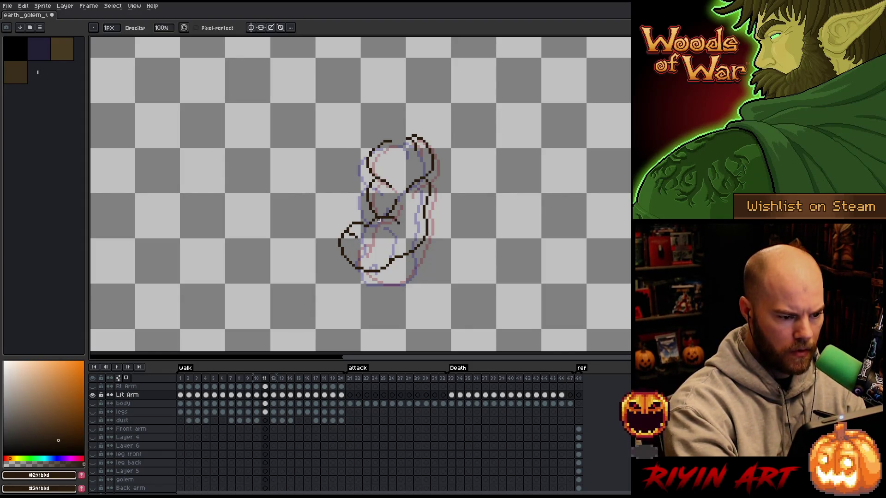
pyautogui.press('b')
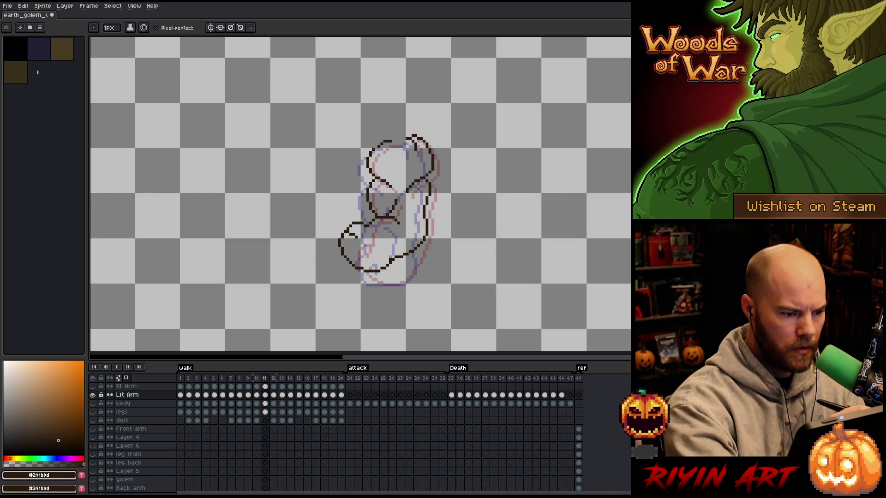
pyautogui.moveTo(368, 184)
pyautogui.mouseDown()
pyautogui.moveTo(364, 205)
pyautogui.moveTo(373, 213)
pyautogui.mouseUp()
pyautogui.press('e')
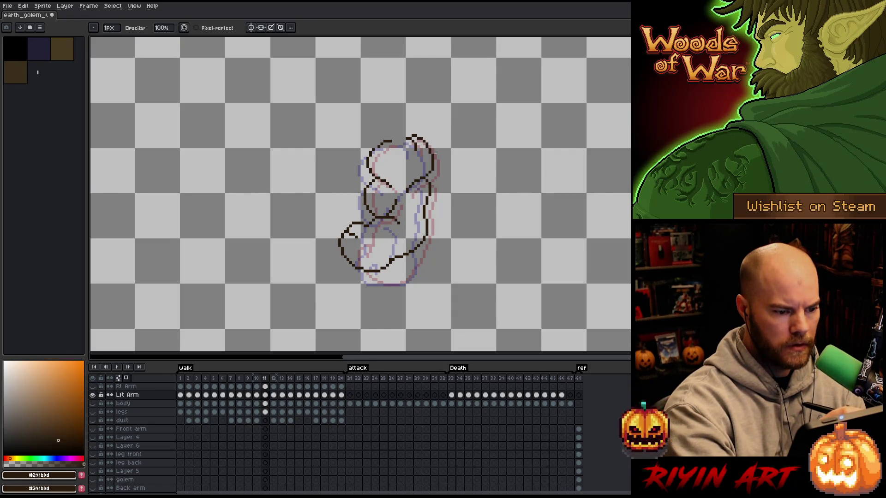
# Step: Lasso the fist, nudge it slightly left, and tidy its outline pixels
pyautogui.press('q')
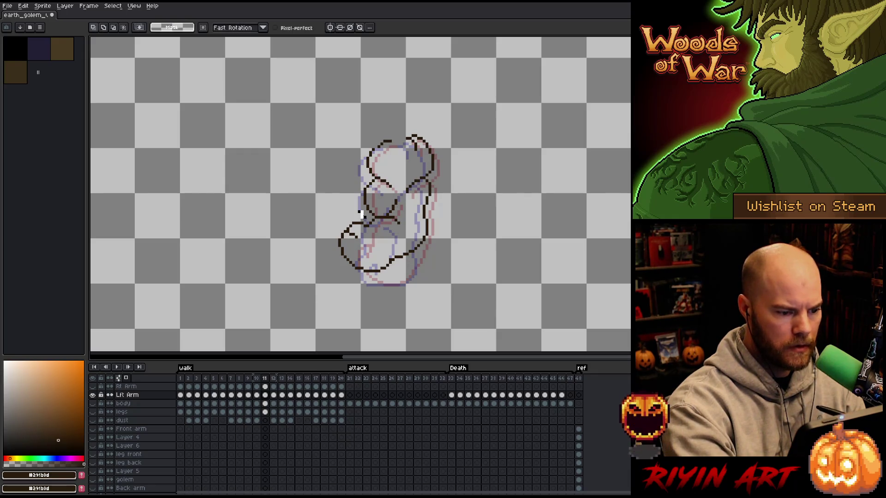
pyautogui.moveTo(369, 217)
pyautogui.mouseDown()
pyautogui.moveTo(393, 249)
pyautogui.moveTo(379, 281)
pyautogui.moveTo(369, 218)
pyautogui.moveTo(375, 236)
pyautogui.mouseUp()
pyautogui.press('Return')
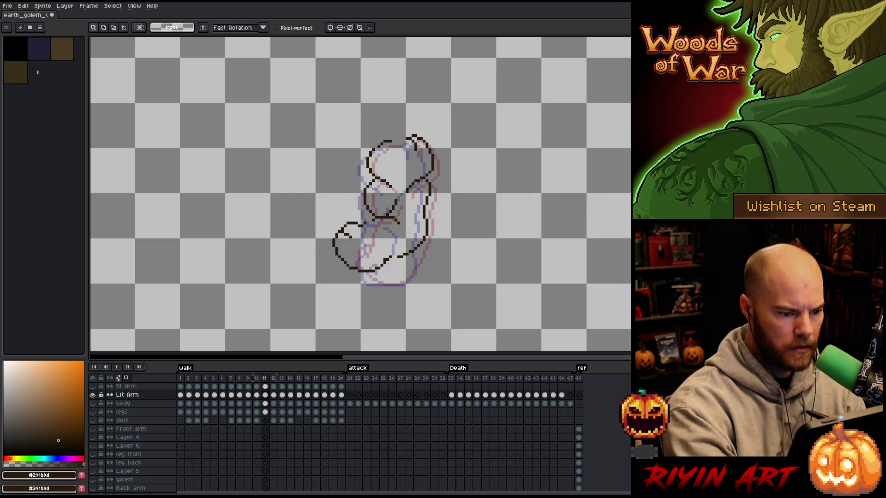
pyautogui.press('e')
pyautogui.press('b')
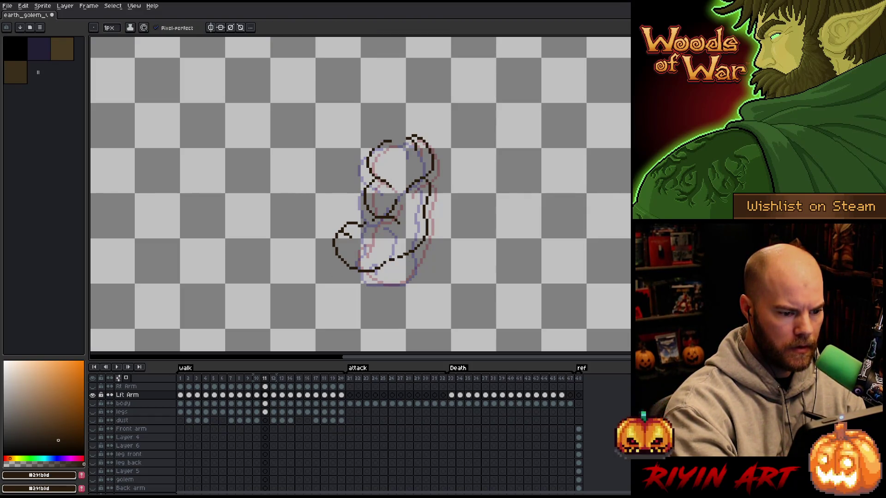
pyautogui.hotkey('ctrl', 'z')
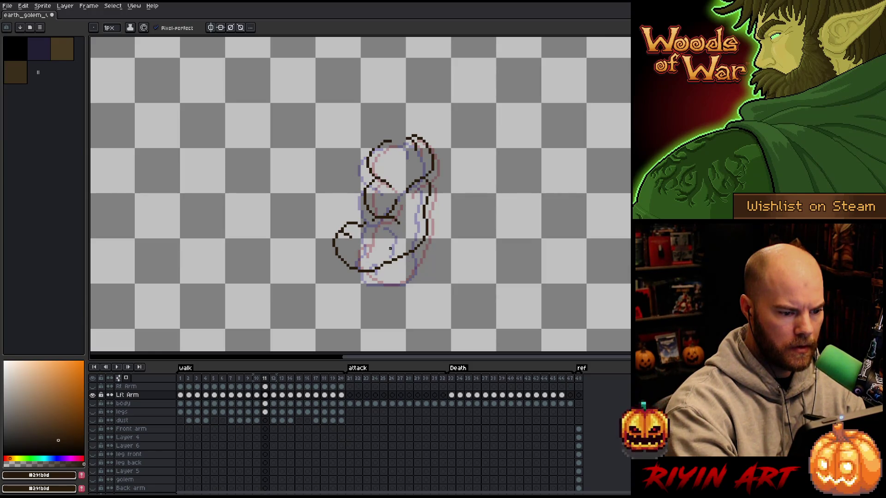
pyautogui.press('e')
pyautogui.press('b')
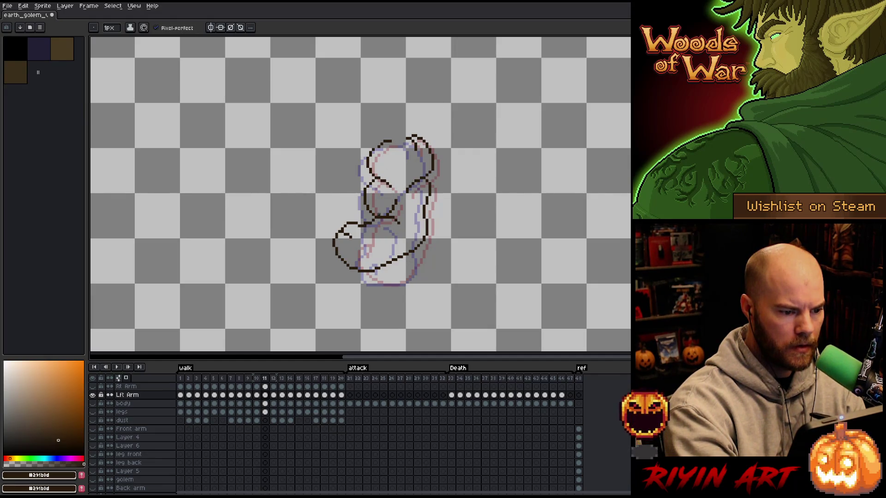
pyautogui.press('e')
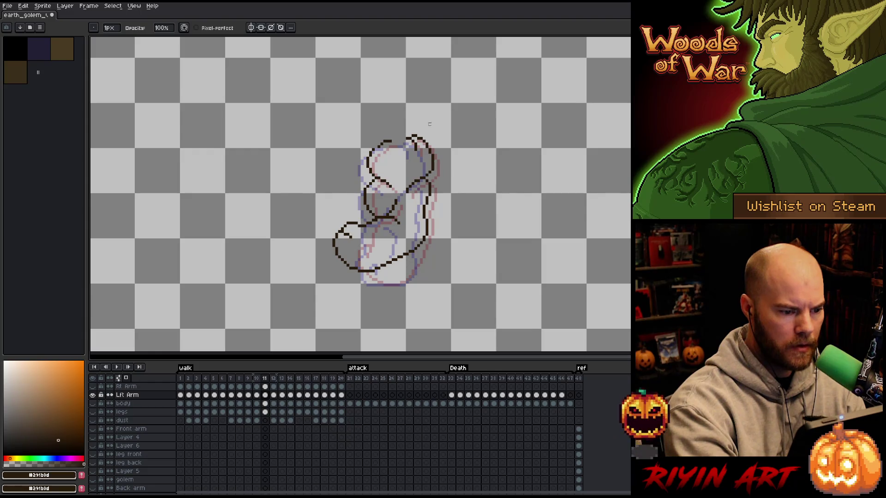
# Step: On frame 12, lasso and delete the old lower arm and fist
pyautogui.click(273, 396)
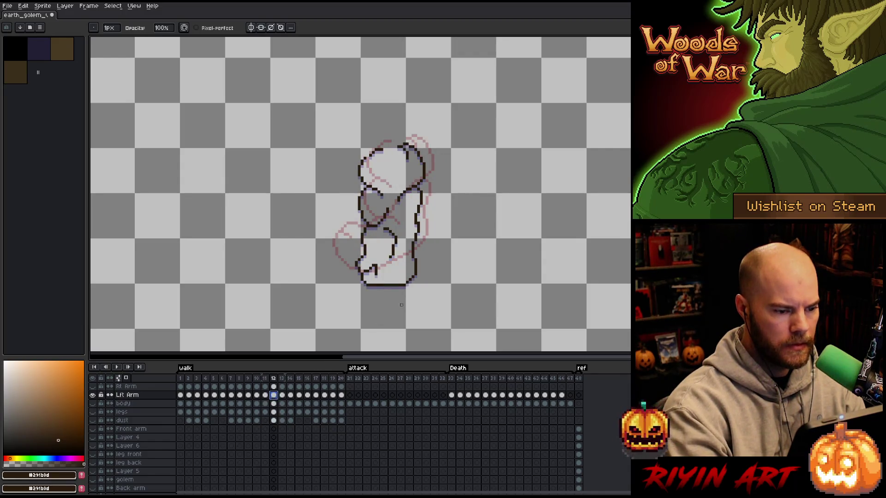
pyautogui.press('q')
pyautogui.moveTo(426, 220)
pyautogui.mouseDown()
pyautogui.moveTo(376, 225)
pyautogui.moveTo(348, 248)
pyautogui.moveTo(421, 277)
pyautogui.mouseUp()
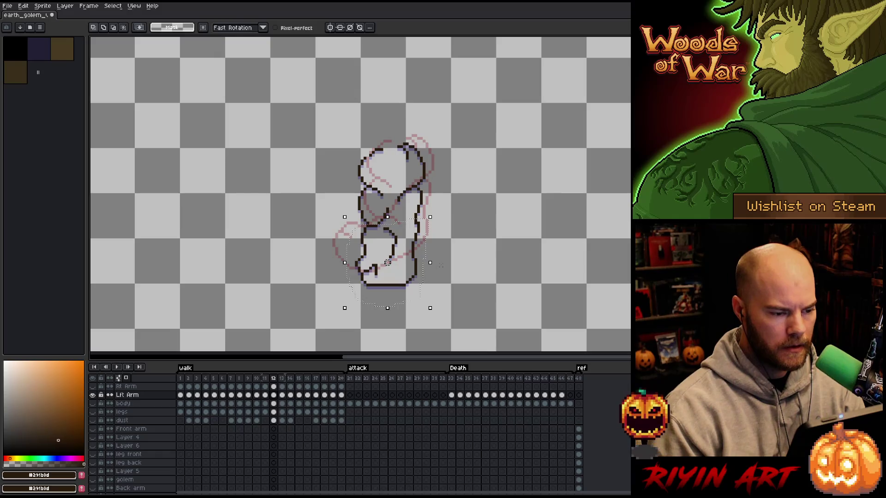
pyautogui.press('Delete')
pyautogui.hotkey('ctrl', 'd')
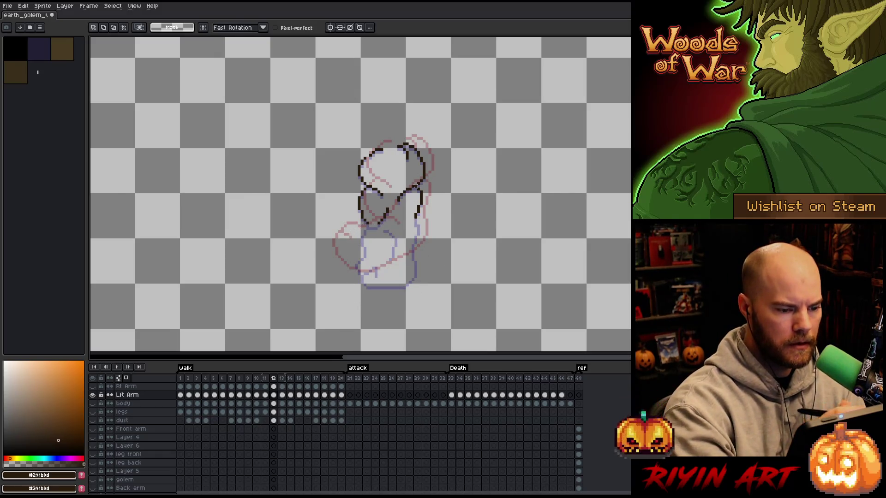
pyautogui.press('b')
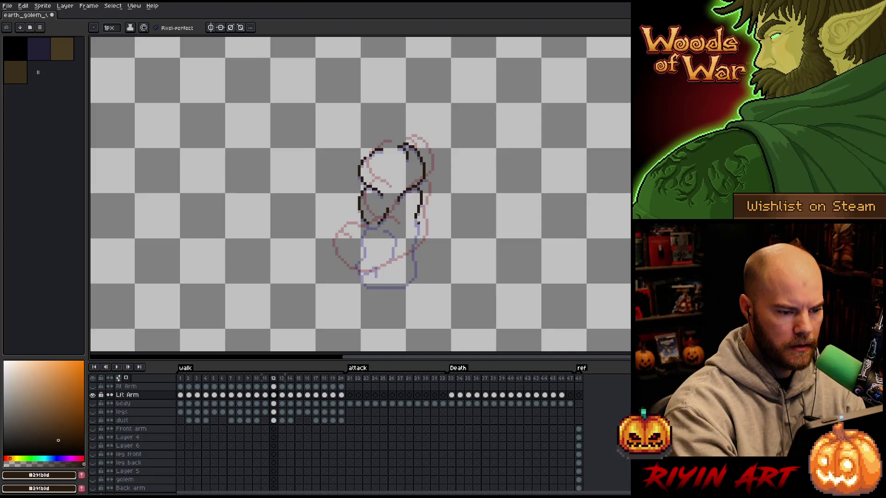
# Step: Redraw frame 12's arm outline with the fist curving around the lower body
pyautogui.moveTo(418, 222)
pyautogui.mouseDown()
pyautogui.moveTo(389, 276)
pyautogui.moveTo(358, 285)
pyautogui.moveTo(342, 244)
pyautogui.moveTo(365, 242)
pyautogui.mouseUp()
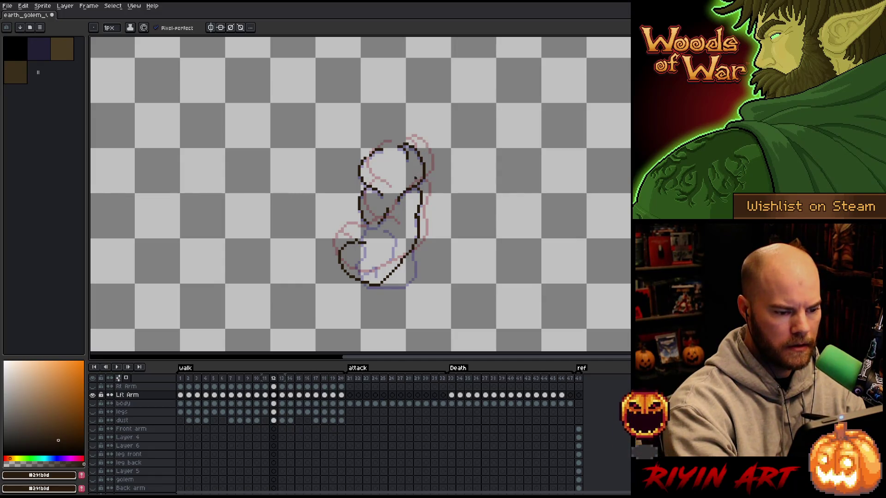
pyautogui.hotkey('ctrl', 'z')
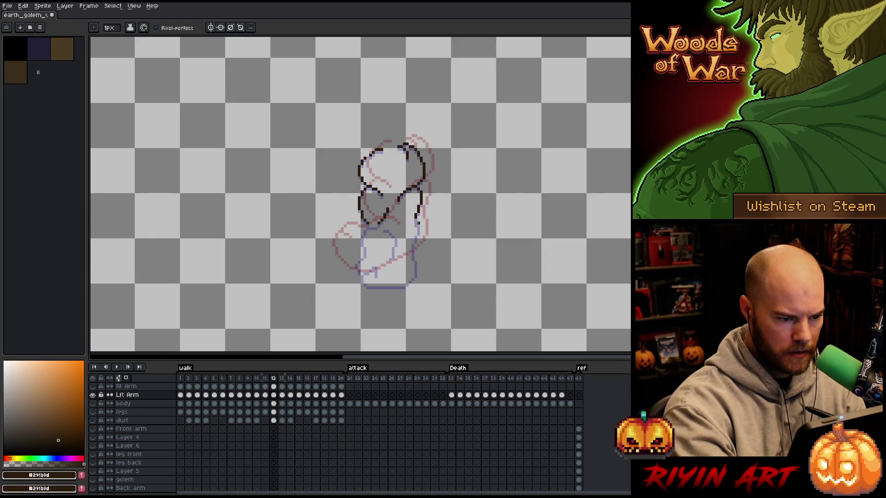
pyautogui.press('q')
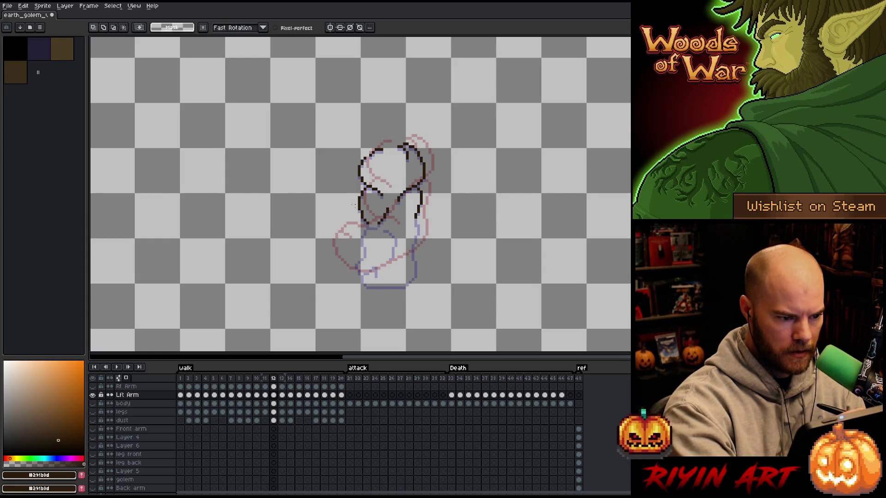
pyautogui.moveTo(386, 203)
pyautogui.mouseDown()
pyautogui.moveTo(392, 240)
pyautogui.moveTo(387, 204)
pyautogui.mouseUp()
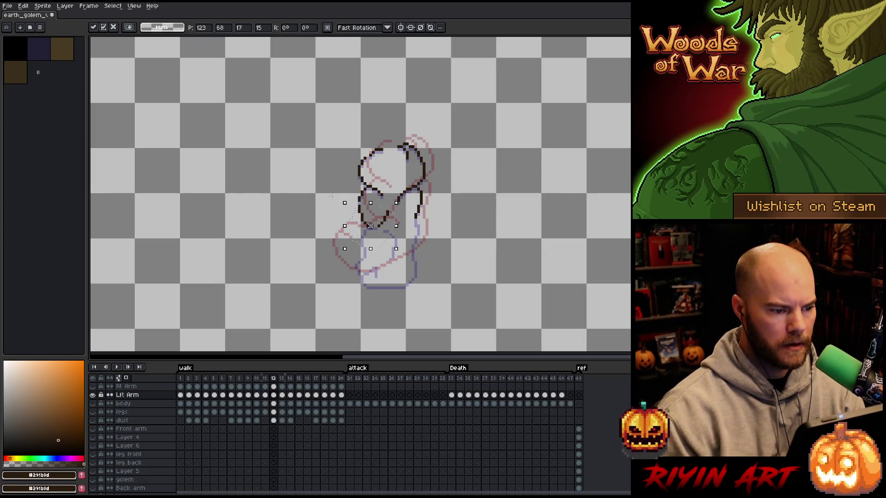
pyautogui.hotkey('ctrl', 'd')
pyautogui.press('b')
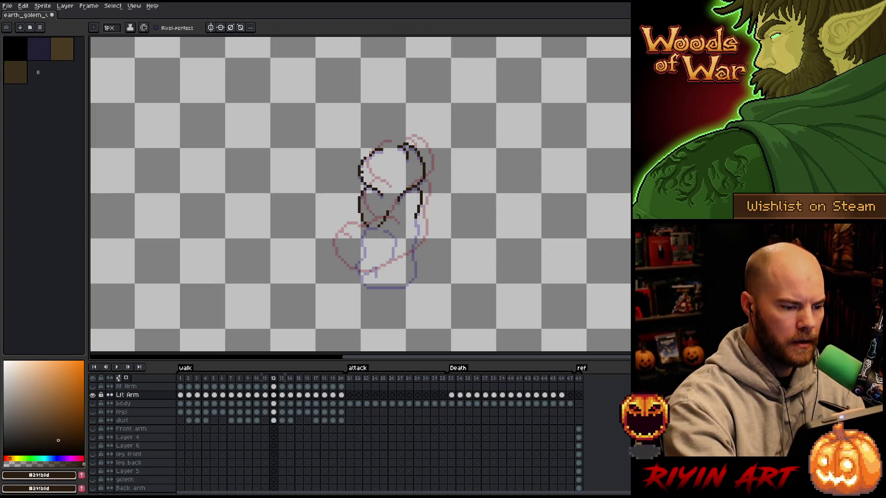
pyautogui.moveTo(368, 230)
pyautogui.mouseDown()
pyautogui.moveTo(371, 277)
pyautogui.moveTo(387, 275)
pyautogui.mouseUp()
pyautogui.press('e')
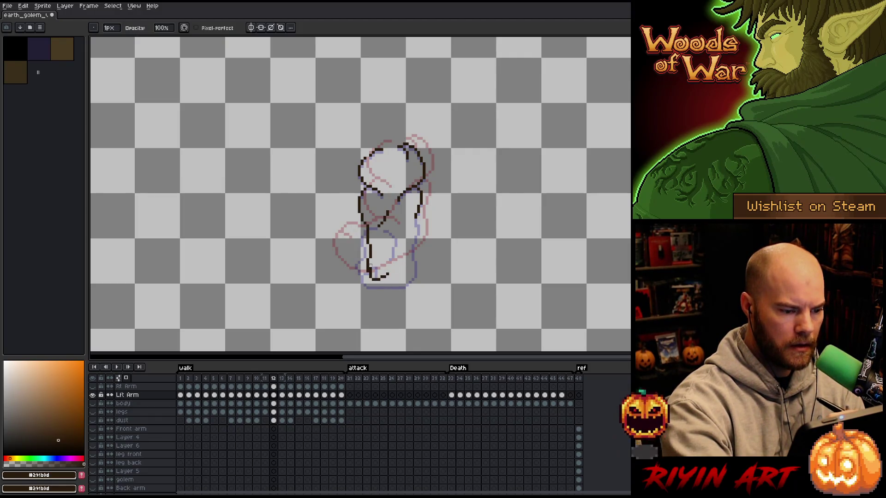
pyautogui.press('e')
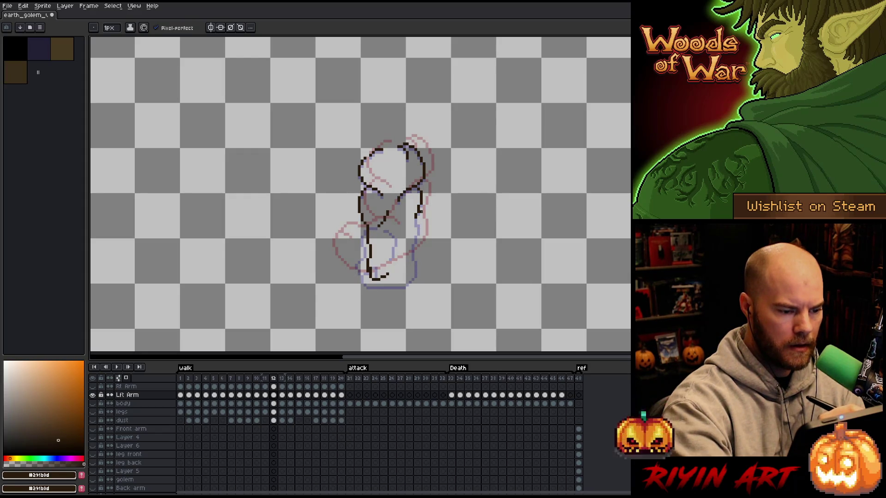
pyautogui.moveTo(387, 277); pyautogui.dragTo(367, 229)
pyautogui.moveTo(417, 215)
pyautogui.mouseDown()
pyautogui.moveTo(422, 233)
pyautogui.moveTo(380, 292)
pyautogui.mouseUp()
pyautogui.hotkey('ctrl', 'z')
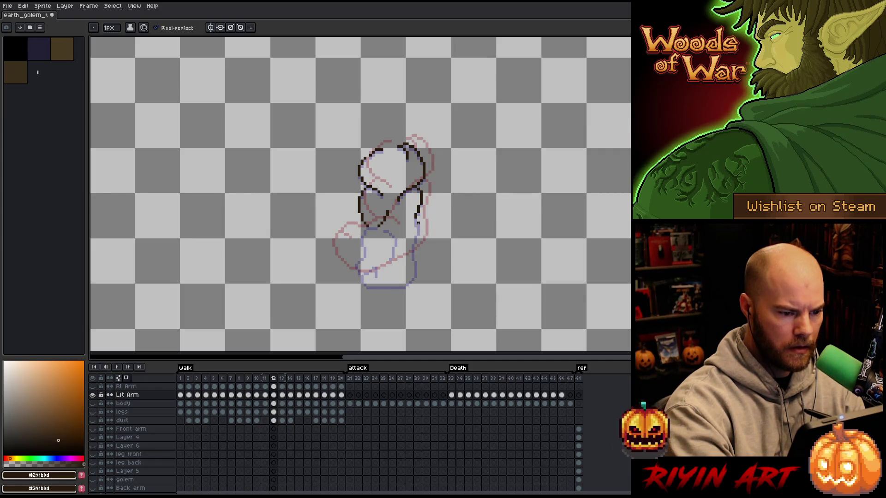
pyautogui.moveTo(417, 223)
pyautogui.mouseDown()
pyautogui.moveTo(416, 261)
pyautogui.moveTo(386, 295)
pyautogui.moveTo(350, 283)
pyautogui.moveTo(365, 227)
pyautogui.mouseUp()
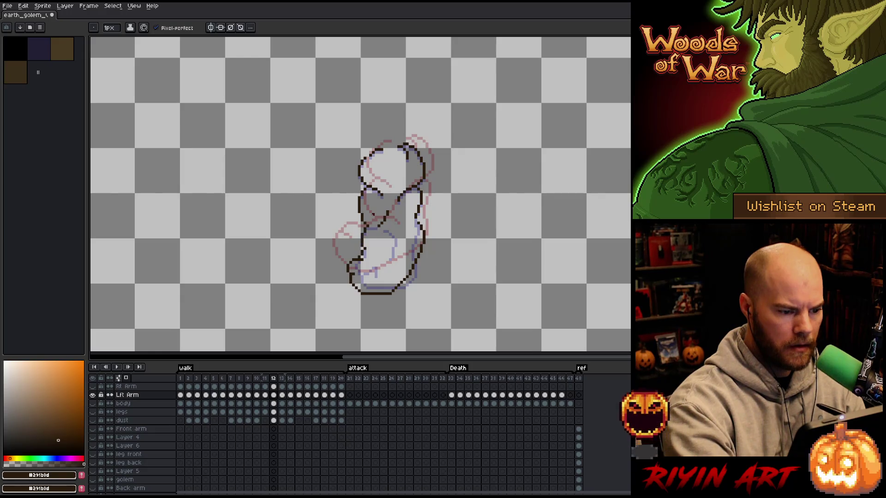
# Step: Adjust and clean up parts of frame 12's lower-right arm outline
pyautogui.press('q')
pyautogui.moveTo(418, 220)
pyautogui.mouseDown()
pyautogui.moveTo(432, 233)
pyautogui.moveTo(388, 302)
pyautogui.moveTo(378, 258)
pyautogui.mouseUp()
pyautogui.click(410, 272)
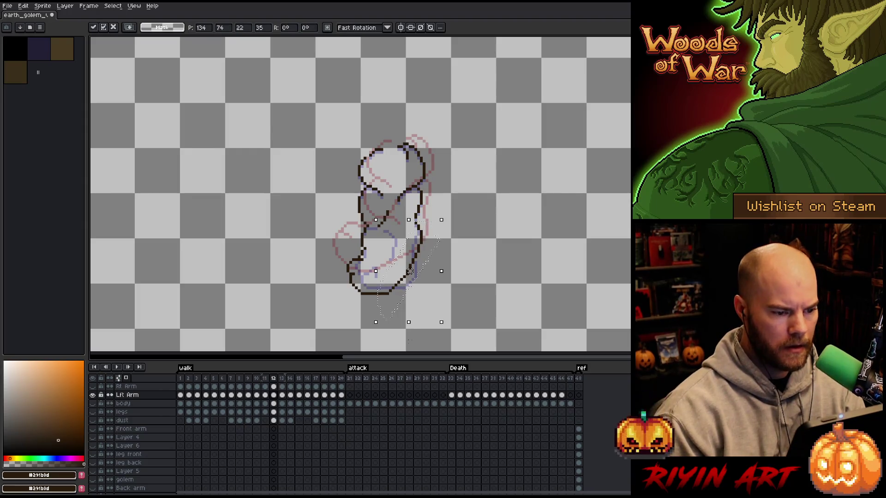
pyautogui.hotkey('ctrl', 'd')
pyautogui.press('b')
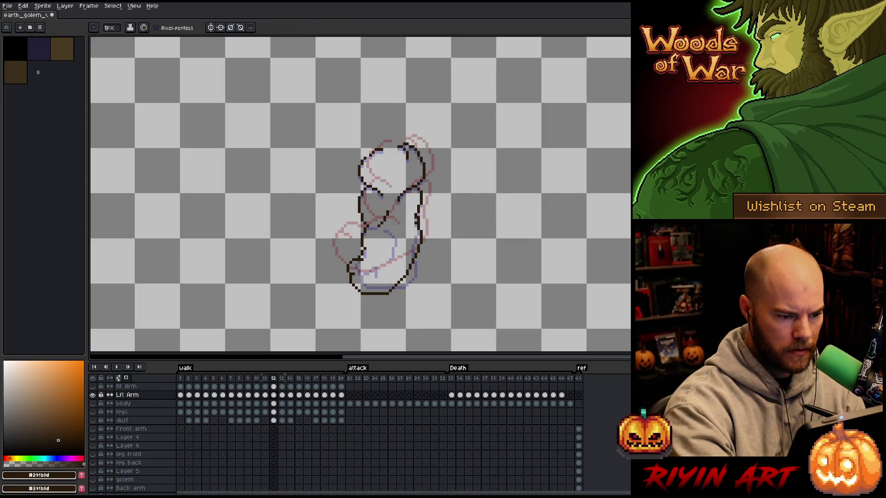
pyautogui.press('e')
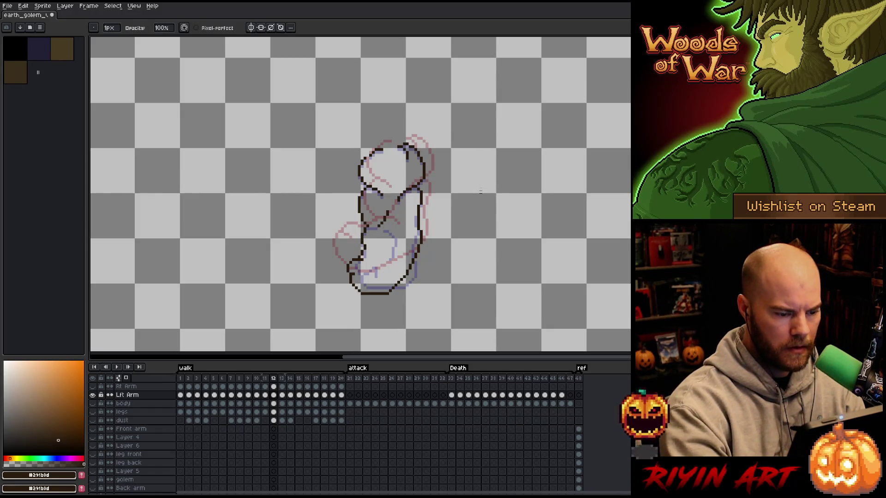
pyautogui.press('q')
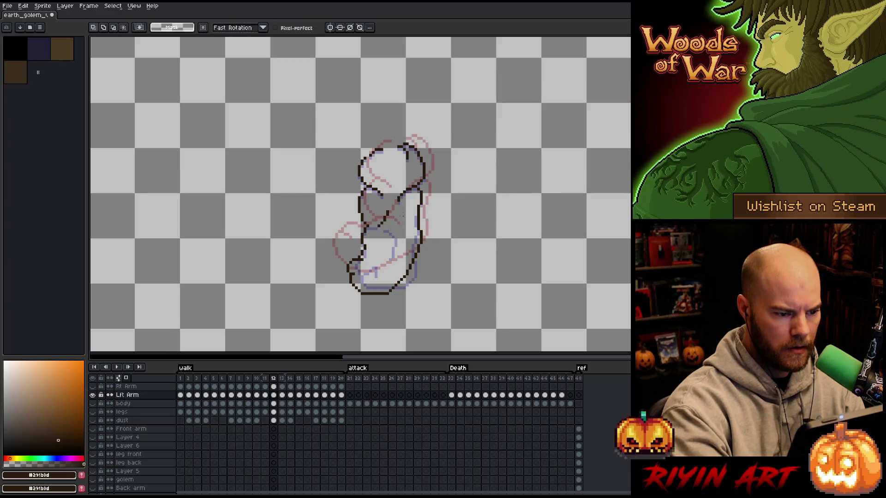
pyautogui.moveTo(394, 210)
pyautogui.mouseDown()
pyautogui.moveTo(378, 203)
pyautogui.moveTo(356, 236)
pyautogui.moveTo(399, 244)
pyautogui.mouseUp()
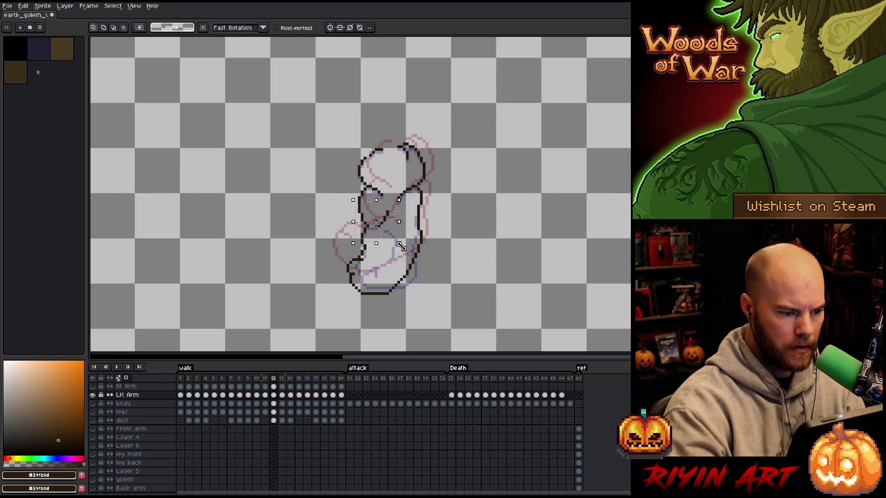
pyautogui.hotkey('ctrl', 'd')
pyautogui.press('b')
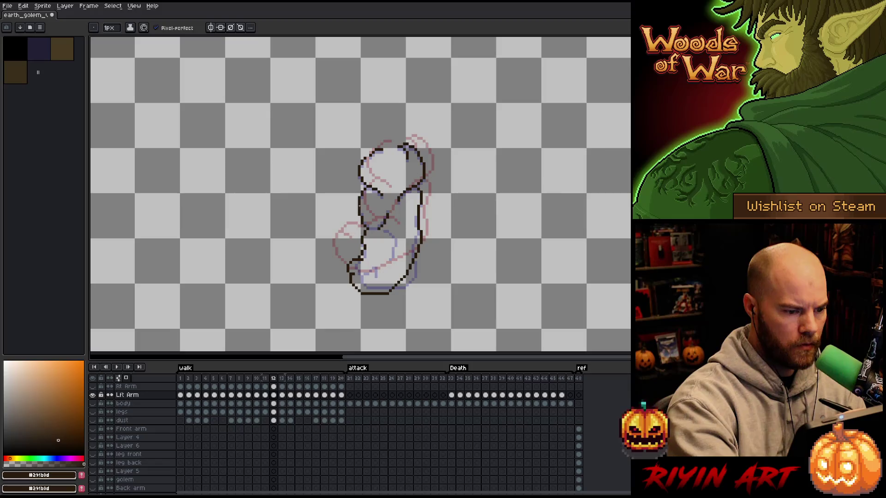
# Step: On frame 13, lasso and delete the old lower arm
pyautogui.press('Right')
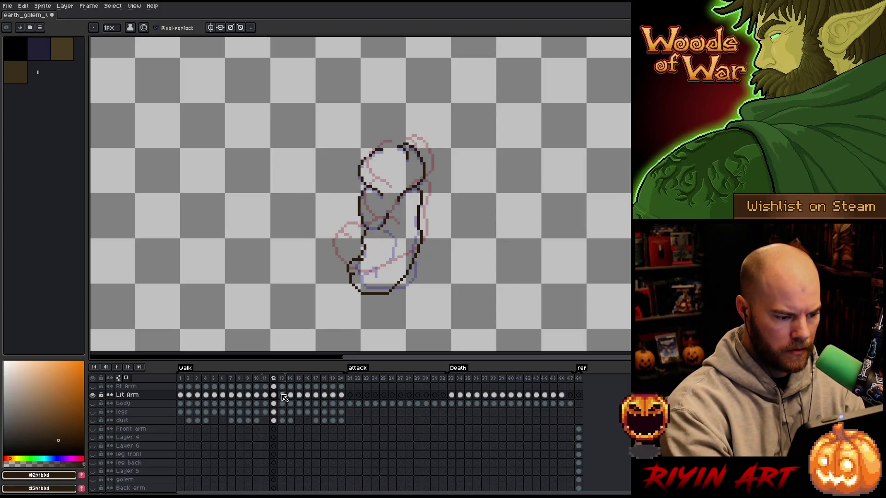
pyautogui.press('q')
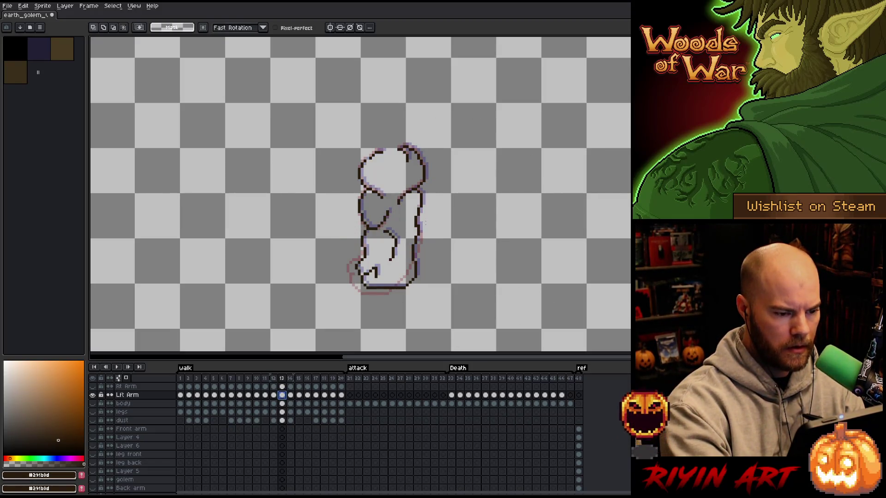
pyautogui.moveTo(424, 223)
pyautogui.mouseDown()
pyautogui.moveTo(357, 232)
pyautogui.moveTo(440, 305)
pyautogui.mouseUp()
pyautogui.press('Delete')
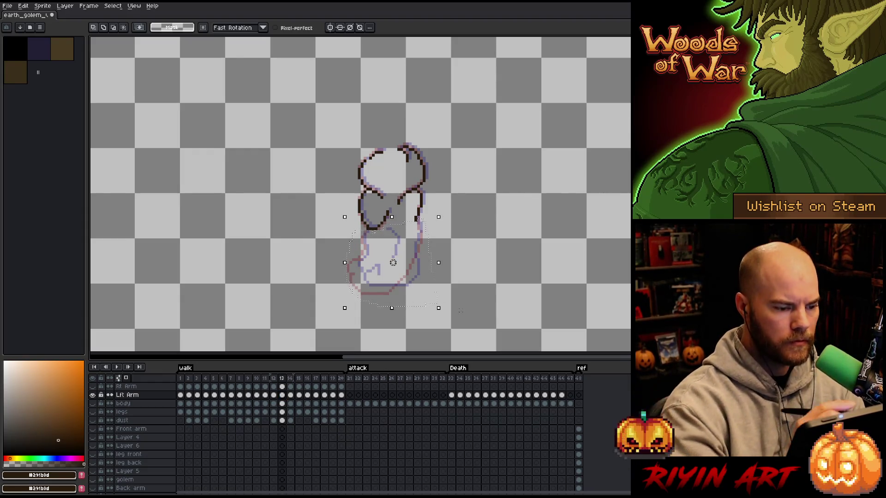
pyautogui.hotkey('ctrl', 'd')
pyautogui.press('b')
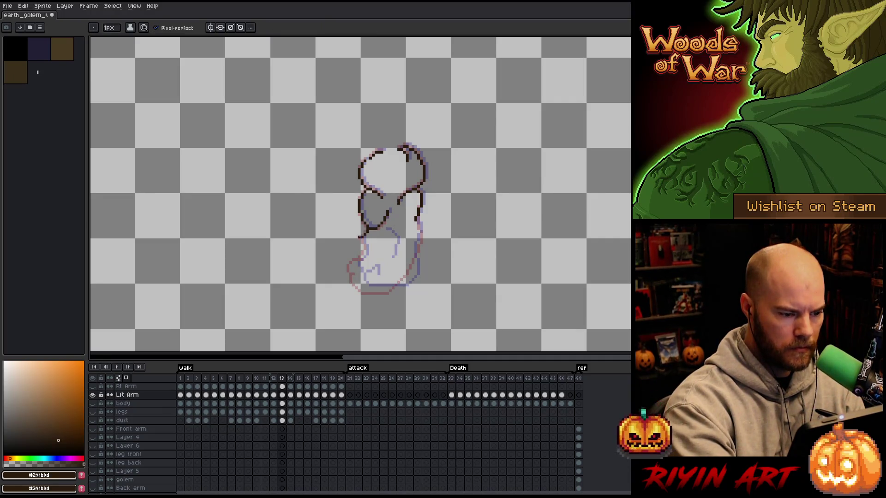
# Step: Pencil frame 13's right arm outline down to a fist swung down-left
pyautogui.moveTo(359, 238)
pyautogui.mouseDown()
pyautogui.moveTo(344, 269)
pyautogui.moveTo(350, 282)
pyautogui.moveTo(388, 288)
pyautogui.mouseUp()
pyautogui.hotkey('ctrl', 'z')
pyautogui.moveTo(419, 225)
pyautogui.mouseDown()
pyautogui.moveTo(409, 266)
pyautogui.moveTo(388, 288)
pyautogui.mouseUp()
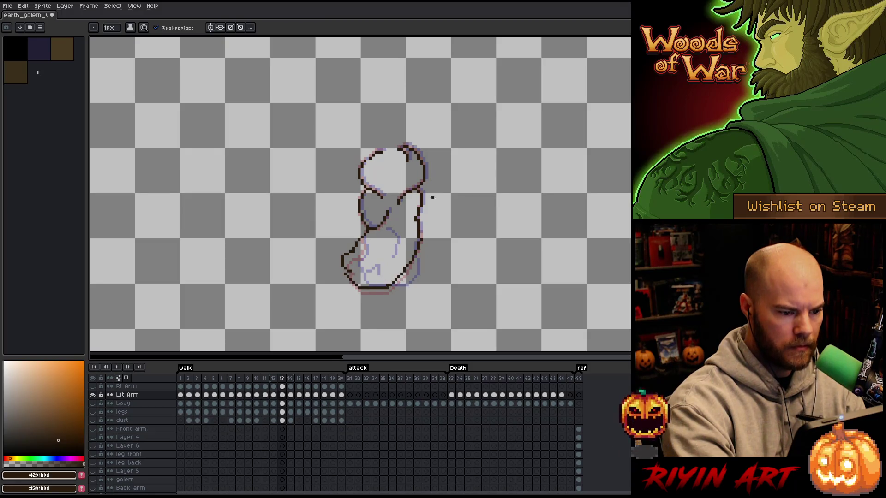
pyautogui.hotkey('ctrl', 'z')
pyautogui.moveTo(419, 238); pyautogui.dragTo(387, 282)
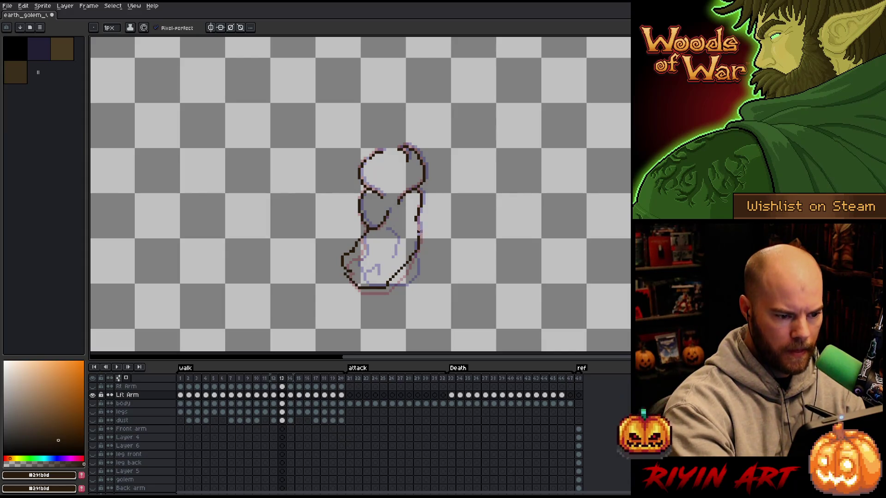
pyautogui.moveTo(418, 221); pyautogui.dragTo(422, 239)
pyautogui.hotkey('ctrl', 'z')
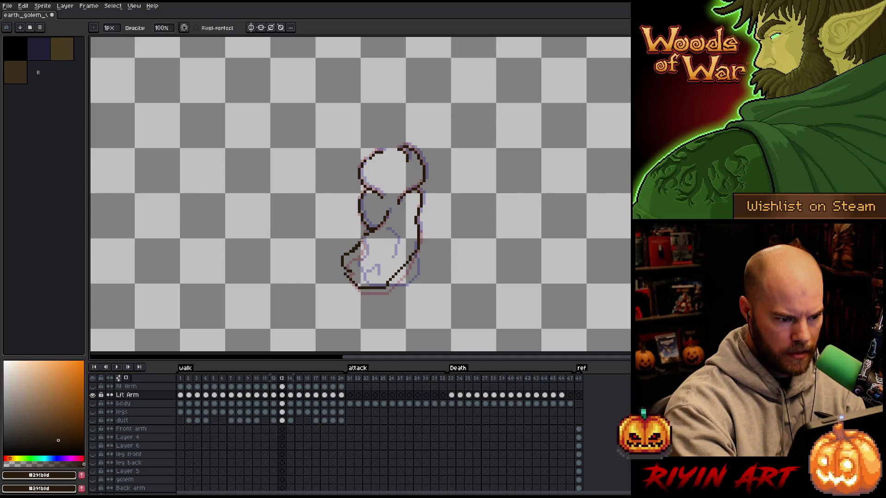
pyautogui.press('e')
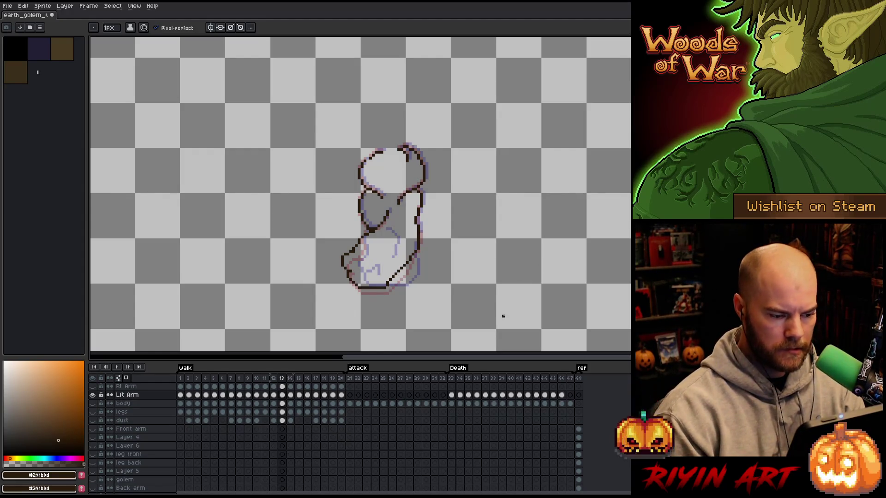
pyautogui.press('Right')
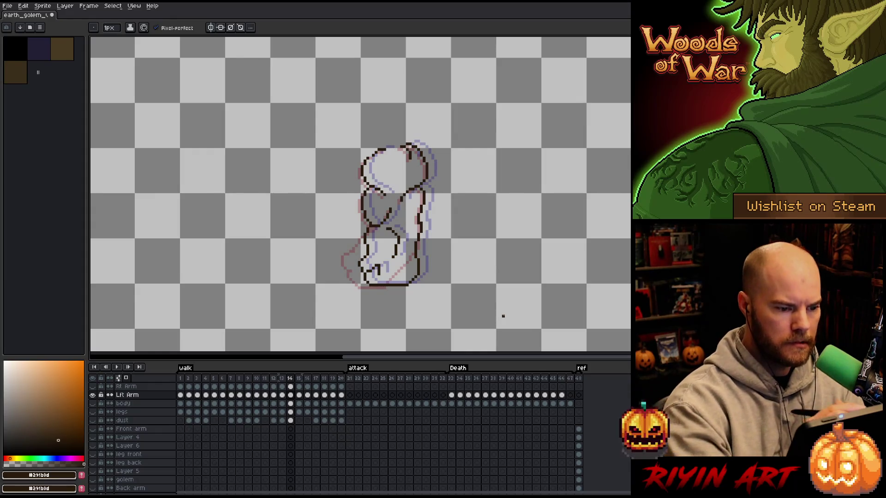
# Step: Select, rotate and delete the old lower arm strip on frame 14
pyautogui.press('m')
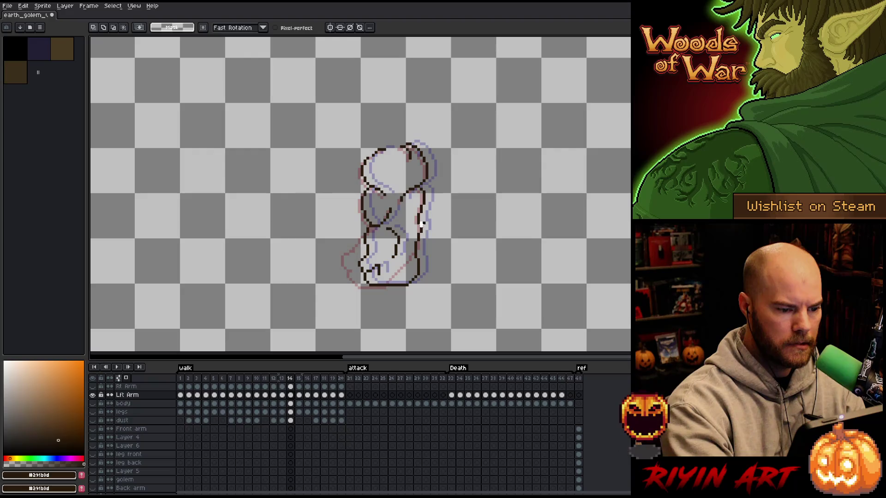
pyautogui.moveTo(423, 224); pyautogui.dragTo(419, 254)
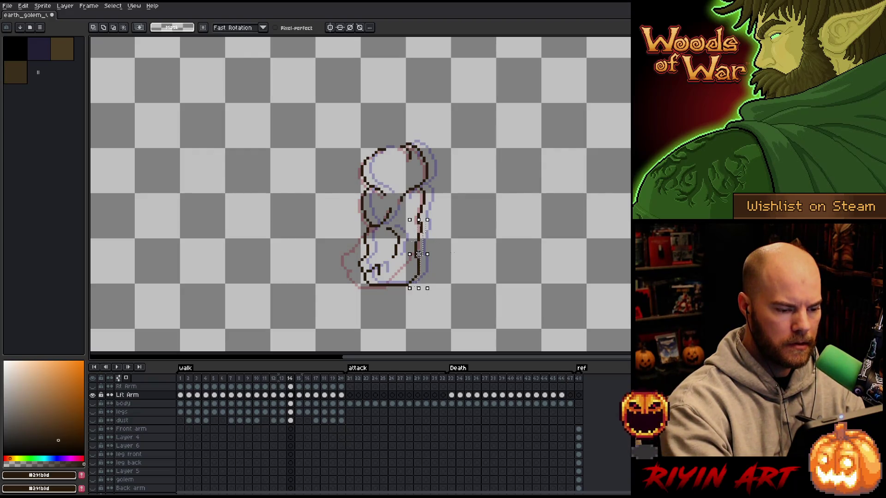
pyautogui.moveTo(452, 254)
pyautogui.mouseDown()
pyautogui.moveTo(434, 233)
pyautogui.moveTo(406, 227)
pyautogui.moveTo(373, 228)
pyautogui.moveTo(355, 244)
pyautogui.mouseUp()
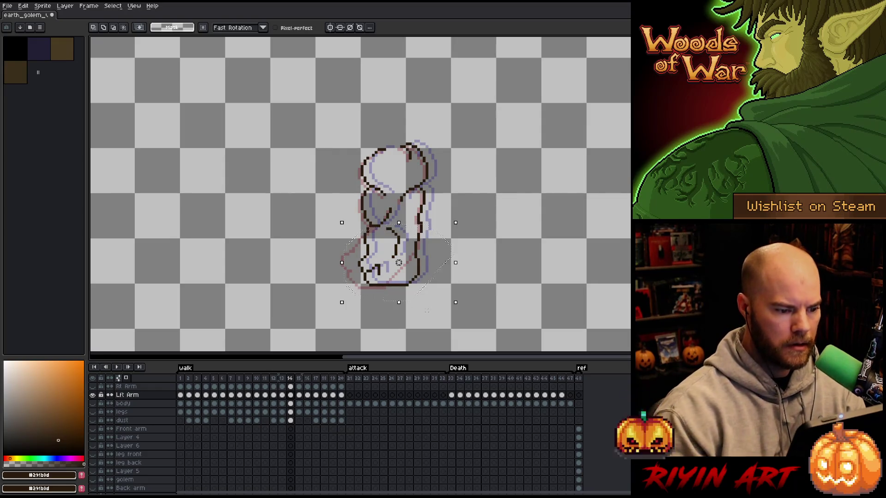
pyautogui.press('Delete')
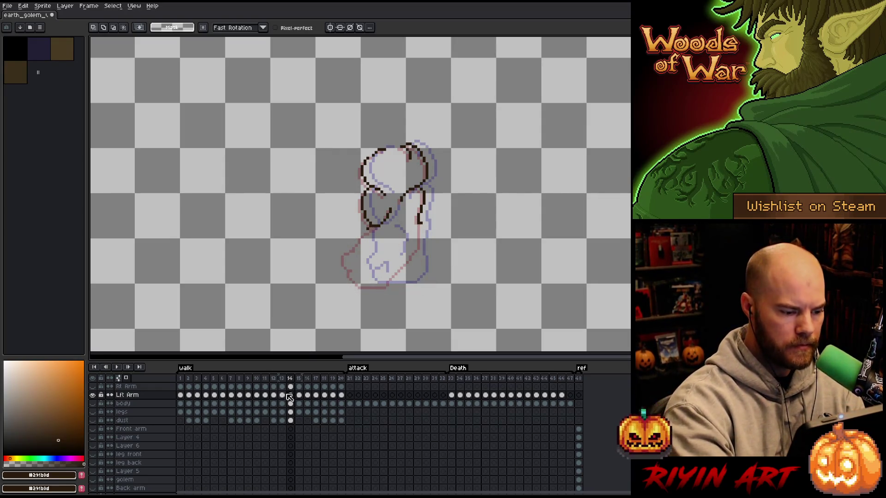
pyautogui.click(282, 395)
pyautogui.press('b')
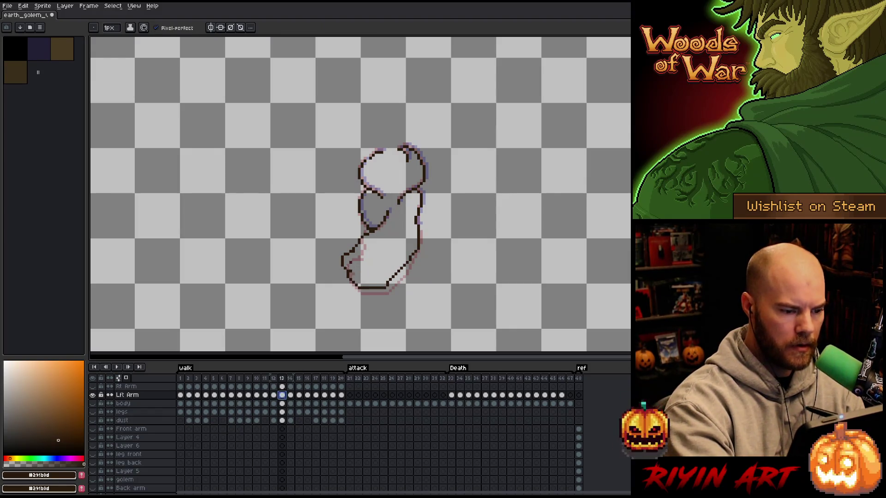
pyautogui.press('e')
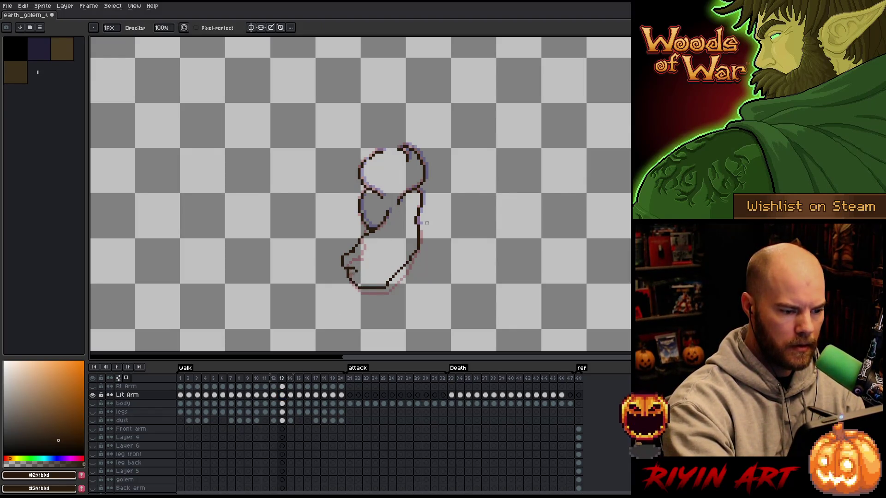
pyautogui.press('Right')
pyautogui.press('b')
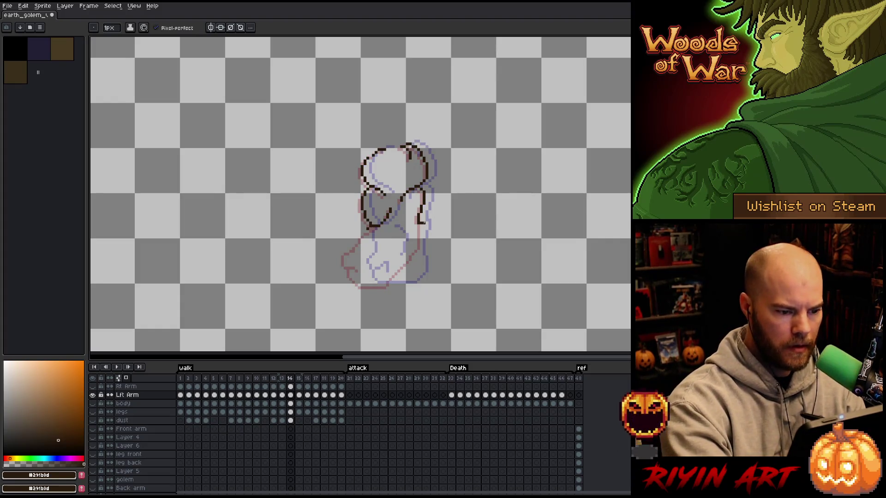
# Step: Pencil frame 14's lower arm outline and the fist's curved lower-left edge
pyautogui.moveTo(421, 224); pyautogui.dragTo(413, 273)
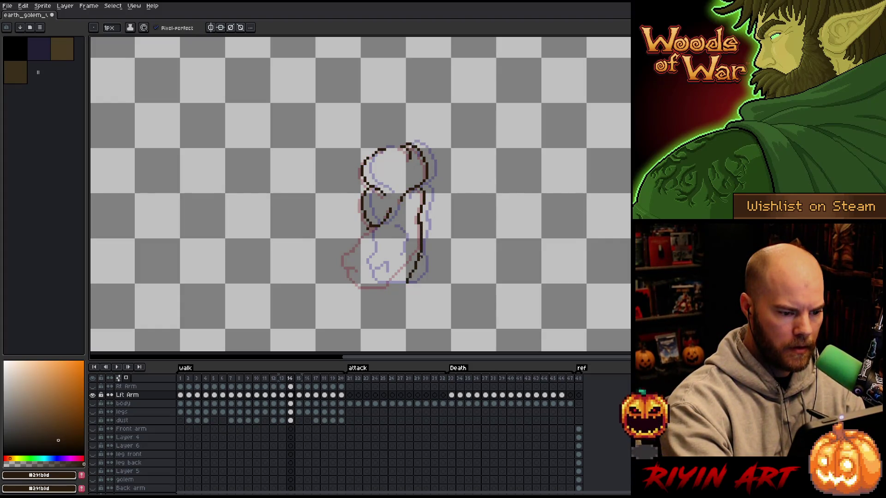
pyautogui.press('e')
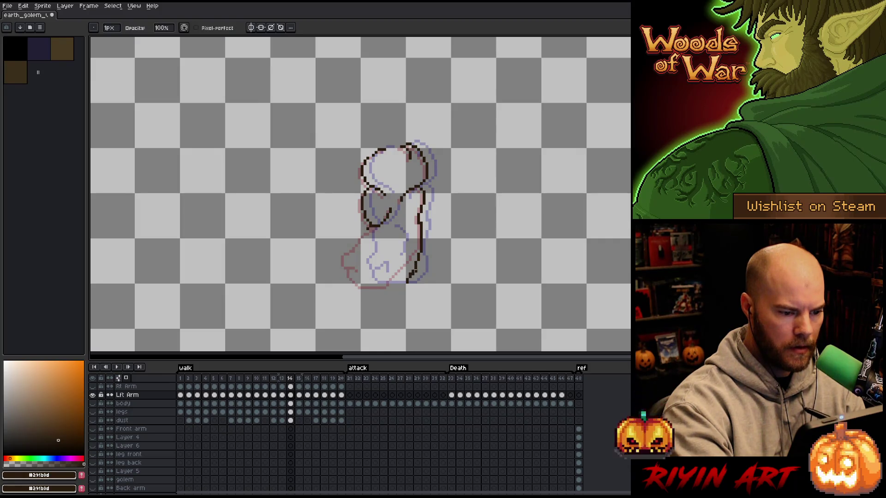
pyautogui.press('b')
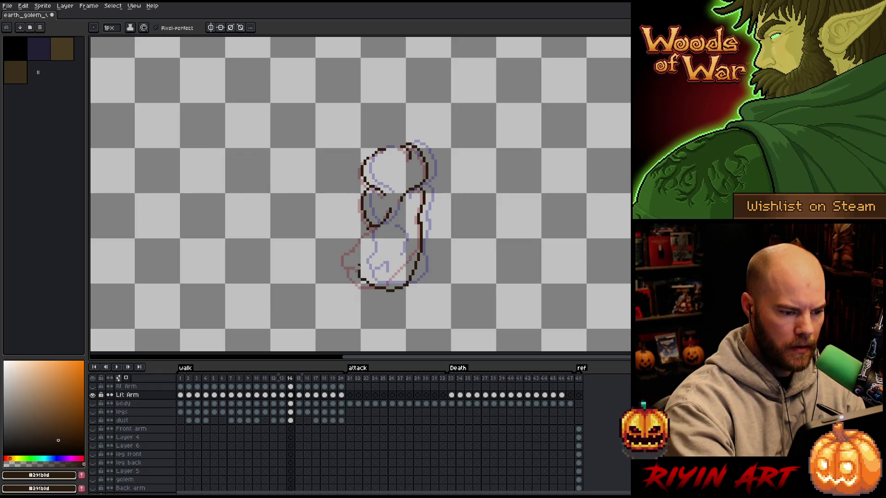
pyautogui.moveTo(356, 259); pyautogui.dragTo(374, 268)
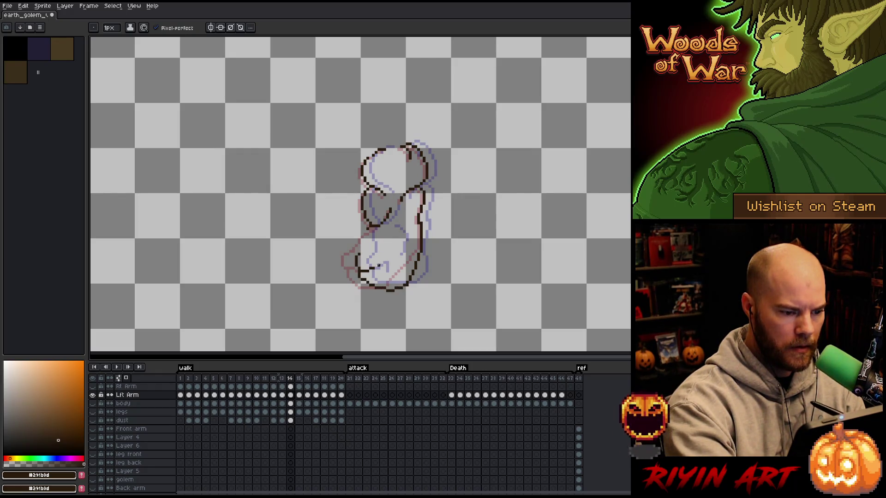
pyautogui.press('e')
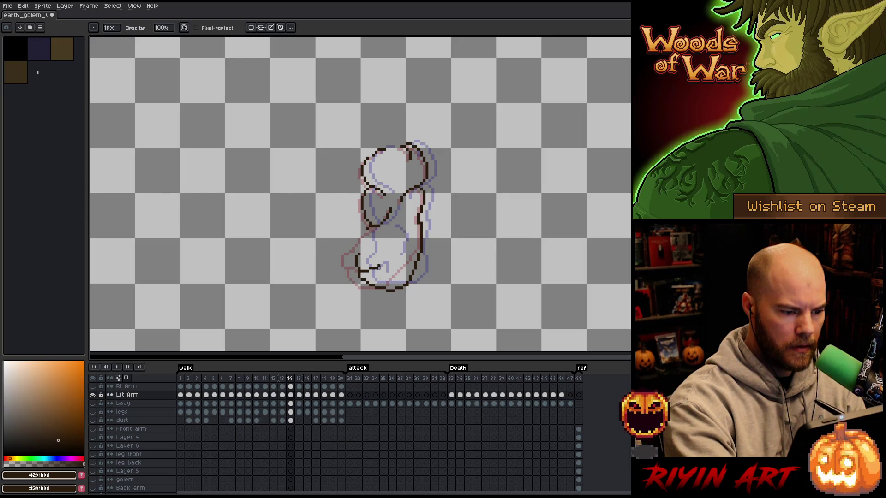
pyautogui.press('b')
pyautogui.moveTo(378, 266); pyautogui.dragTo(378, 275)
pyautogui.press('e')
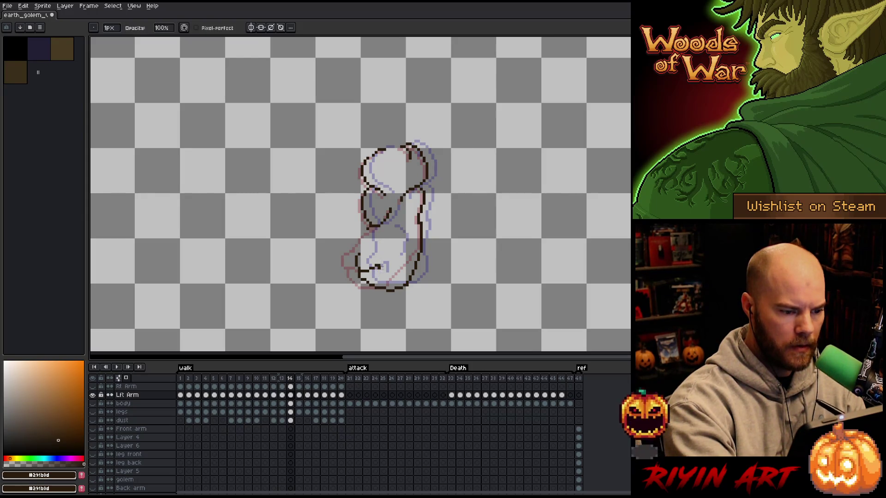
pyautogui.press('b')
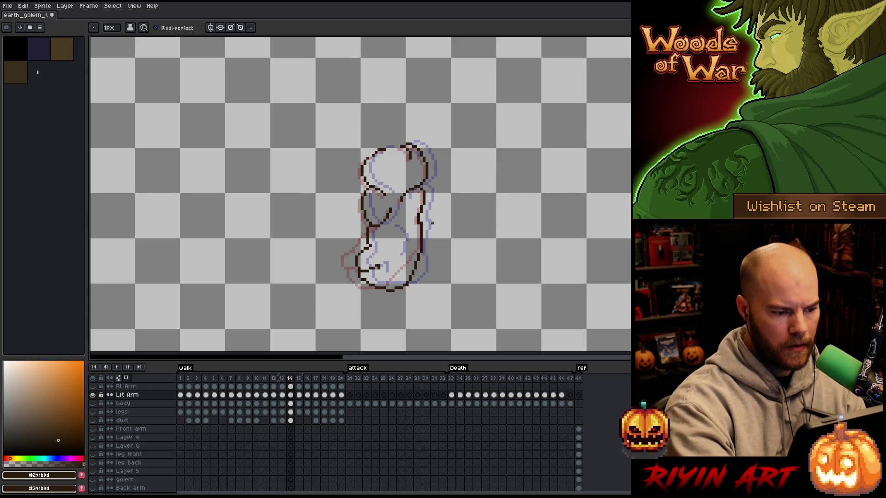
pyautogui.press('e')
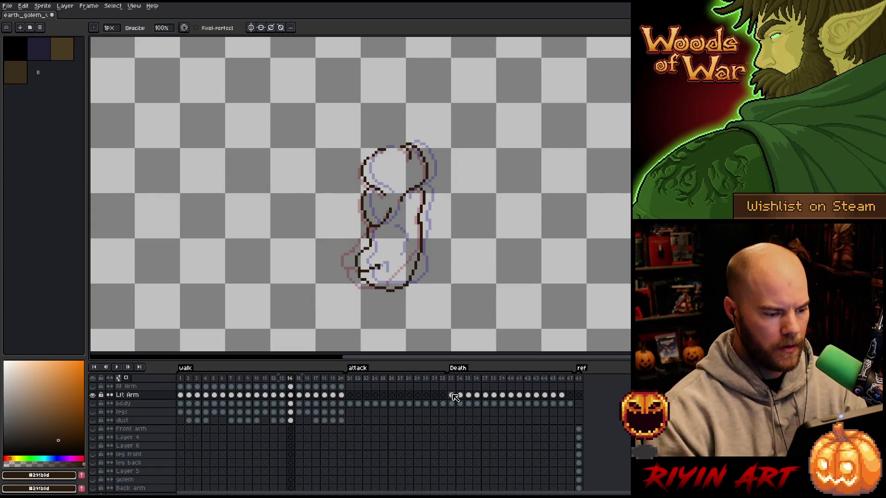
# Step: Play and stop the walk animation to check the redrawn arm, then step to frame 12
pyautogui.press('Return')
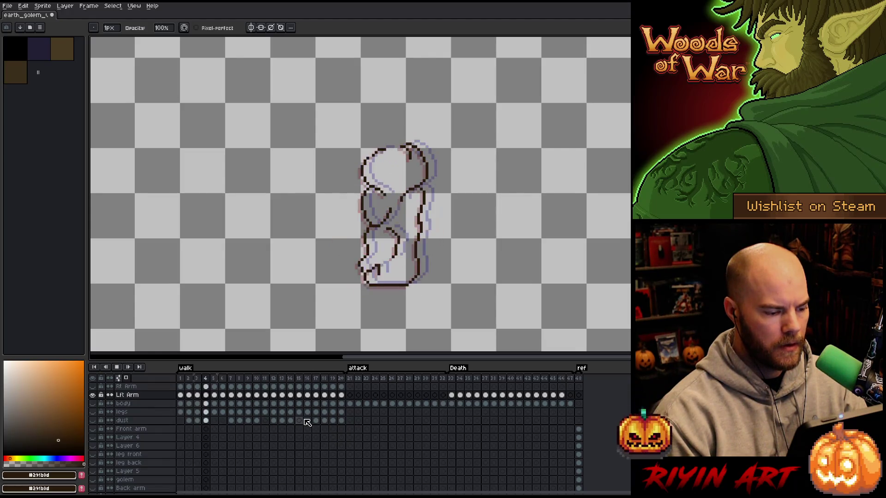
pyautogui.press('Return')
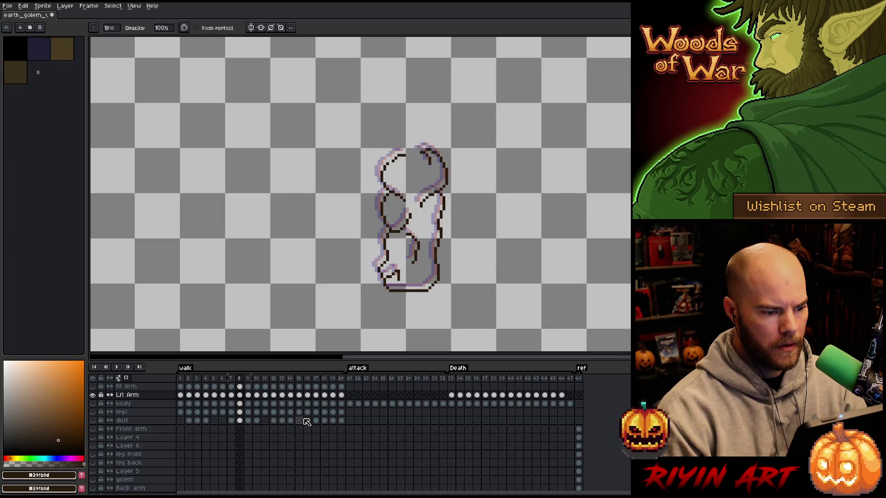
pyautogui.press('Left')
pyautogui.press('Left')
pyautogui.press('Right')
pyautogui.press('Right')
pyautogui.press('Right')
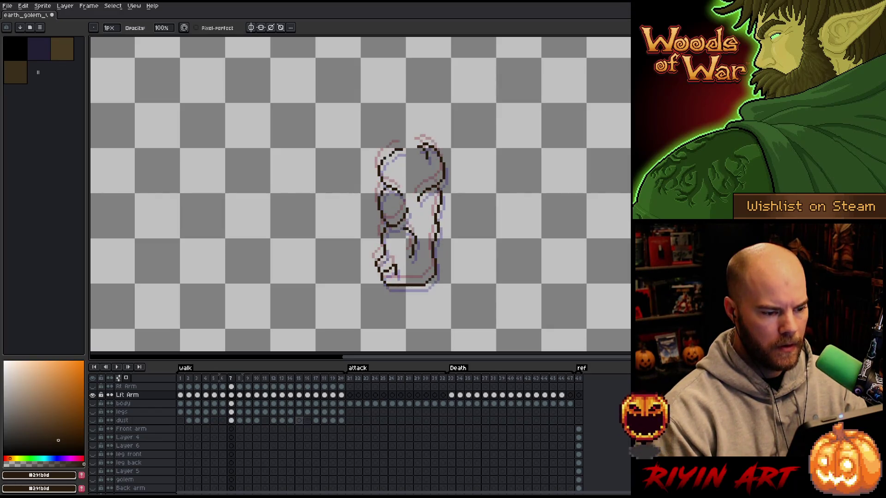
pyautogui.press('Right')
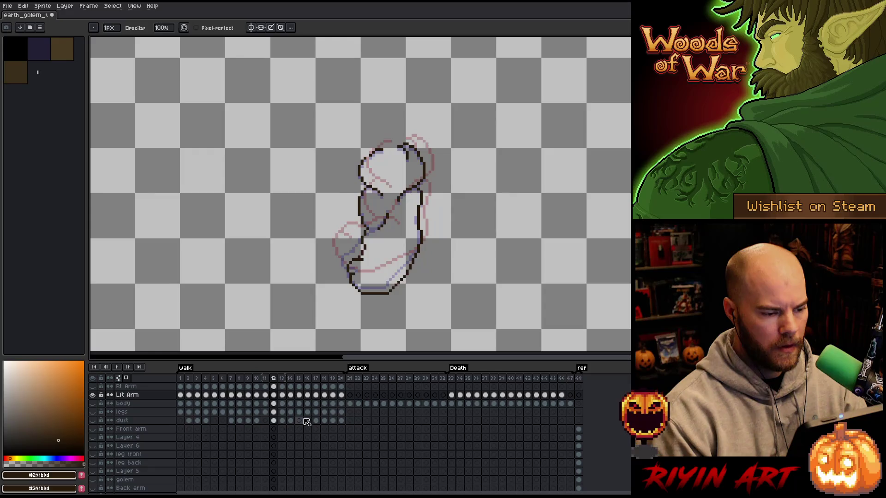
pyautogui.press('Right')
pyautogui.press('Left')
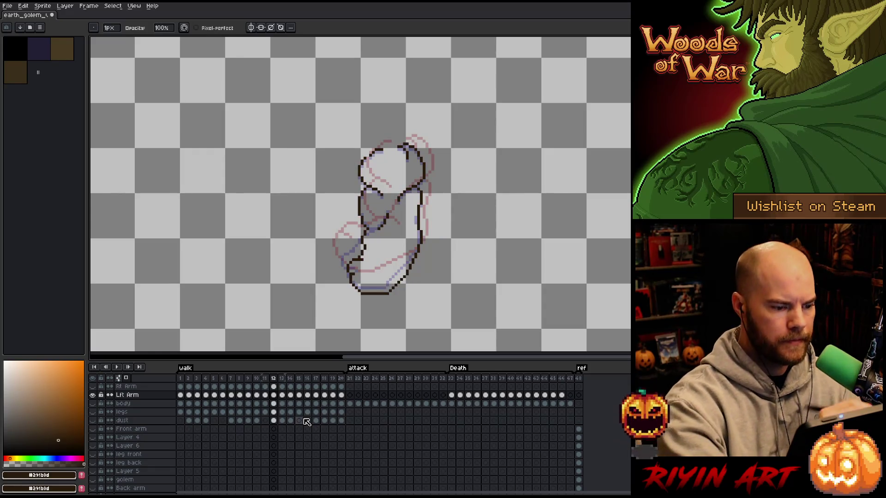
pyautogui.press('e')
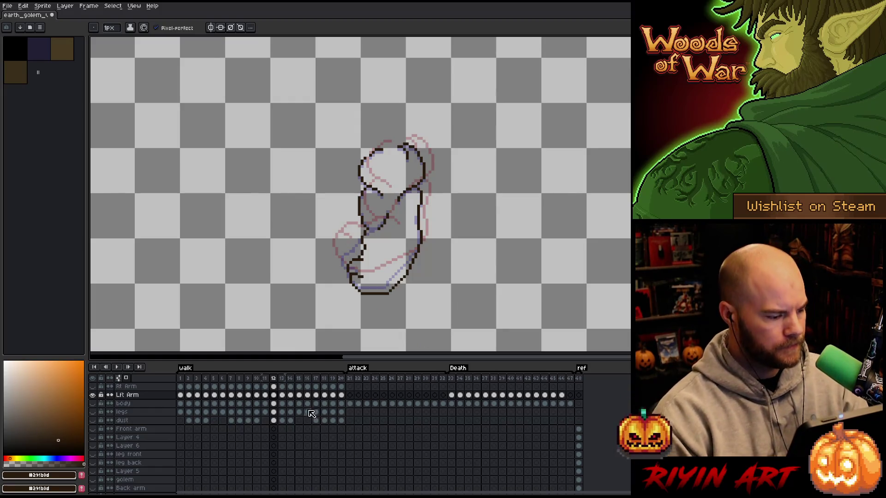
# Step: Unsolo the Lft Arm layer so all golem layers show, and hide the checkered background
pyautogui.keyDown('alt'); pyautogui.click(92, 395); pyautogui.keyUp('alt')
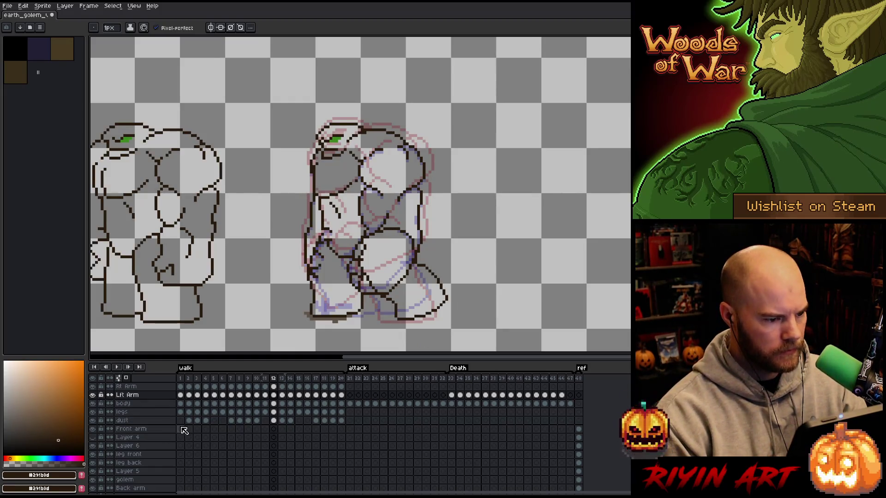
pyautogui.scroll(-2, 226, 459)
pyautogui.click(96, 482)
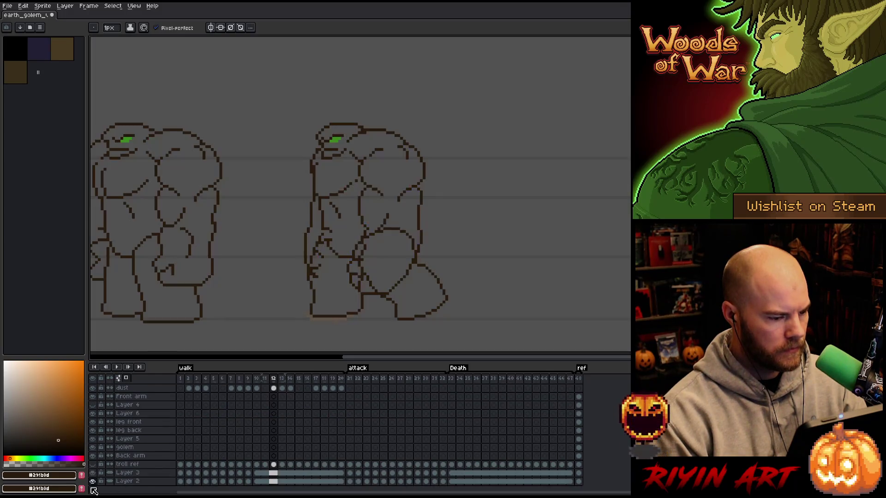
pyautogui.scroll(2, 286, 421)
# Step: Play and stop the walk animation, then go to walk frame 11
pyautogui.press('Return')
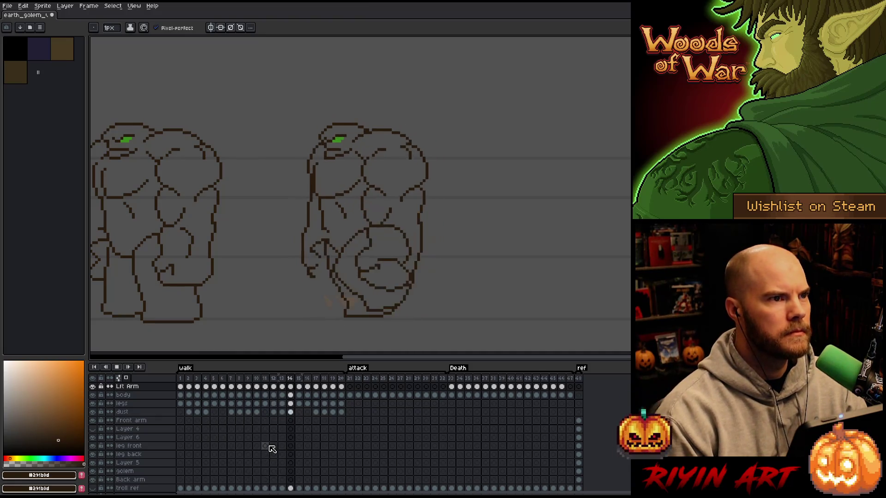
pyautogui.press('Return')
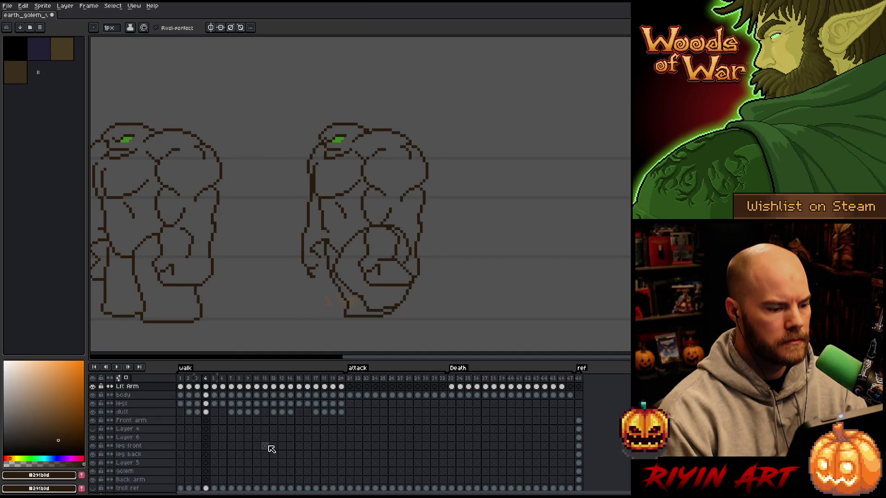
pyautogui.scroll(1, 270, 447)
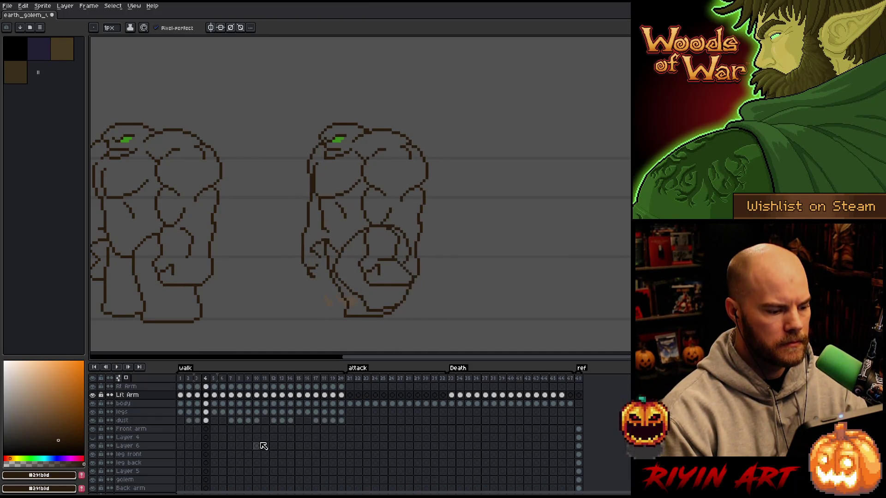
pyautogui.click(264, 381)
pyautogui.press('Right')
pyautogui.press('Right')
pyautogui.press('Right')
pyautogui.click(264, 381)
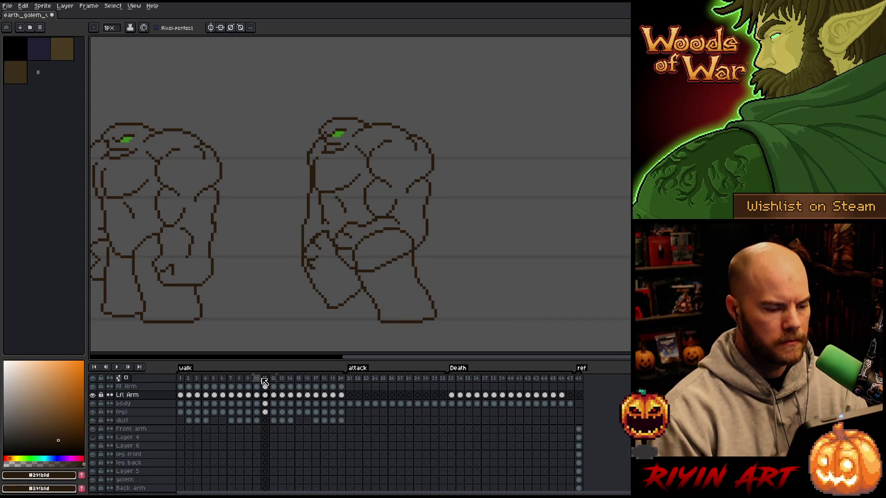
# Step: Try freehand selections around the golem's lower arm, then clear them
pyautogui.press('m')
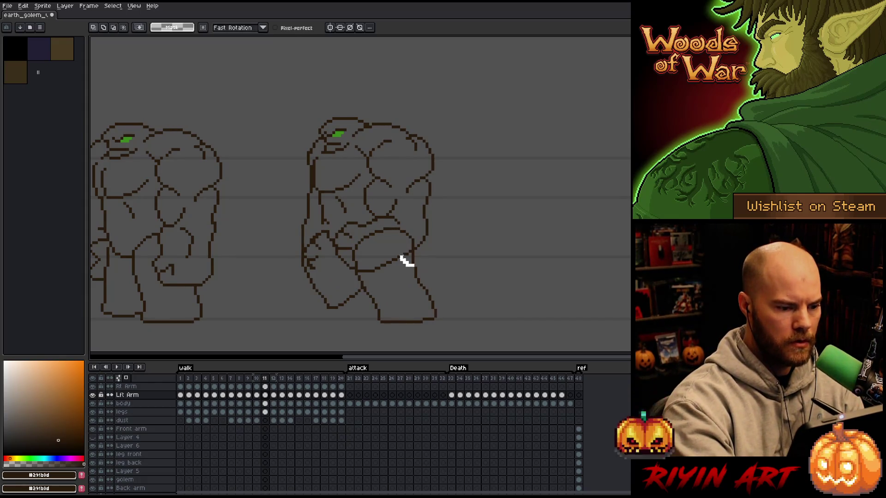
pyautogui.moveTo(408, 262)
pyautogui.mouseDown()
pyautogui.moveTo(366, 222)
pyautogui.moveTo(378, 296)
pyautogui.moveTo(386, 271)
pyautogui.mouseUp()
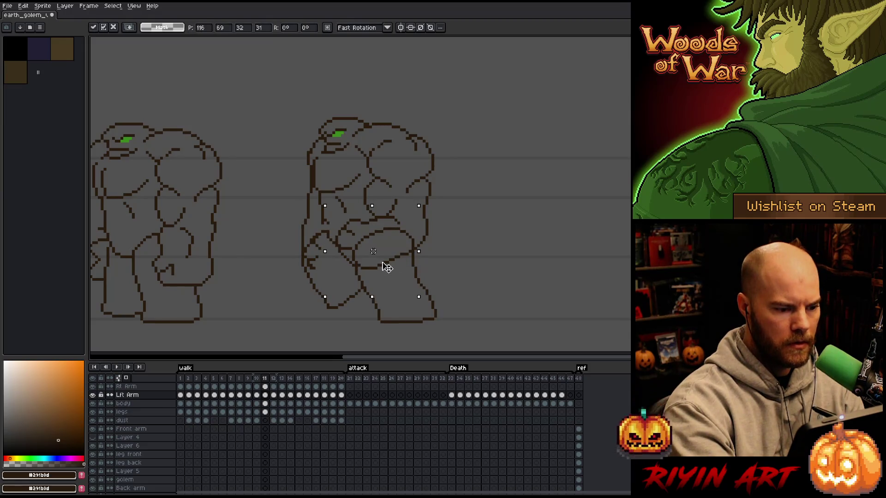
pyautogui.click(423, 246)
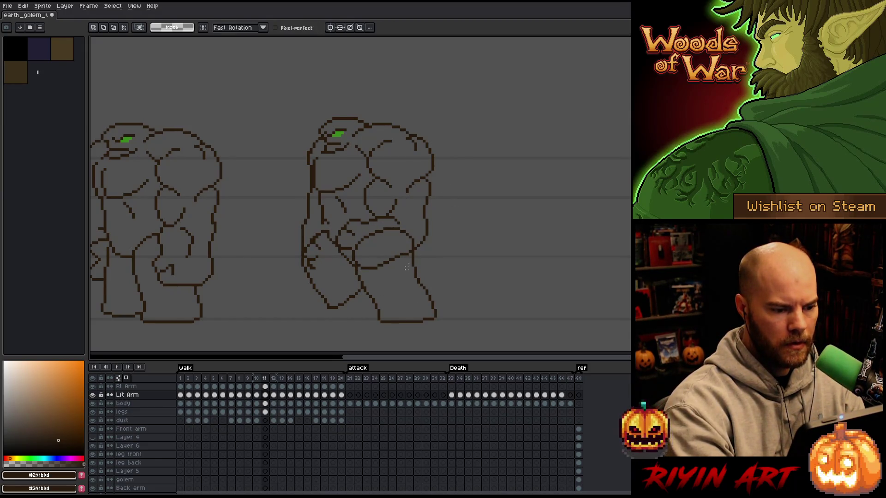
pyautogui.moveTo(425, 223)
pyautogui.mouseDown()
pyautogui.moveTo(434, 231)
pyautogui.moveTo(416, 259)
pyautogui.moveTo(387, 266)
pyautogui.moveTo(383, 244)
pyautogui.moveTo(409, 249)
pyautogui.moveTo(397, 261)
pyautogui.moveTo(408, 242)
pyautogui.moveTo(452, 251)
pyautogui.mouseUp()
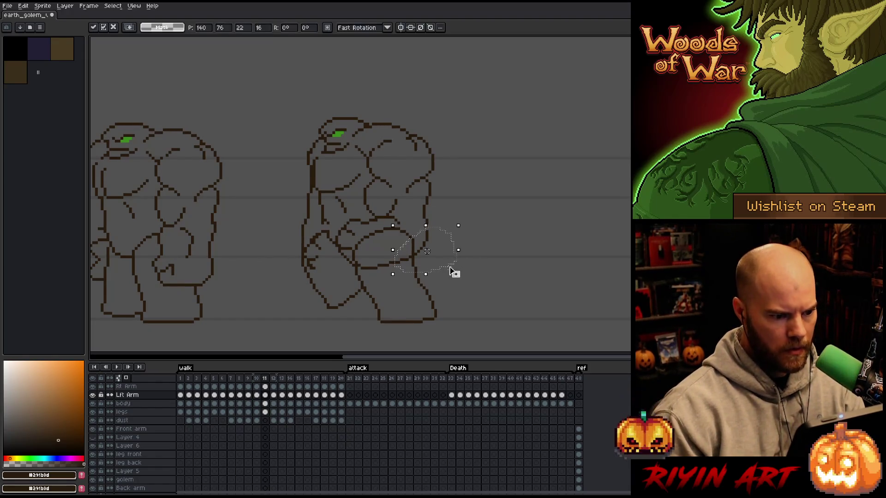
pyautogui.hotkey('ctrl', 'd')
pyautogui.press('b')
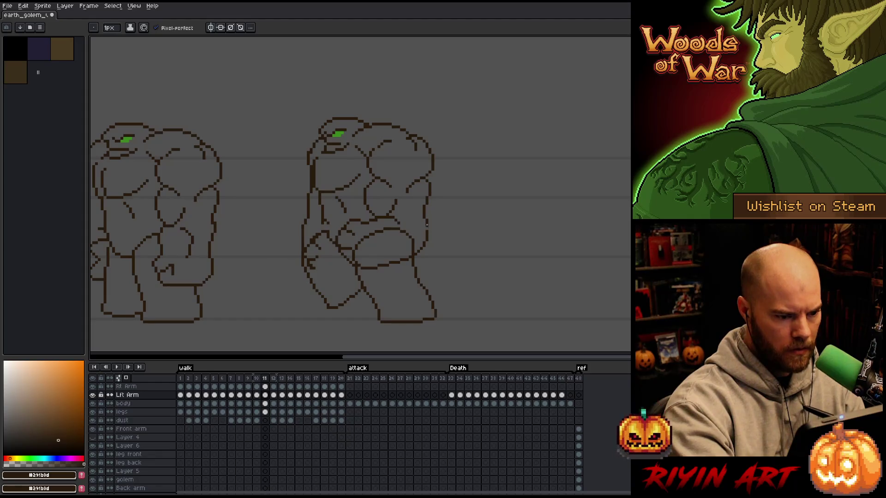
pyautogui.press('e')
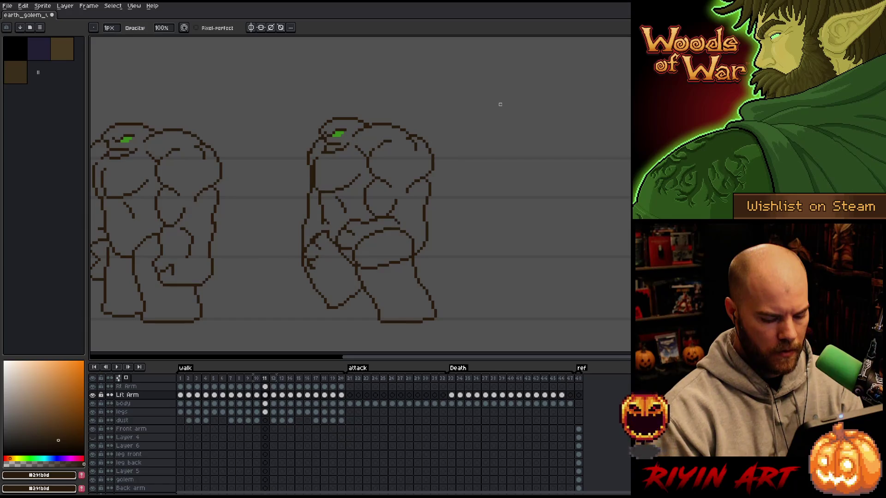
# Step: Step through walk frames 12 to 19 and play the walk animation
pyautogui.press('.')
pyautogui.press('.')
pyautogui.press('.')
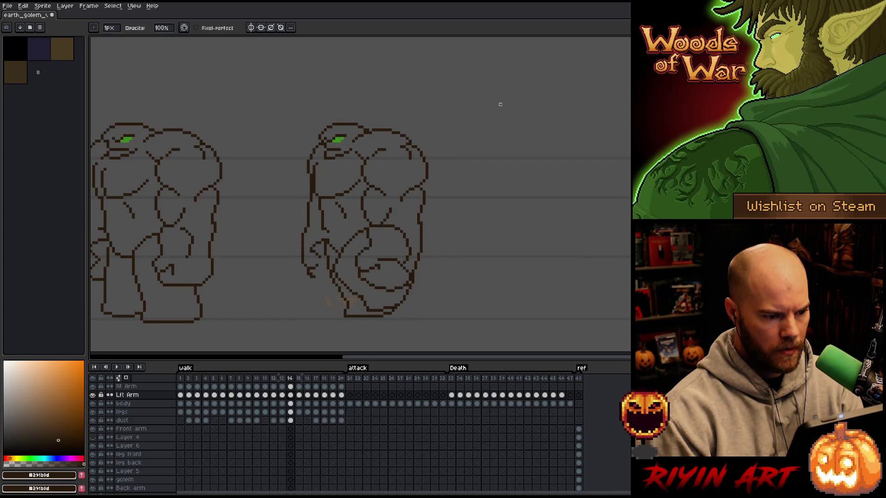
pyautogui.press(',')
pyautogui.press('.')
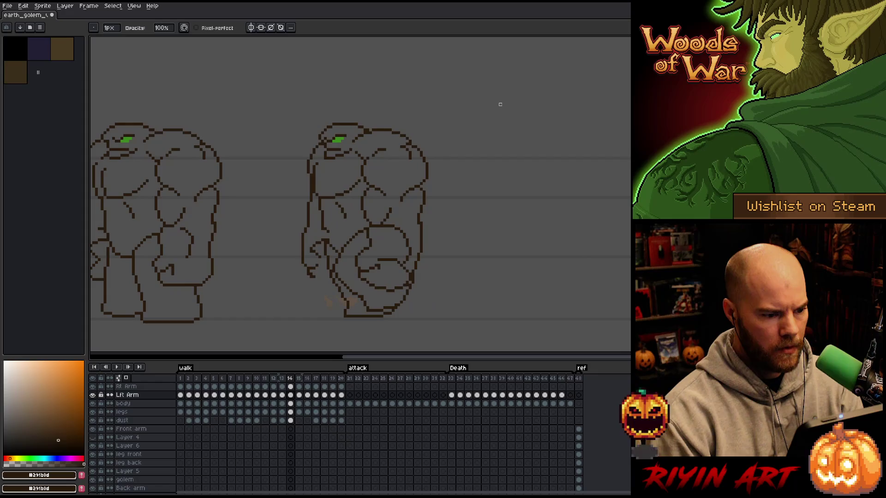
pyautogui.press('.')
pyautogui.press('.')
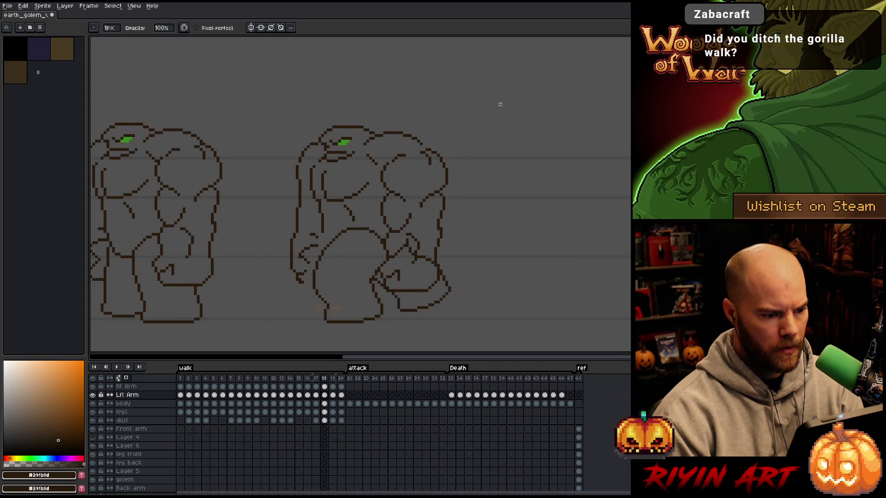
pyautogui.press(',')
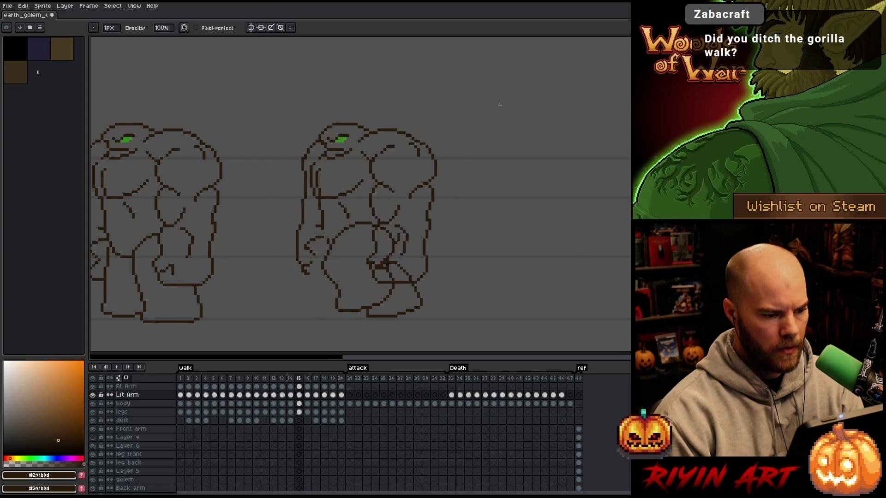
pyautogui.press('.')
pyautogui.press('.')
pyautogui.press('.')
pyautogui.press('Return')
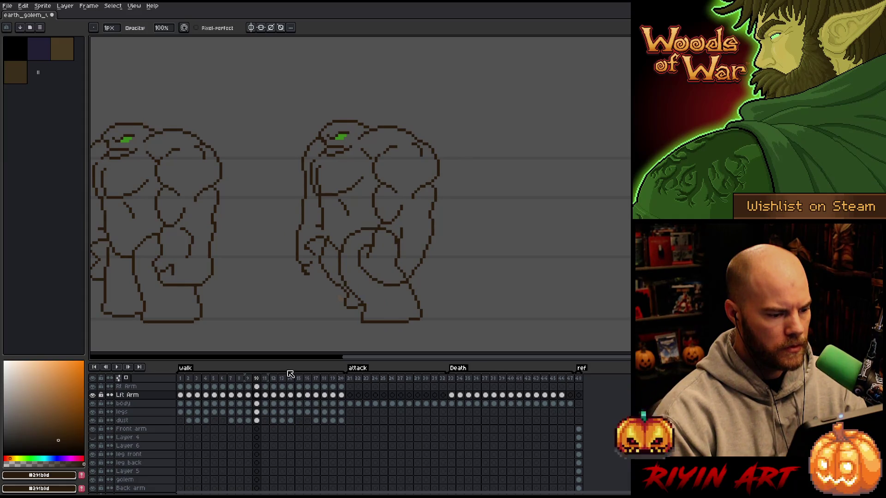
# Step: Leave only the Lft Arm layer visible in the timeline
pyautogui.keyDown('alt'); pyautogui.click(93, 395); pyautogui.keyUp('alt')
pyautogui.keyDown('alt'); pyautogui.click(93, 395); pyautogui.keyUp('alt')
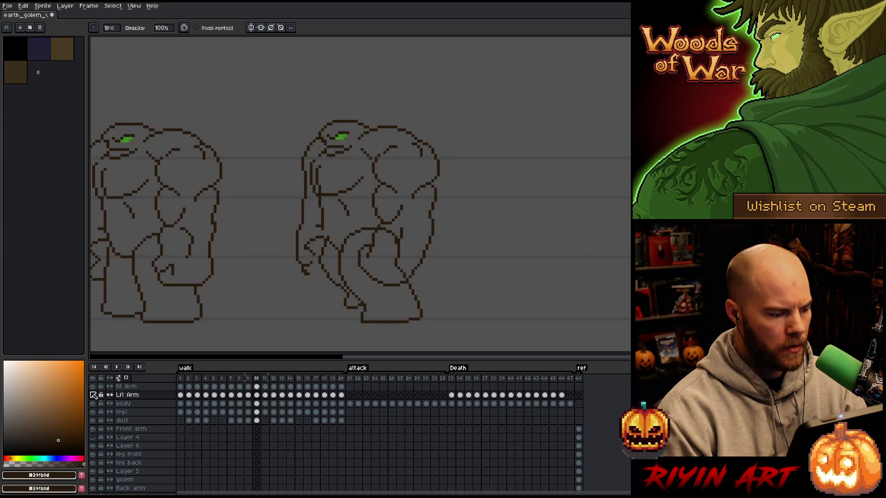
pyautogui.keyDown('alt'); pyautogui.click(93, 394); pyautogui.keyUp('alt')
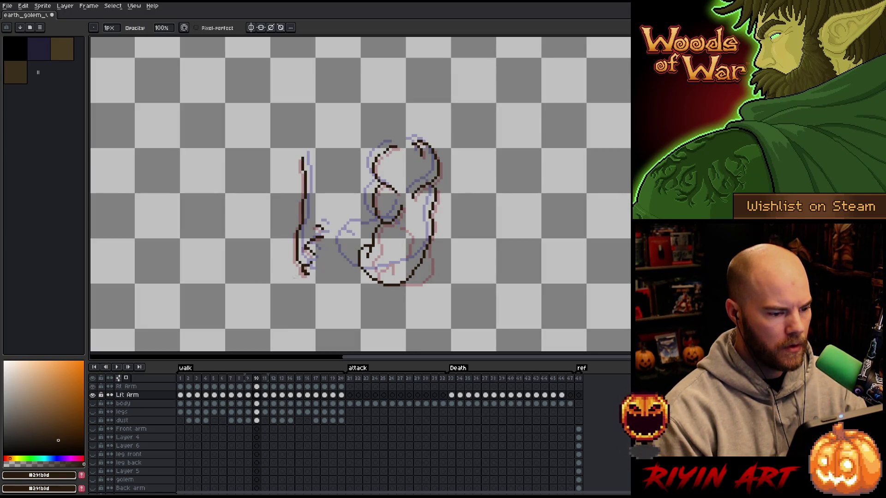
# Step: Draw a curved dark stroke down along the arm on frame 10
pyautogui.scroll(2, 406, 264)
pyautogui.scroll(-2, 406, 264)
pyautogui.scroll(1, 406, 265)
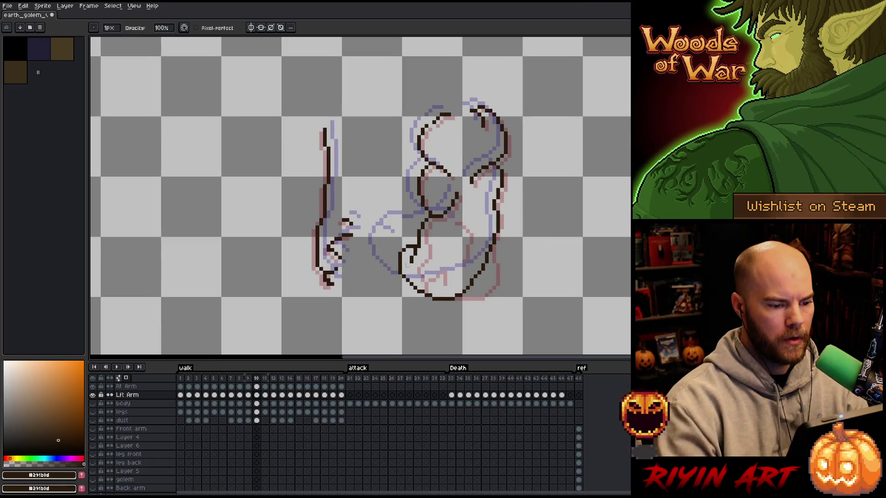
pyautogui.press('e')
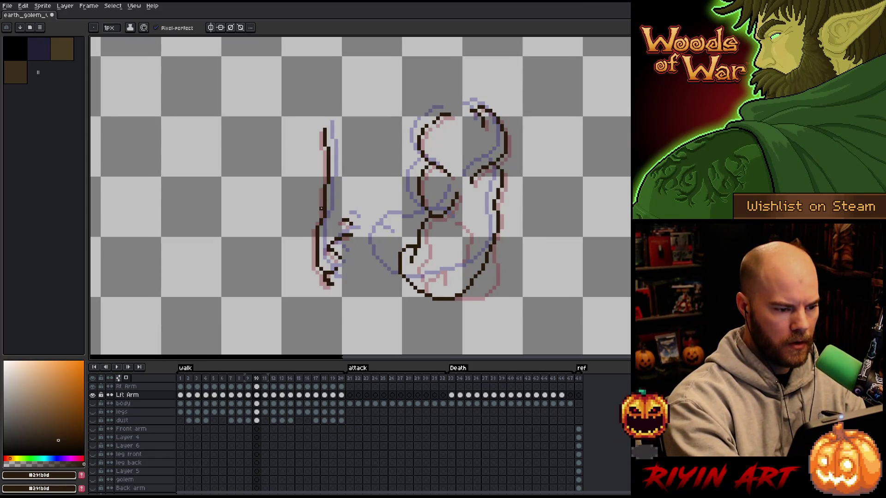
pyautogui.moveTo(324, 187)
pyautogui.mouseDown()
pyautogui.moveTo(299, 236)
pyautogui.moveTo(318, 279)
pyautogui.moveTo(336, 287)
pyautogui.mouseUp()
# Step: On frame 10's Rt Arm cel, draw the new fist curve and a short connecting line
pyautogui.press('q')
pyautogui.moveTo(365, 233)
pyautogui.mouseDown()
pyautogui.moveTo(338, 199)
pyautogui.moveTo(332, 285)
pyautogui.moveTo(362, 296)
pyautogui.mouseUp()
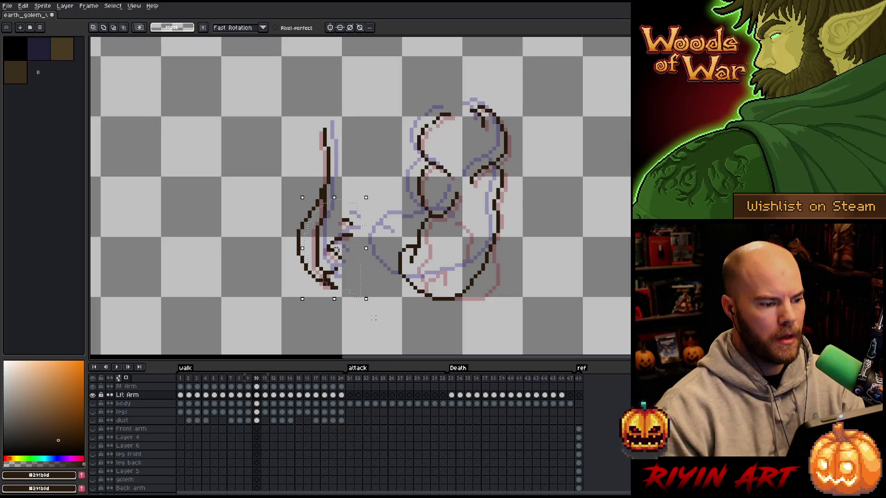
pyautogui.click(256, 387)
pyautogui.hotkey('ctrl', 'd')
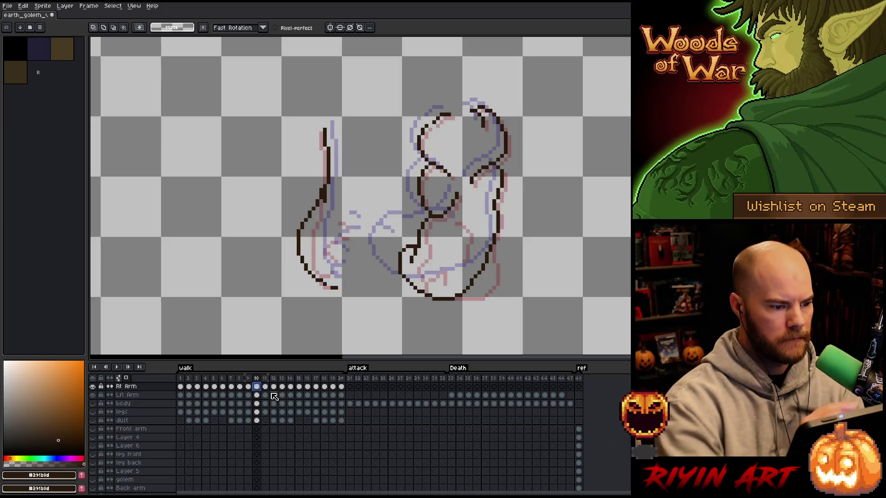
pyautogui.press('b')
pyautogui.press('e')
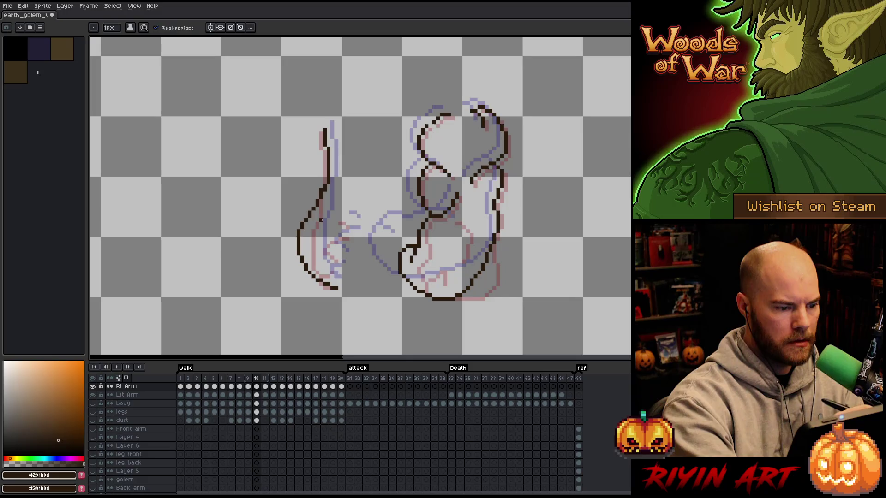
pyautogui.moveTo(301, 233)
pyautogui.mouseDown()
pyautogui.moveTo(325, 252)
pyautogui.moveTo(329, 228)
pyautogui.mouseUp()
pyautogui.moveTo(297, 238)
pyautogui.mouseDown()
pyautogui.moveTo(297, 255)
pyautogui.moveTo(362, 272)
pyautogui.mouseUp()
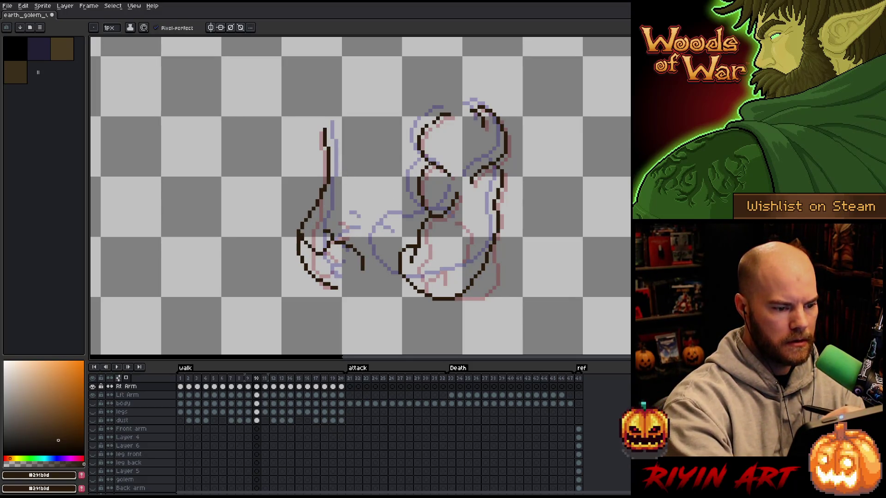
# Step: Go to walk frame 11 and lasso the old arm on the left
pyautogui.click(265, 387)
pyautogui.press('q')
pyautogui.moveTo(362, 275)
pyautogui.mouseDown()
pyautogui.moveTo(369, 226)
pyautogui.moveTo(346, 173)
pyautogui.moveTo(326, 178)
pyautogui.moveTo(342, 325)
pyautogui.mouseUp()
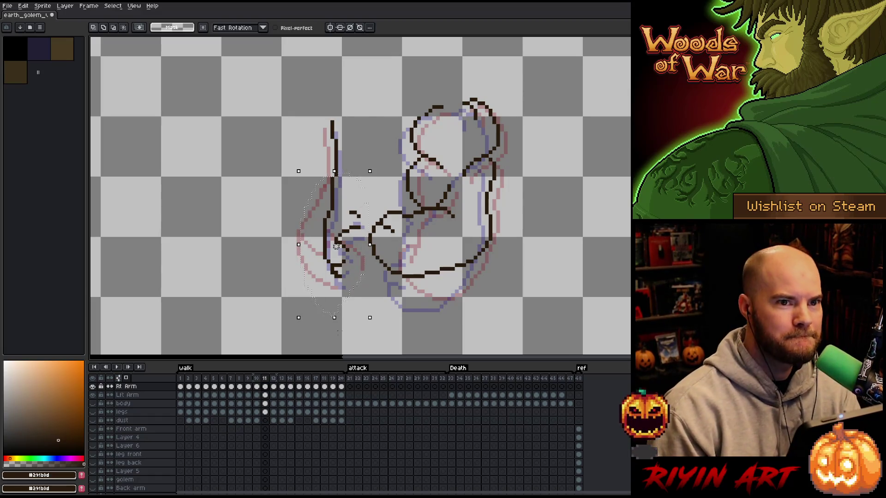
# Step: Delete the old arm on frame 11 and try, then undo, a long curved arm stroke
pyautogui.press('Delete')
pyautogui.hotkey('ctrl', 'd')
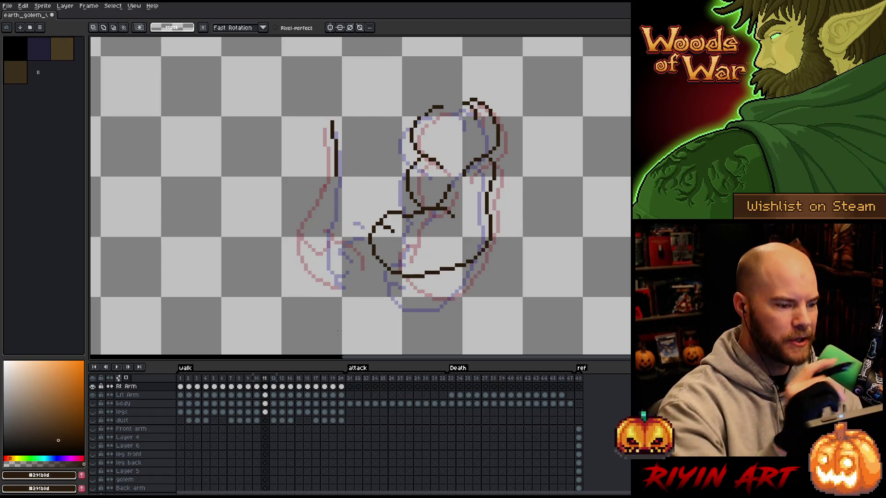
pyautogui.press('b')
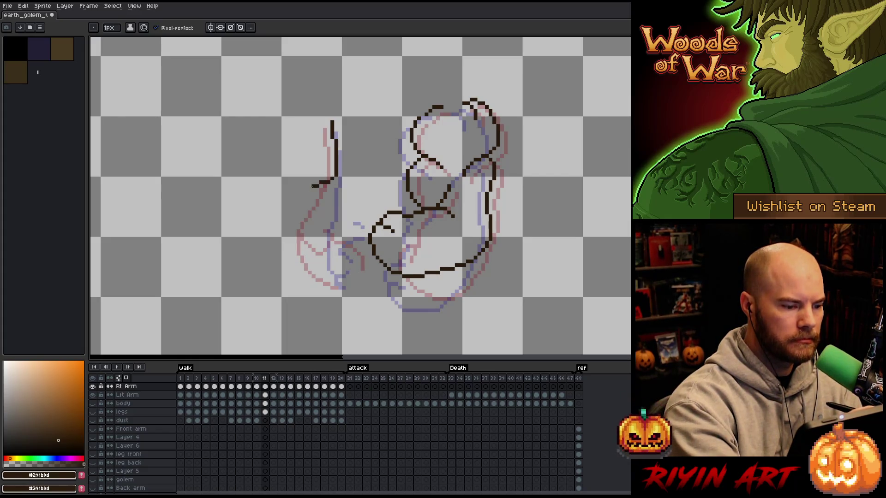
pyautogui.moveTo(312, 186)
pyautogui.mouseDown()
pyautogui.moveTo(295, 256)
pyautogui.moveTo(287, 215)
pyautogui.moveTo(302, 188)
pyautogui.moveTo(330, 214)
pyautogui.moveTo(294, 220)
pyautogui.moveTo(281, 263)
pyautogui.moveTo(348, 257)
pyautogui.mouseUp()
pyautogui.hotkey('ctrl', 'z')
pyautogui.hotkey('ctrl', 'z')
pyautogui.hotkey('ctrl', 'z')
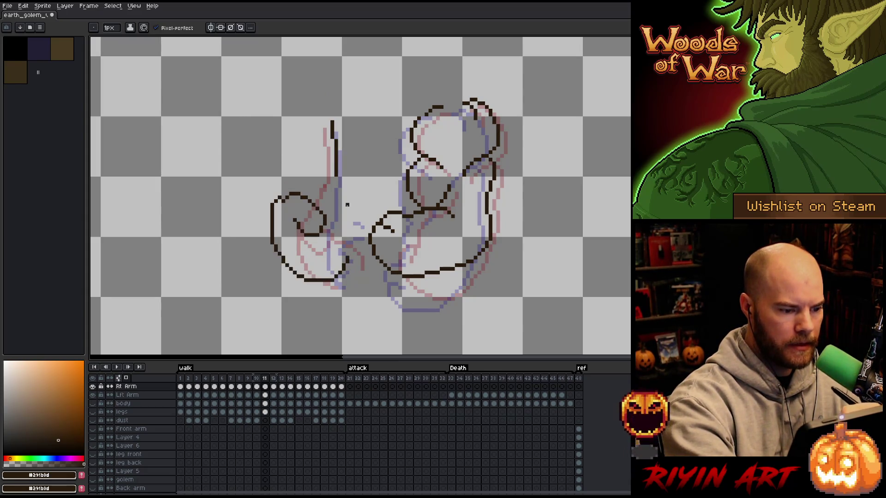
pyautogui.hotkey('ctrl', 'z')
# Step: Draw the new fist loop with a short arm stroke and a line up-right from it
pyautogui.moveTo(279, 207); pyautogui.dragTo(355, 249)
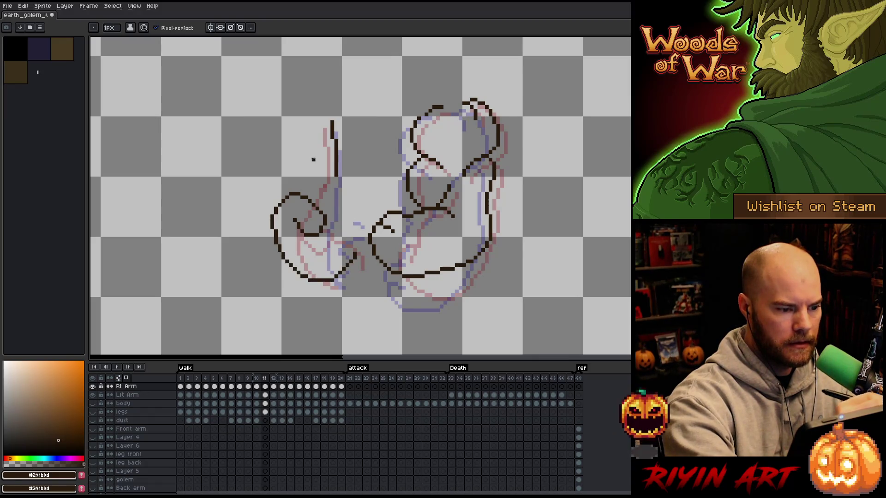
pyautogui.moveTo(305, 190); pyautogui.dragTo(339, 168)
pyautogui.hotkey('ctrl', 'z')
pyautogui.moveTo(305, 194); pyautogui.dragTo(351, 178)
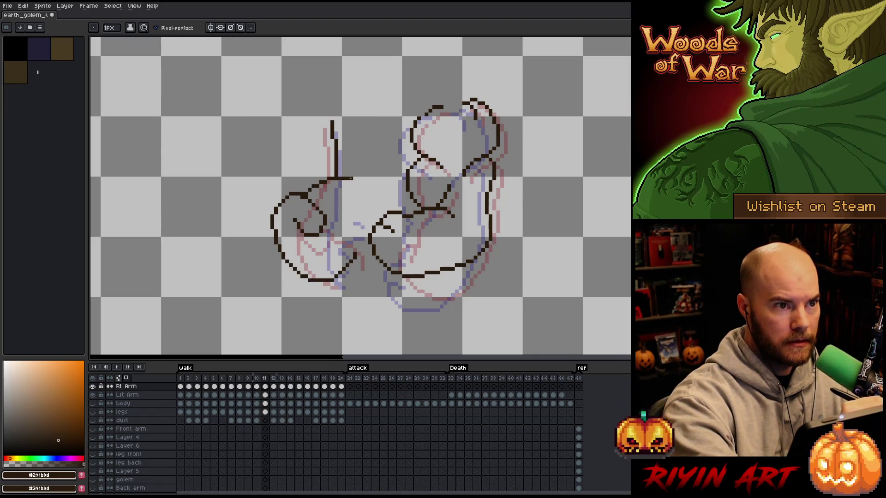
pyautogui.moveTo(338, 227)
pyautogui.mouseDown()
pyautogui.moveTo(354, 255)
pyautogui.moveTo(372, 245)
pyautogui.moveTo(364, 249)
pyautogui.mouseUp()
pyautogui.hotkey('ctrl', 'z')
pyautogui.hotkey('ctrl', 'z')
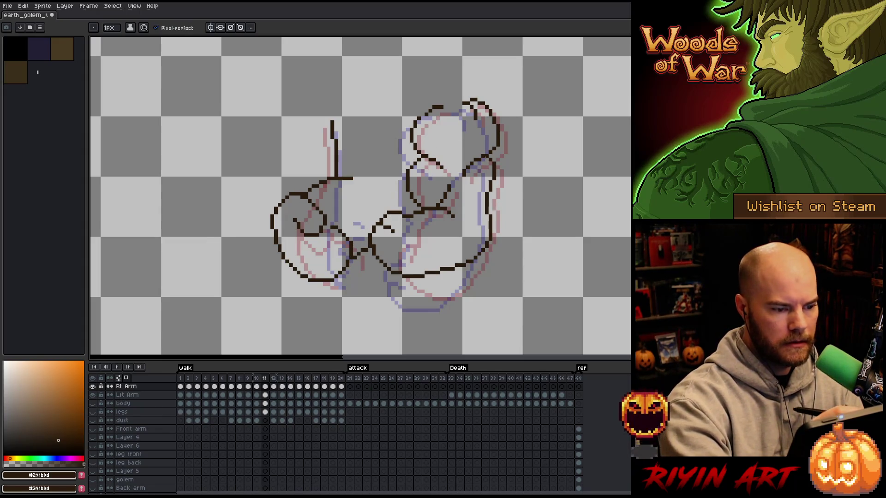
# Step: Lasso the new fist strokes and move the fist loop into place
pyautogui.press('q')
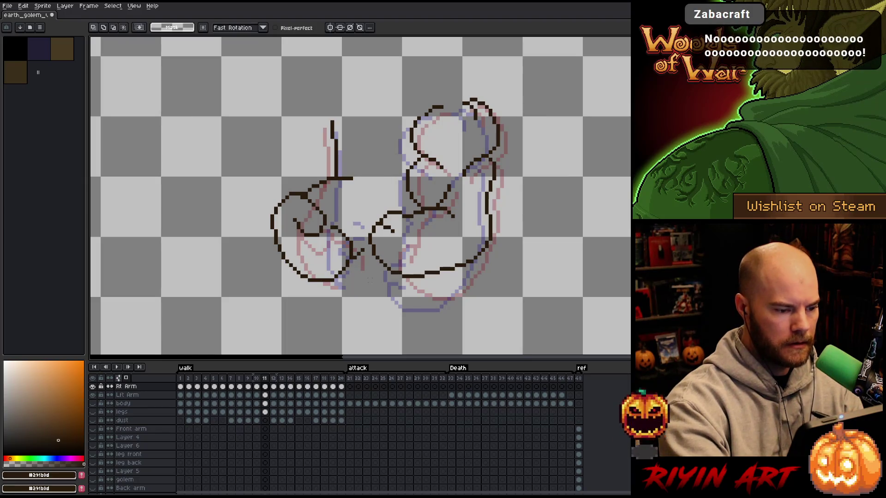
pyautogui.moveTo(369, 282)
pyautogui.mouseDown()
pyautogui.moveTo(351, 231)
pyautogui.moveTo(291, 303)
pyautogui.mouseUp()
pyautogui.moveTo(323, 265); pyautogui.dragTo(321, 258)
pyautogui.moveTo(338, 266); pyautogui.dragTo(345, 263)
pyautogui.press('Return')
# Step: Touch up a few pixels on the arm
pyautogui.press('b')
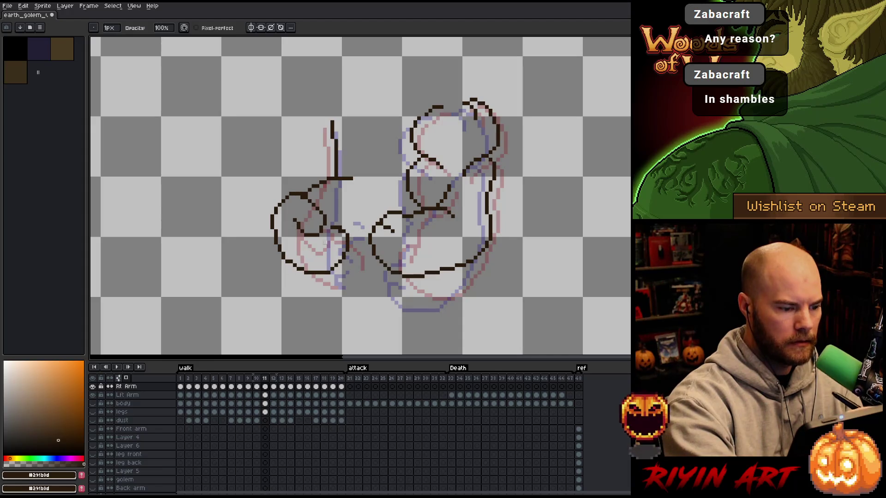
pyautogui.press('e')
pyautogui.moveTo(488, 182); pyautogui.dragTo(488, 203)
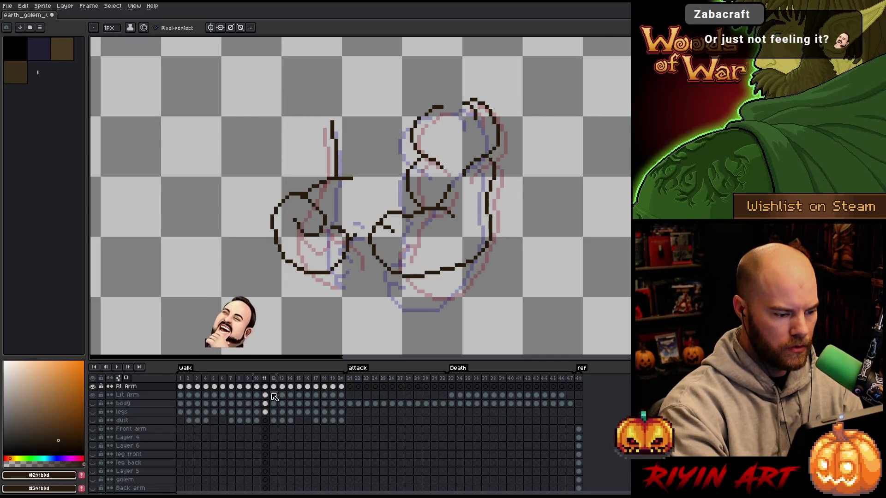
# Step: Go to walk frame 12 and lasso and delete the old arm
pyautogui.press('Right')
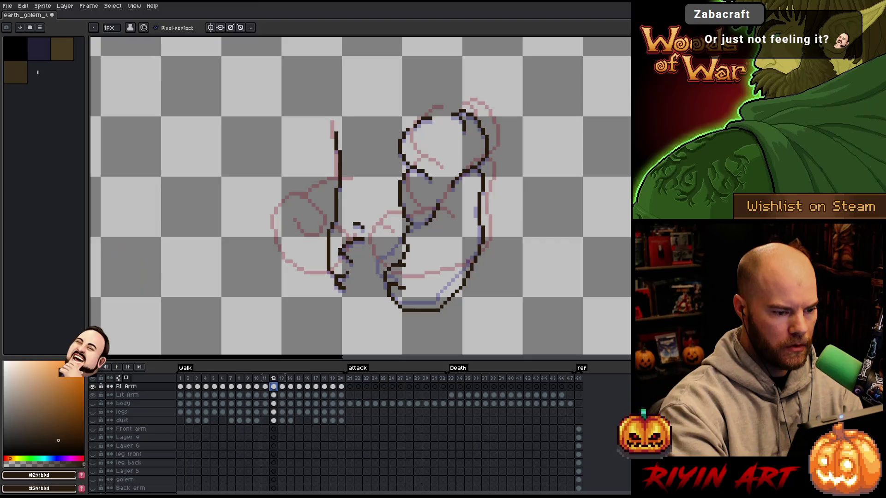
pyautogui.press('q')
pyautogui.moveTo(367, 189)
pyautogui.mouseDown()
pyautogui.moveTo(329, 192)
pyautogui.moveTo(344, 239)
pyautogui.mouseUp()
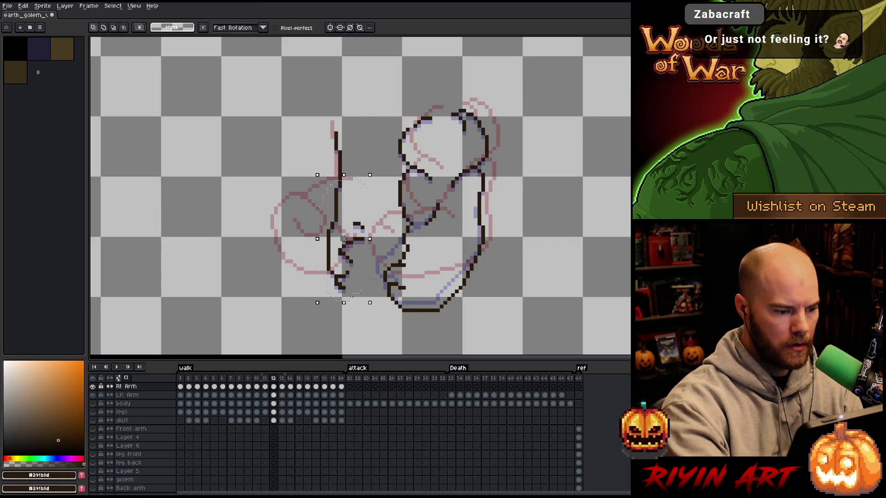
pyautogui.press('Delete')
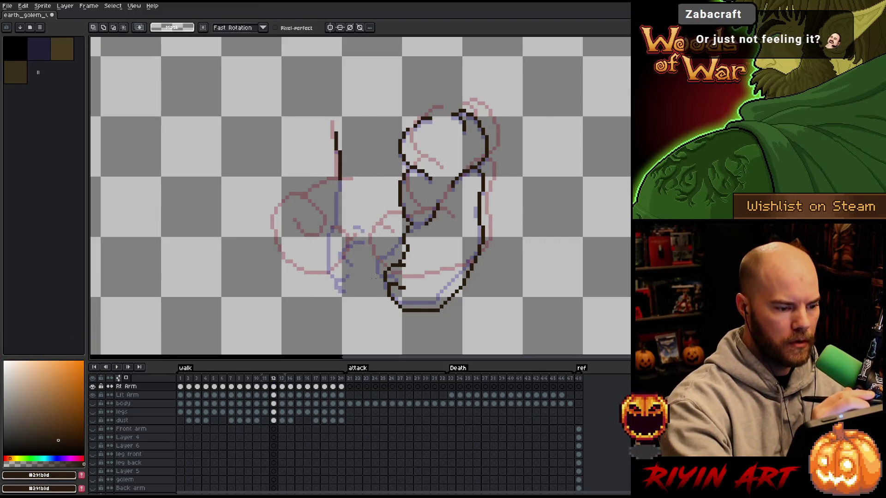
pyautogui.hotkey('ctrl', 'd')
pyautogui.press('b')
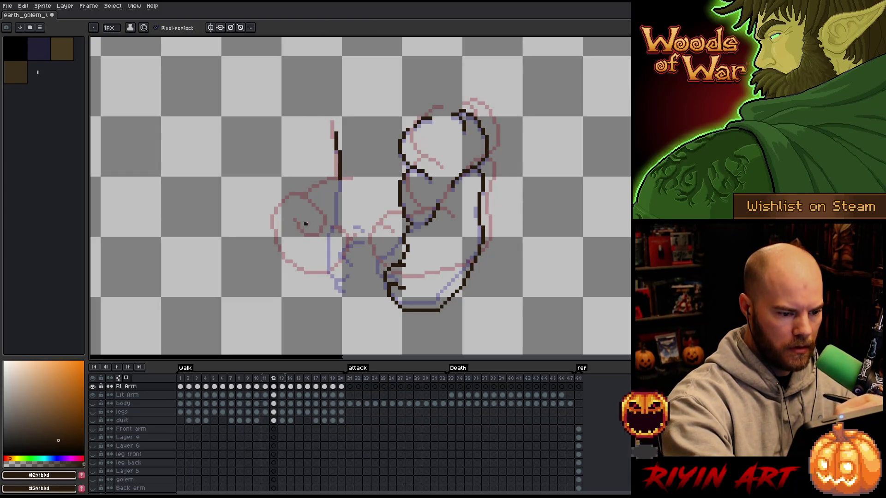
# Step: Draw a new arm line and fist, curving the bottom line upward
pyautogui.moveTo(317, 238)
pyautogui.mouseDown()
pyautogui.moveTo(323, 212)
pyautogui.moveTo(341, 233)
pyautogui.moveTo(306, 220)
pyautogui.moveTo(301, 201)
pyautogui.moveTo(304, 273)
pyautogui.moveTo(341, 276)
pyautogui.mouseUp()
pyautogui.press('e')
pyautogui.press('b')
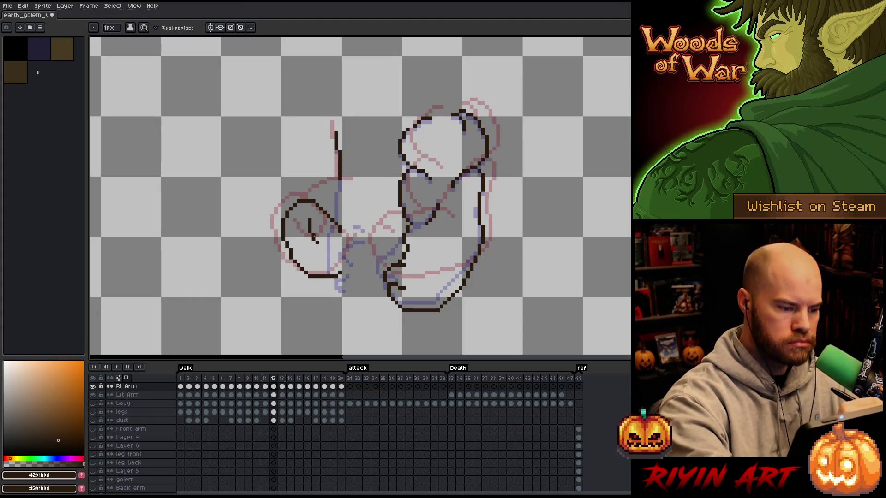
pyautogui.press('e')
pyautogui.press('b')
pyautogui.moveTo(310, 218)
pyautogui.mouseDown()
pyautogui.moveTo(309, 230)
pyautogui.moveTo(342, 233)
pyautogui.mouseUp()
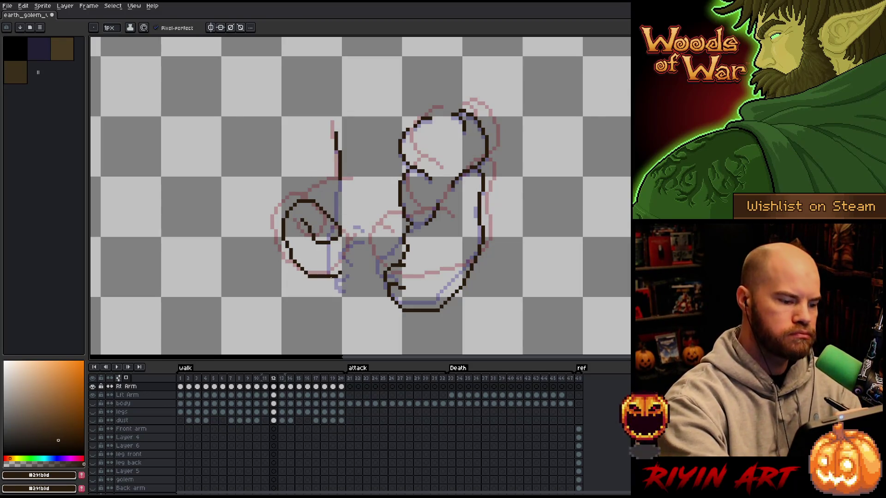
pyautogui.moveTo(332, 277); pyautogui.dragTo(355, 249)
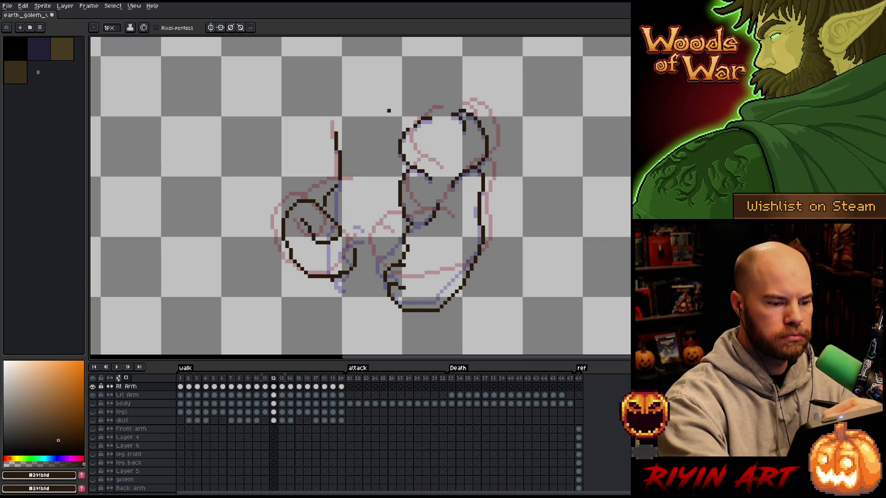
# Step: Select the fist sketch and shift it right and down, then slightly left
pyautogui.press('m')
pyautogui.moveTo(277, 198); pyautogui.dragTo(274, 203)
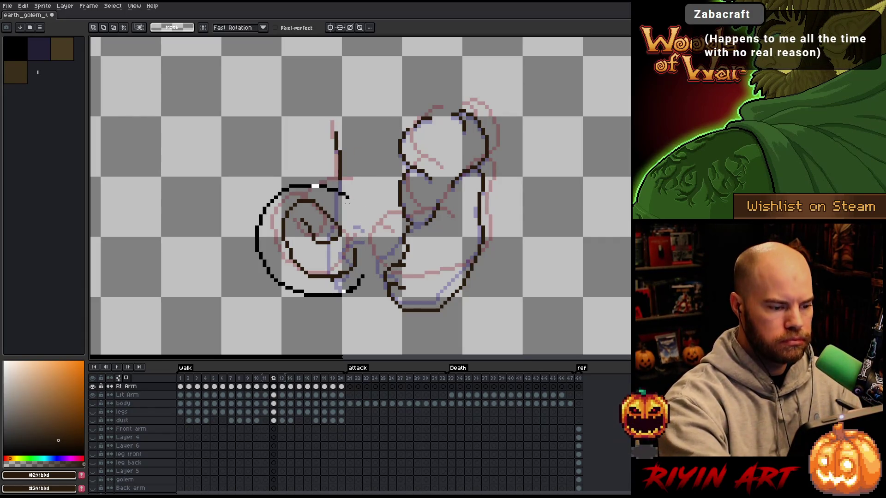
pyautogui.moveTo(341, 230); pyautogui.dragTo(352, 239)
pyautogui.hotkey('ctrl', 'd')
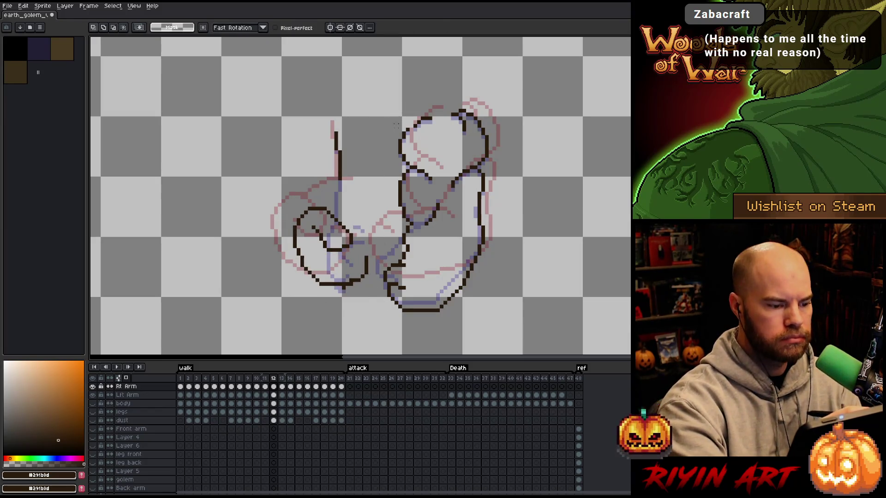
pyautogui.moveTo(369, 222)
pyautogui.mouseDown()
pyautogui.moveTo(304, 299)
pyautogui.moveTo(356, 199)
pyautogui.mouseUp()
pyautogui.moveTo(352, 235)
pyautogui.mouseDown()
pyautogui.moveTo(350, 292)
pyautogui.moveTo(361, 282)
pyautogui.moveTo(350, 294)
pyautogui.mouseUp()
pyautogui.hotkey('ctrl', 'd')
# Step: Draw a diagonal line inside the fist
pyautogui.press('e')
pyautogui.press('b')
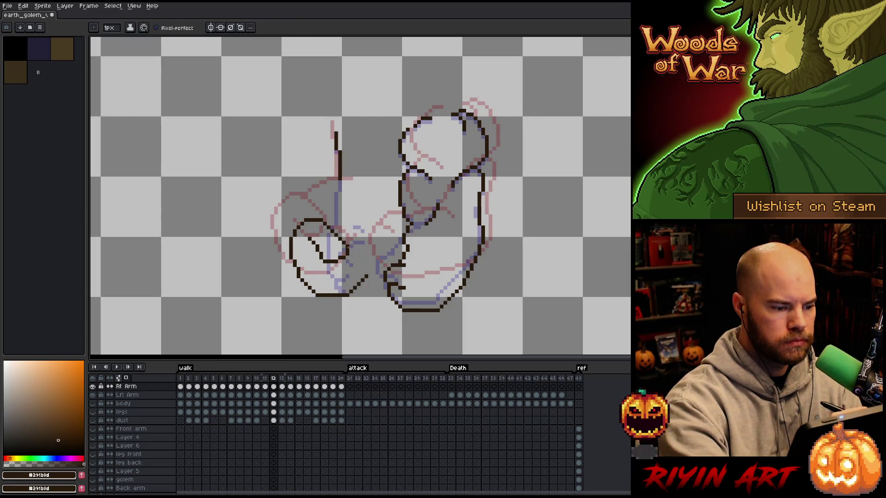
pyautogui.moveTo(349, 249)
pyautogui.mouseDown()
pyautogui.moveTo(366, 272)
pyautogui.moveTo(310, 224)
pyautogui.mouseUp()
# Step: Redraw the fist's lower edge and add two curved outline strokes on frame 12
pyautogui.press('m')
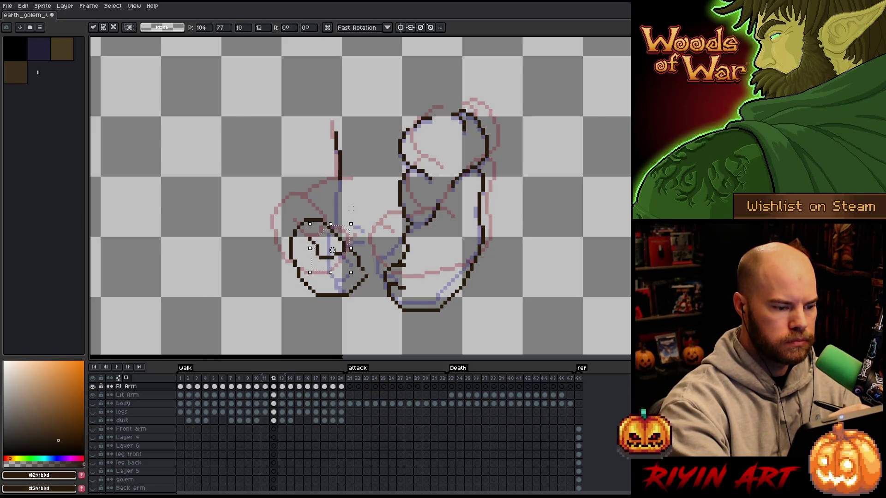
pyautogui.hotkey('ctrl', 'd')
pyautogui.press('b')
pyautogui.moveTo(363, 272); pyautogui.dragTo(366, 262)
pyautogui.press('e')
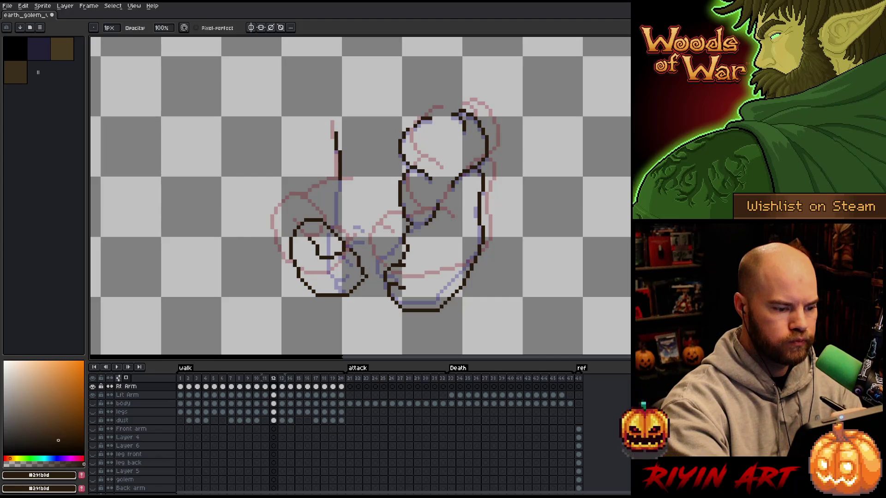
pyautogui.press('b')
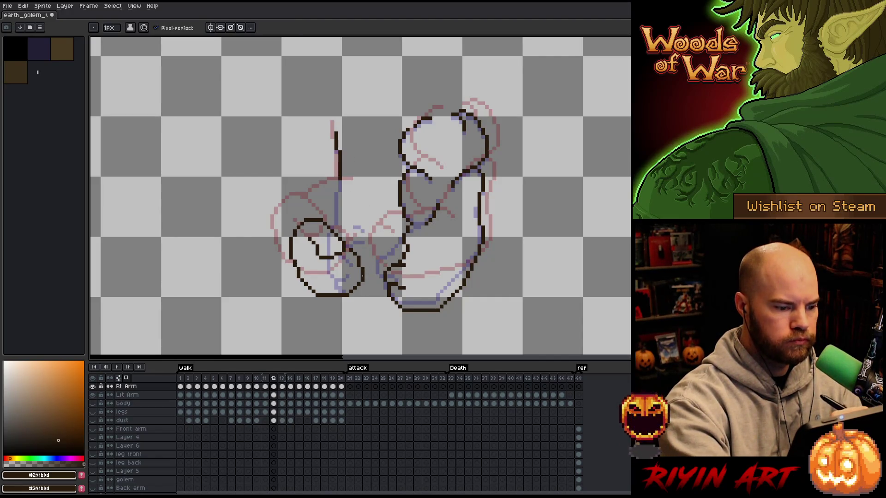
pyautogui.moveTo(324, 217); pyautogui.dragTo(360, 186)
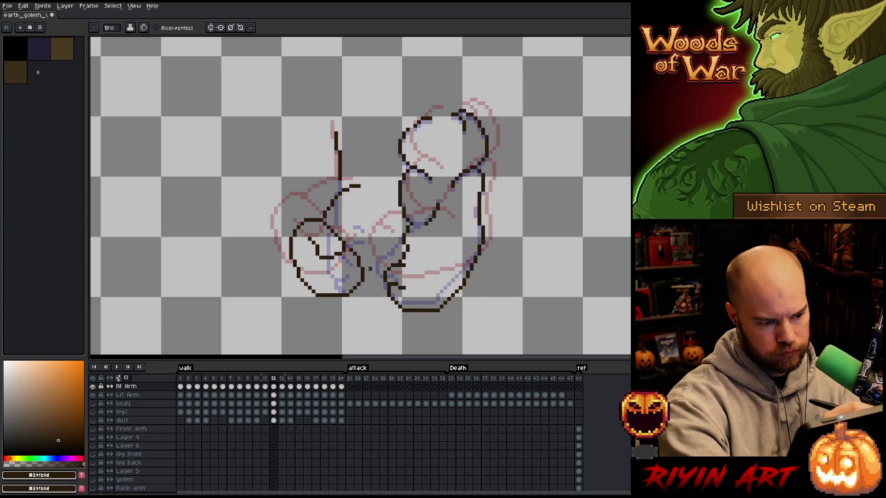
pyautogui.moveTo(365, 269); pyautogui.dragTo(390, 215)
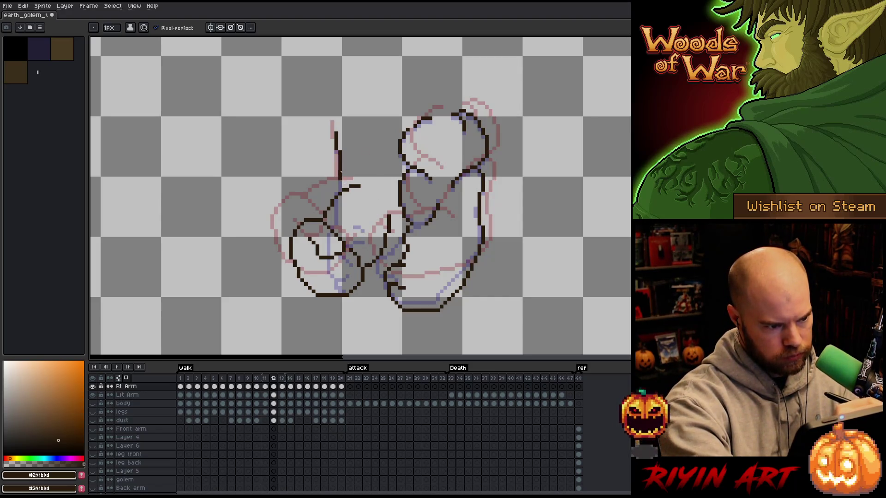
# Step: Erase stray dark pixels beside and under the fist, then go to frame 13
pyautogui.press('e')
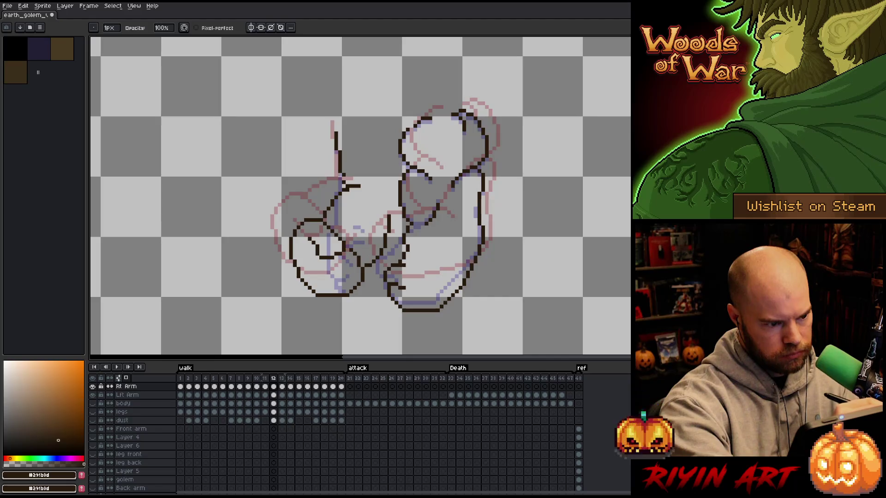
pyautogui.press('b')
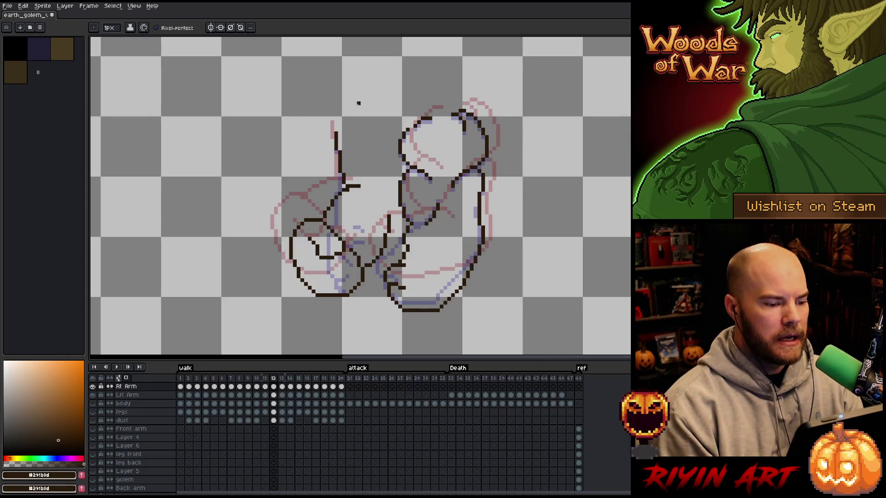
pyautogui.press('e')
pyautogui.moveTo(384, 247)
pyautogui.mouseDown()
pyautogui.moveTo(388, 215)
pyautogui.moveTo(377, 262)
pyautogui.mouseUp()
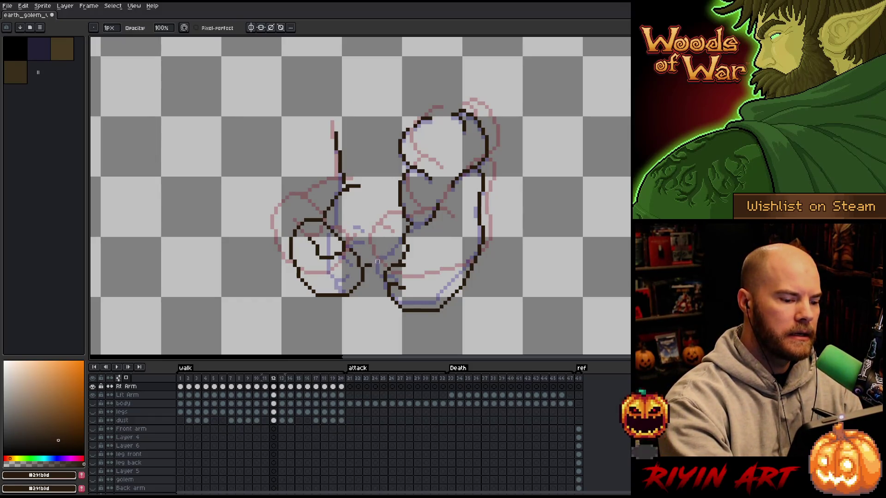
pyautogui.press('b')
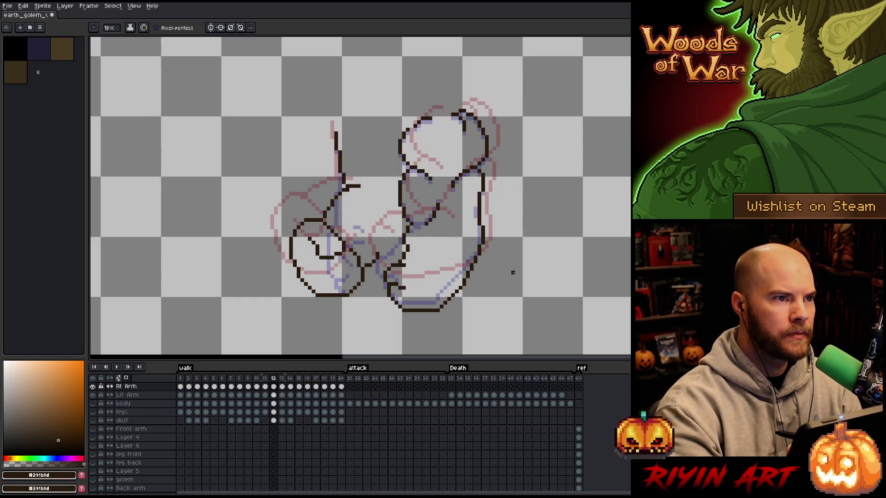
pyautogui.press('e')
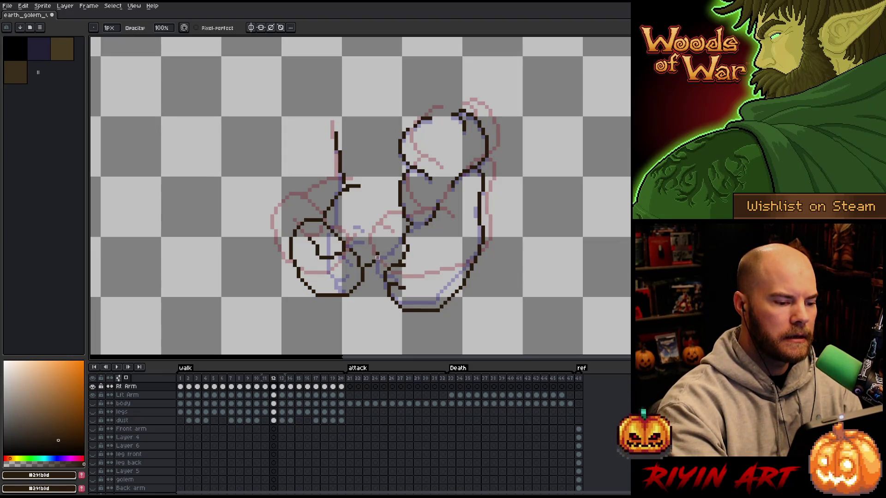
pyautogui.moveTo(378, 257); pyautogui.dragTo(381, 257)
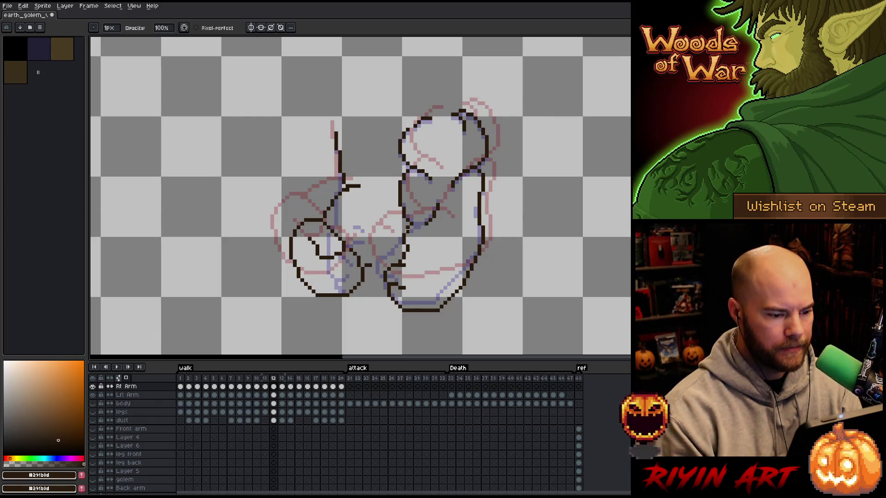
pyautogui.press('.')
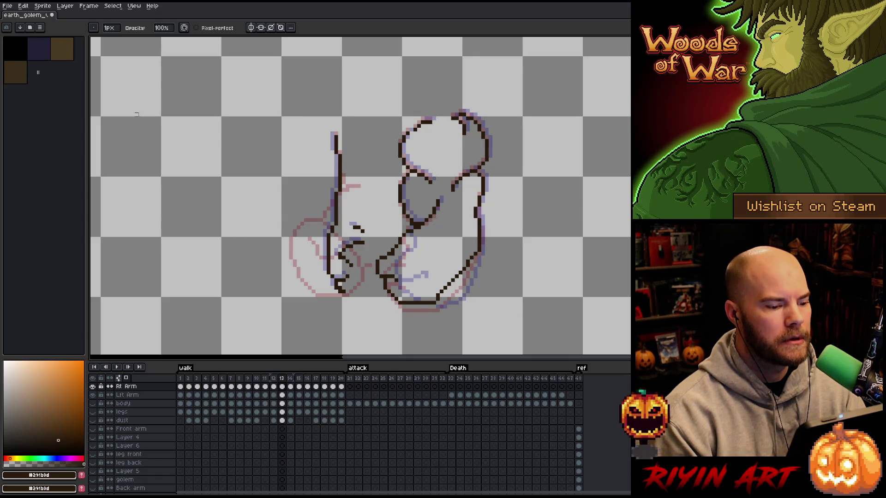
# Step: Compare frames 12 and 13 and marquee-select the right arm on frame 13
pyautogui.press('Left')
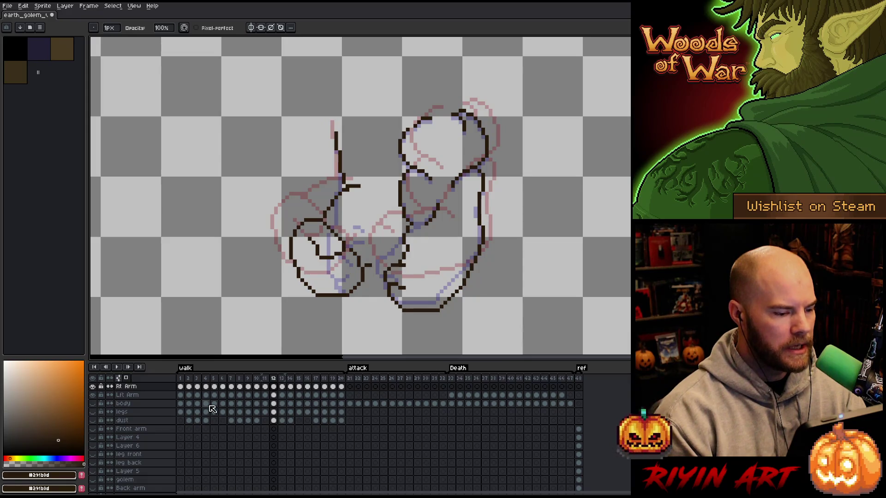
pyautogui.press('Right')
pyautogui.press('Left')
pyautogui.press('Right')
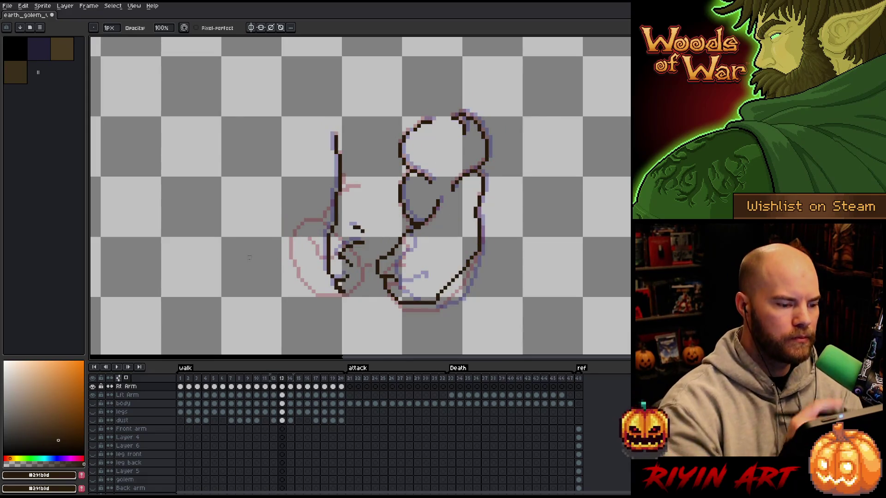
pyautogui.press('m')
pyautogui.moveTo(374, 189); pyautogui.dragTo(306, 310)
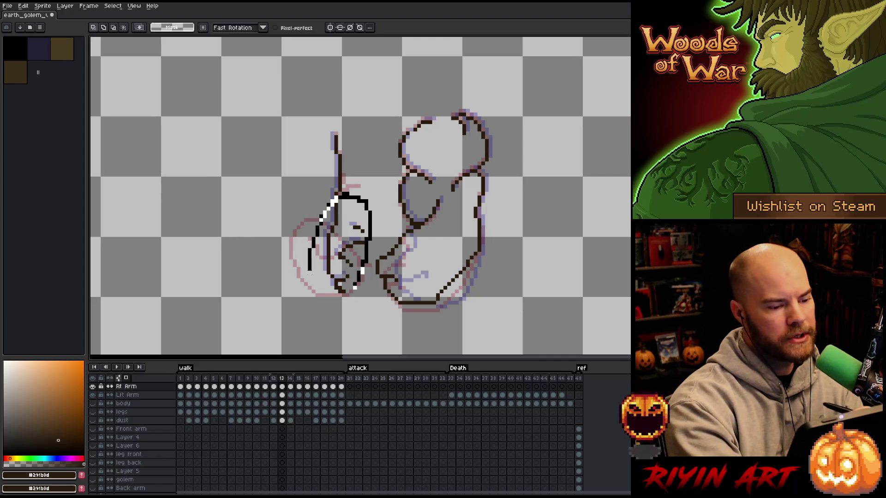
# Step: Rotate the selected arm and nudge it up-left to match frame 12, then apply it
pyautogui.press('Right')
pyautogui.press('Right')
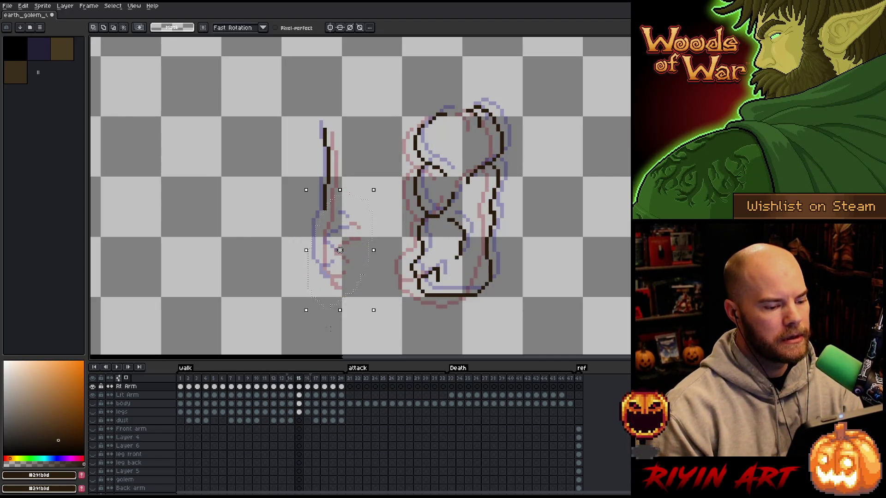
pyautogui.press('Left')
pyautogui.press('Left')
pyautogui.press('Left')
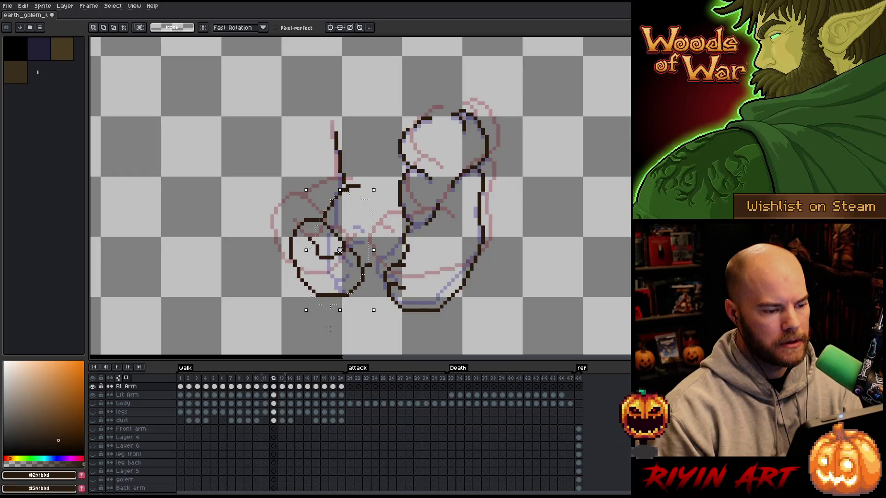
pyautogui.press('Right')
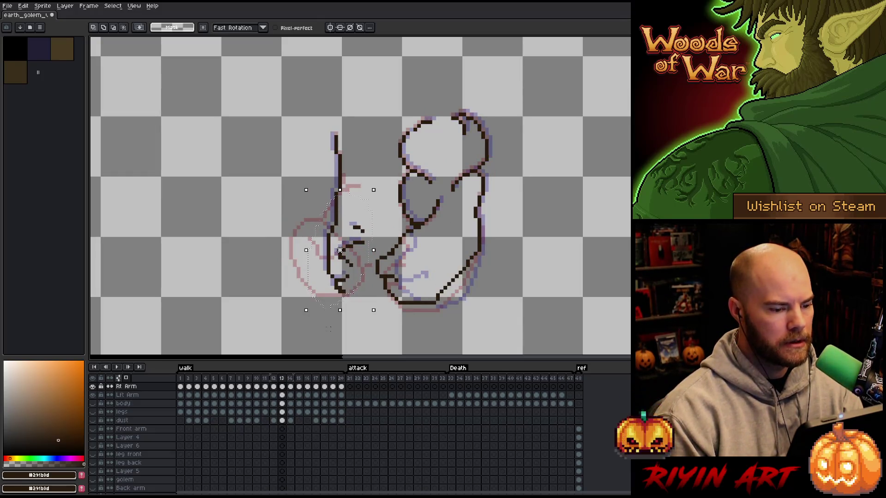
pyautogui.press('Left')
pyautogui.press('Right')
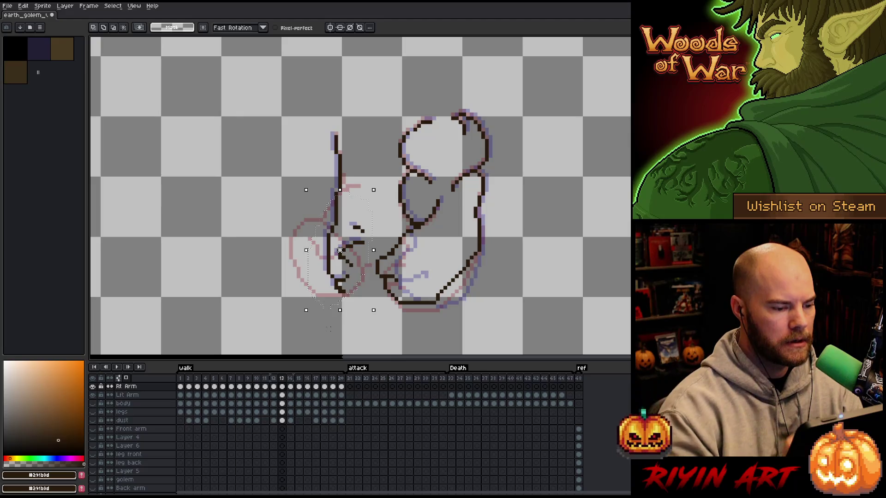
pyautogui.press('Left')
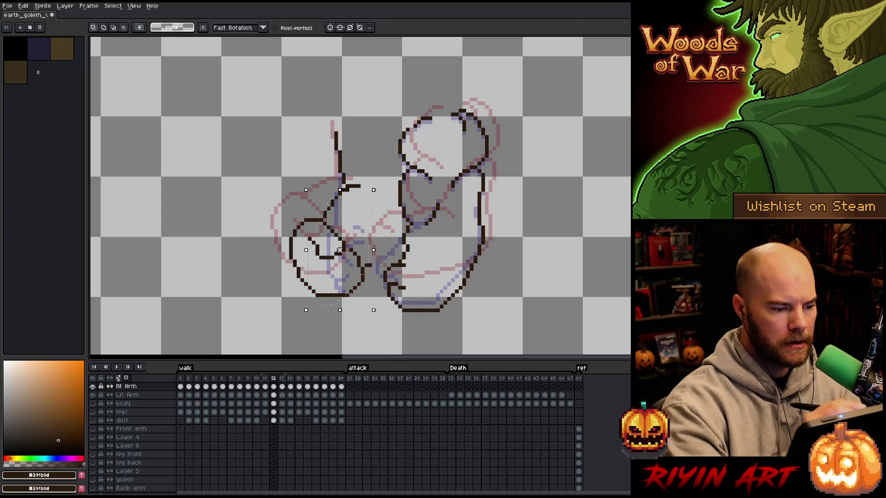
pyautogui.moveTo(375, 170); pyautogui.dragTo(378, 176)
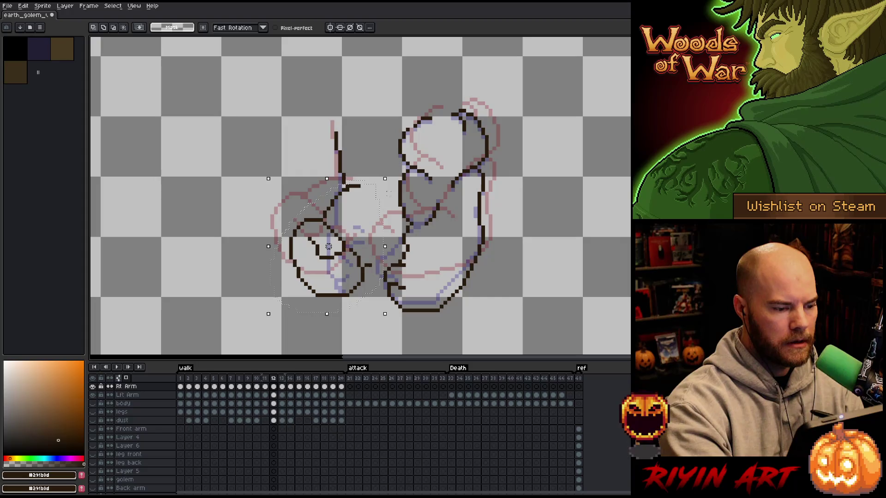
pyautogui.press('Right')
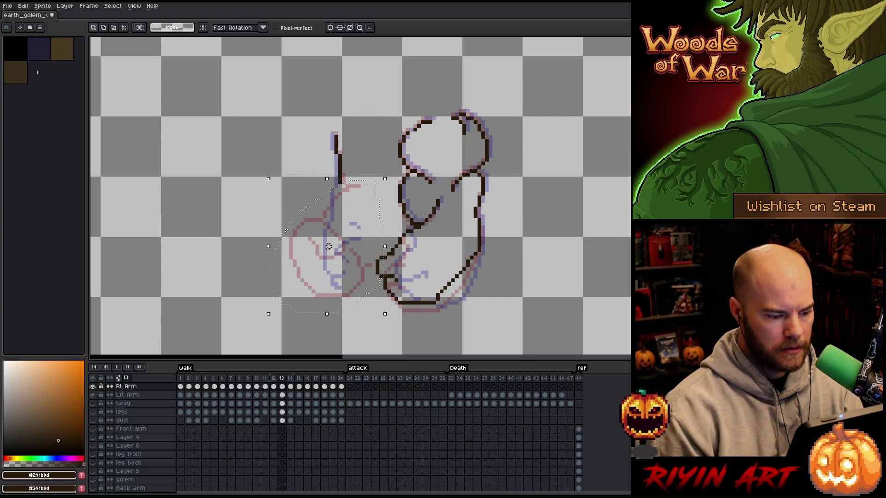
pyautogui.moveTo(328, 246); pyautogui.dragTo(317, 239)
pyautogui.press('.')
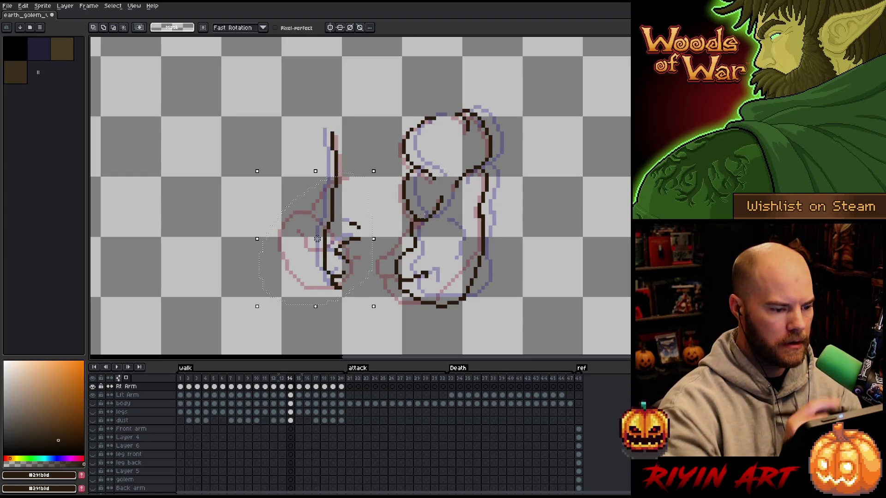
# Step: On frame 14, delete the lower arm and redraw it curving down into a fist
pyautogui.hotkey('ctrl', 'd')
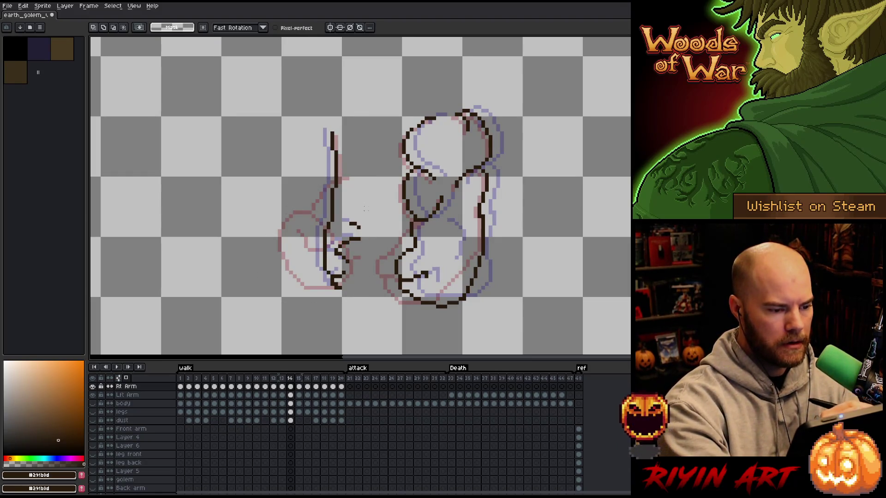
pyautogui.moveTo(361, 196)
pyautogui.mouseDown()
pyautogui.moveTo(319, 212)
pyautogui.moveTo(365, 290)
pyautogui.mouseUp()
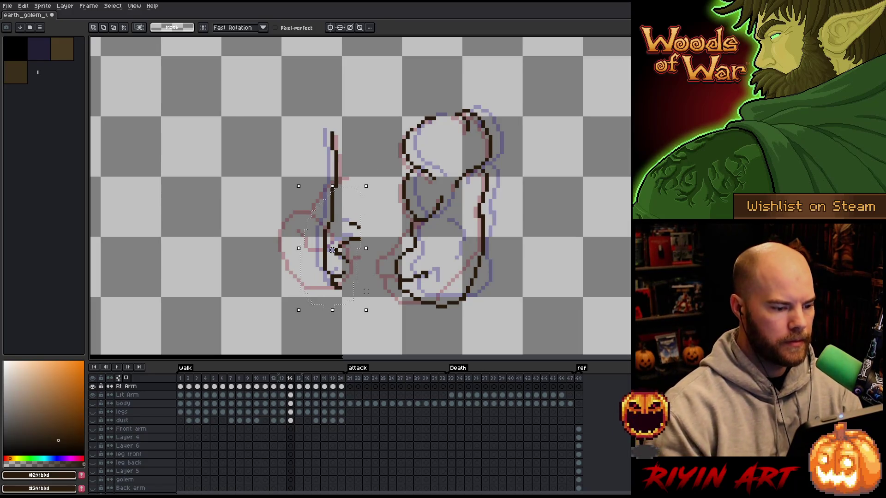
pyautogui.press('Delete')
pyautogui.hotkey('ctrl', 'd')
pyautogui.press('b')
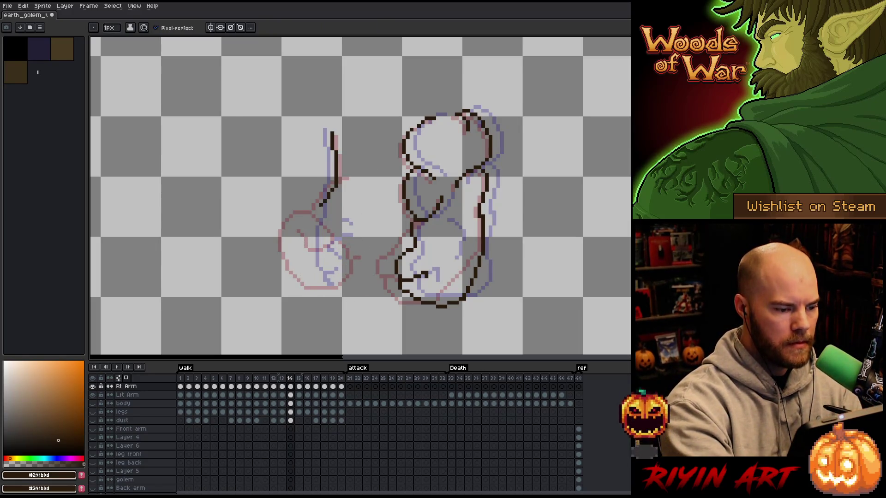
pyautogui.moveTo(322, 205)
pyautogui.mouseDown()
pyautogui.moveTo(298, 236)
pyautogui.moveTo(306, 273)
pyautogui.moveTo(369, 270)
pyautogui.moveTo(362, 241)
pyautogui.moveTo(341, 244)
pyautogui.moveTo(336, 226)
pyautogui.mouseUp()
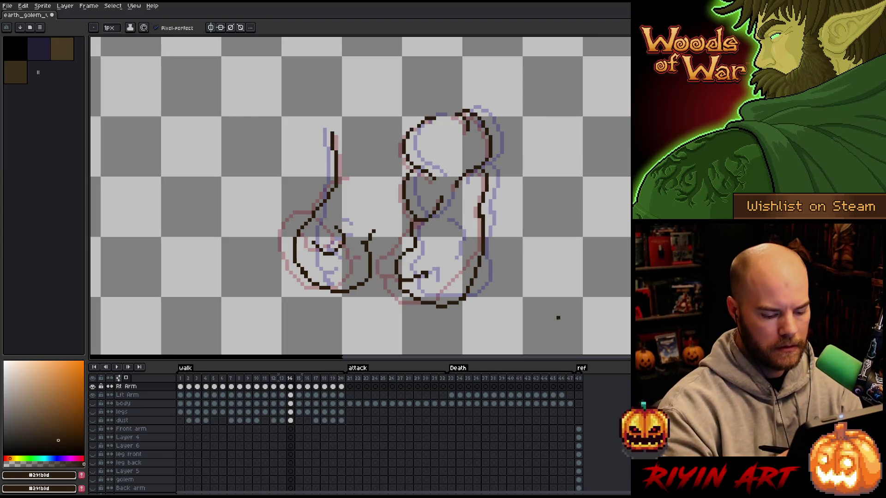
pyautogui.press('.')
pyautogui.press('.')
pyautogui.press('.')
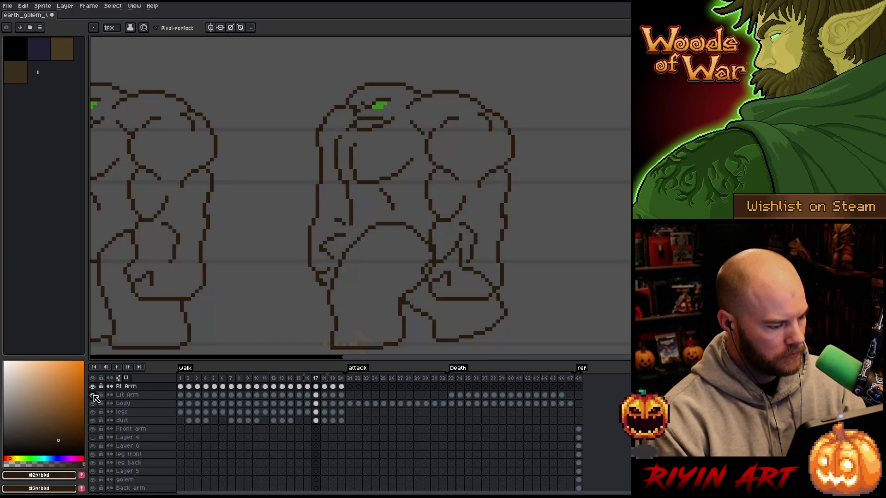
pyautogui.click(96, 397)
pyautogui.press('Return')
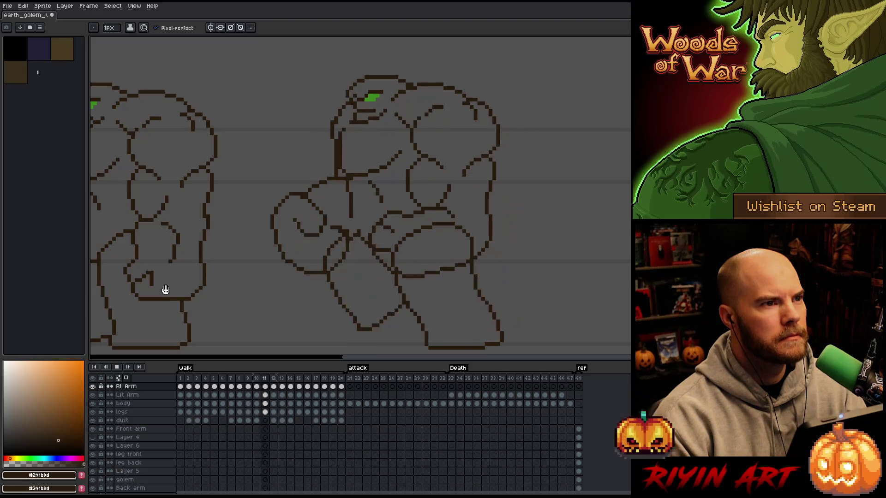
pyautogui.click(188, 378)
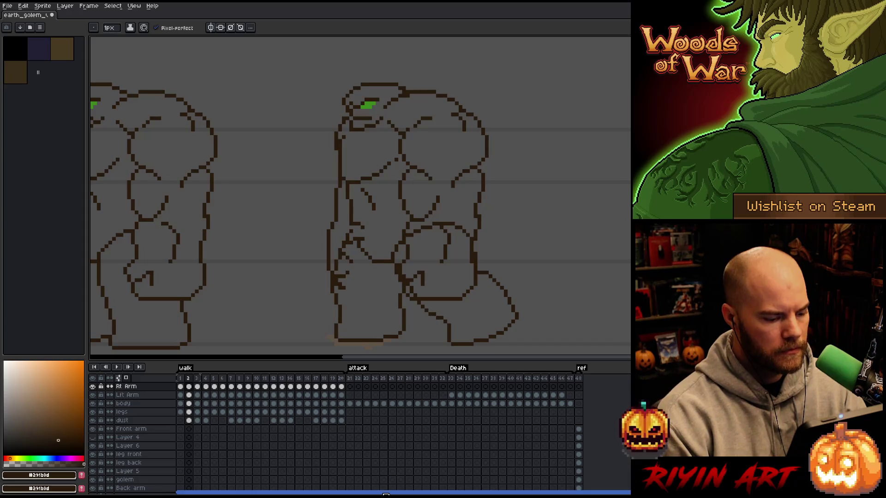
pyautogui.click(181, 386)
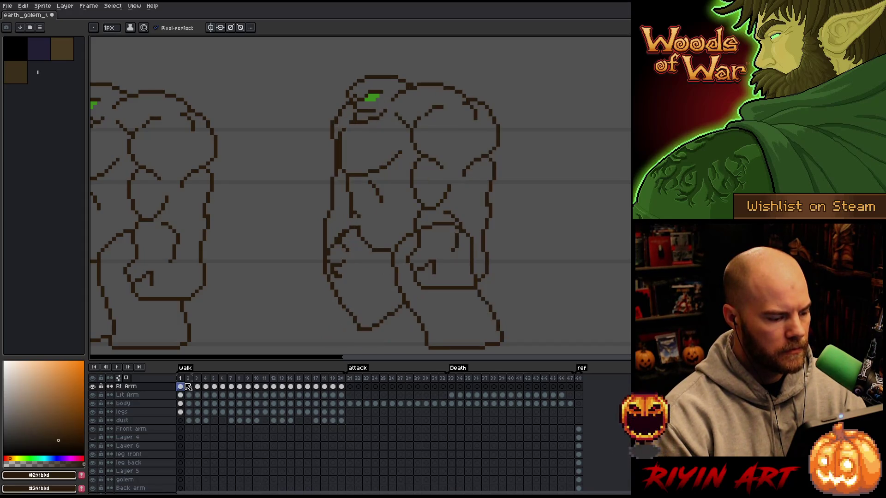
pyautogui.click(187, 386)
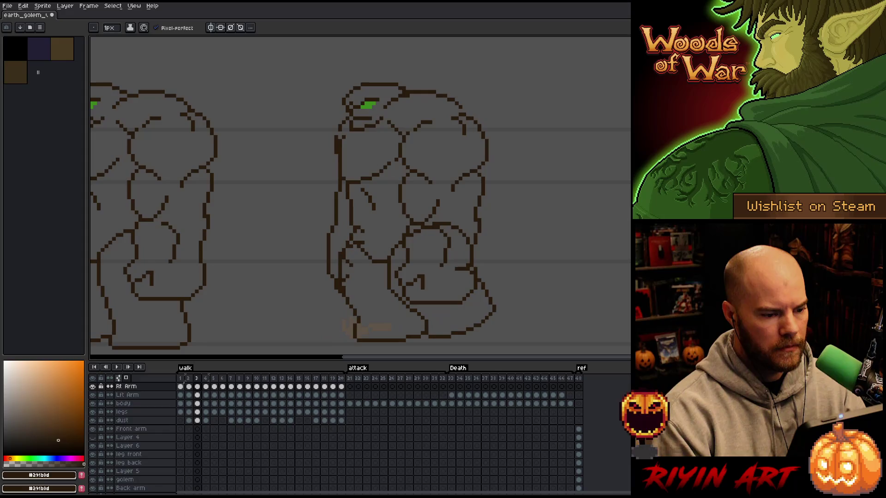
pyautogui.press('Left')
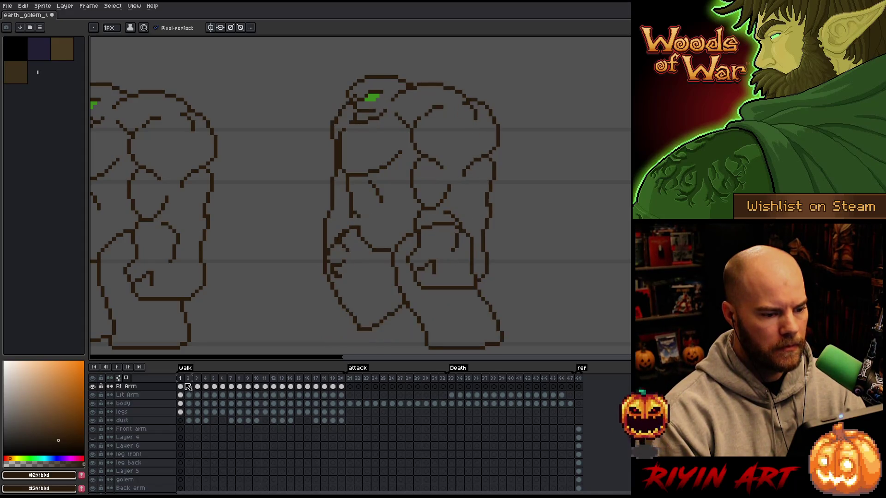
pyautogui.click(257, 387)
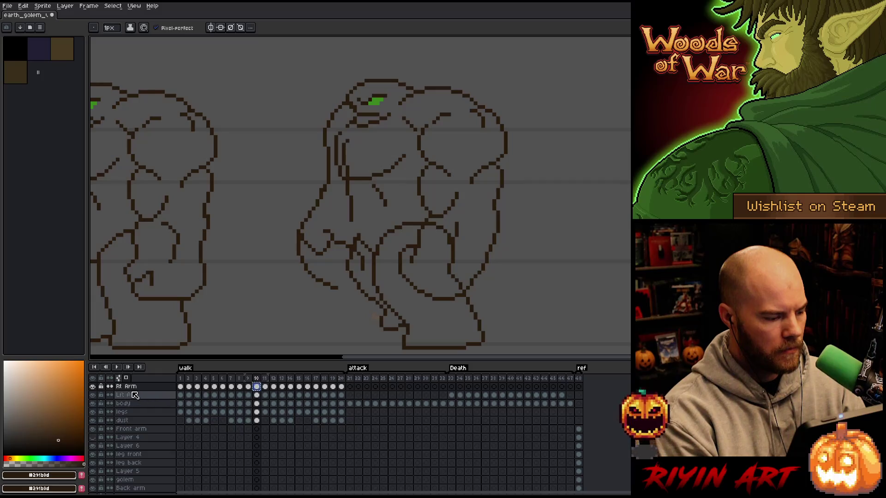
pyautogui.click(94, 386)
pyautogui.click(94, 386)
pyautogui.click(94, 386)
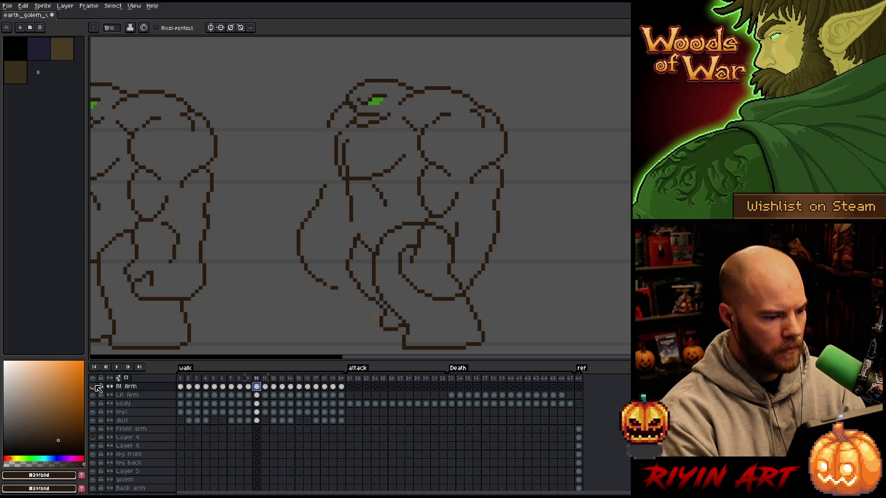
pyautogui.click(95, 386)
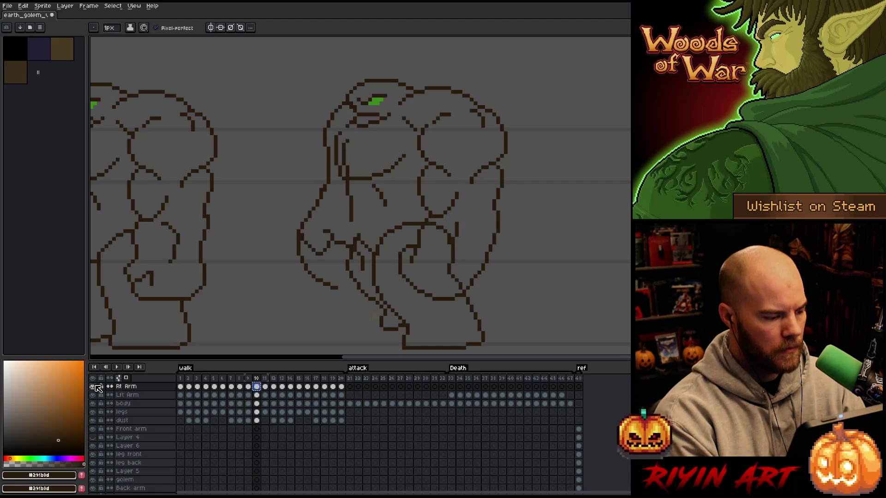
pyautogui.click(95, 395)
pyautogui.click(95, 395)
pyautogui.click(95, 395)
pyautogui.click(95, 395)
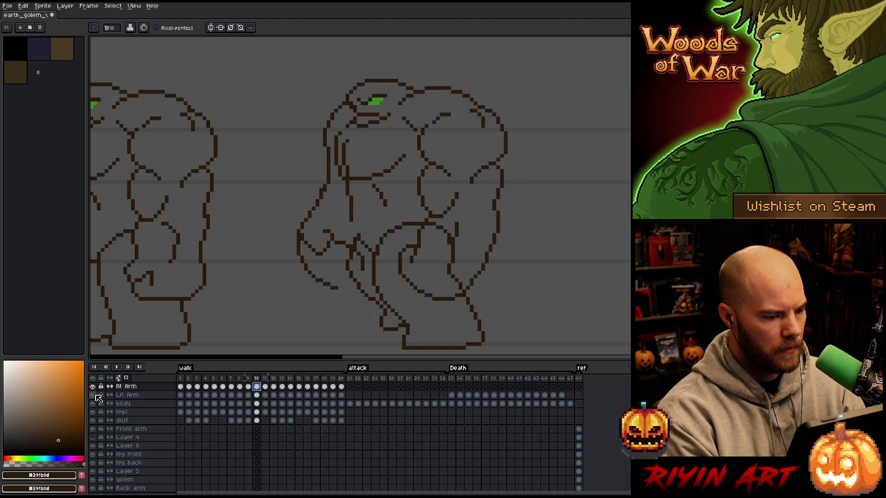
pyautogui.click(95, 395)
pyautogui.click(95, 395)
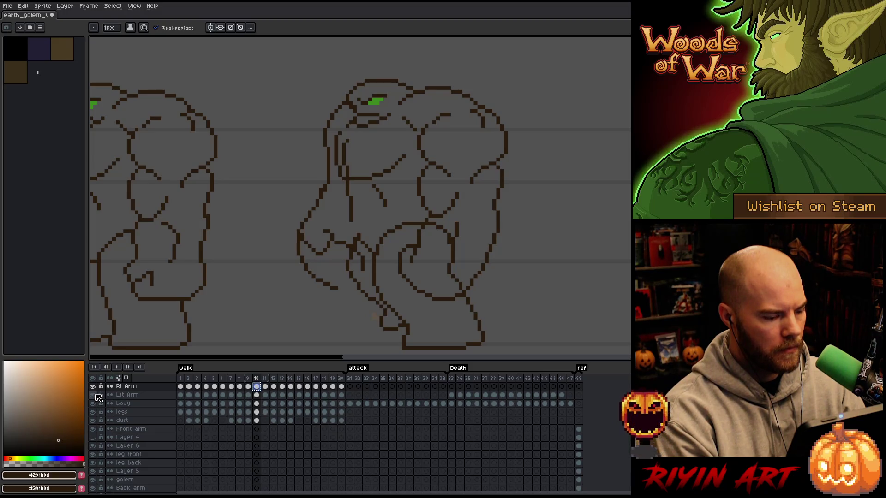
pyautogui.click(122, 388)
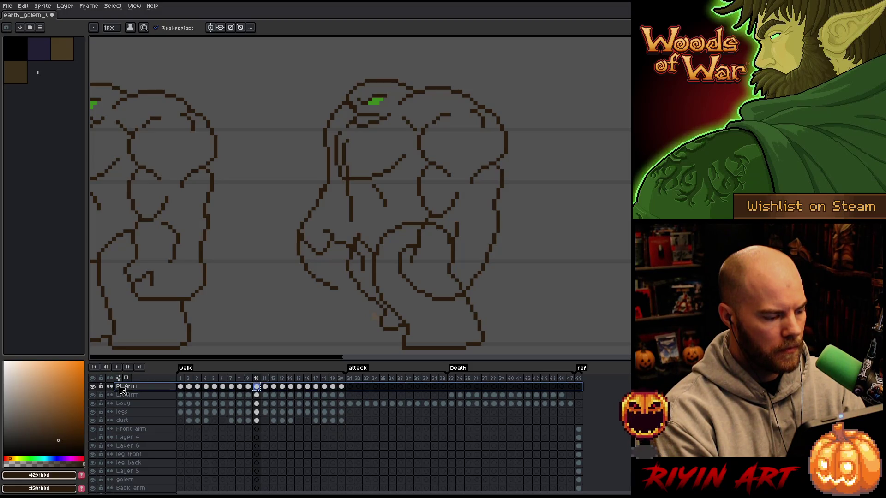
pyautogui.click(258, 387)
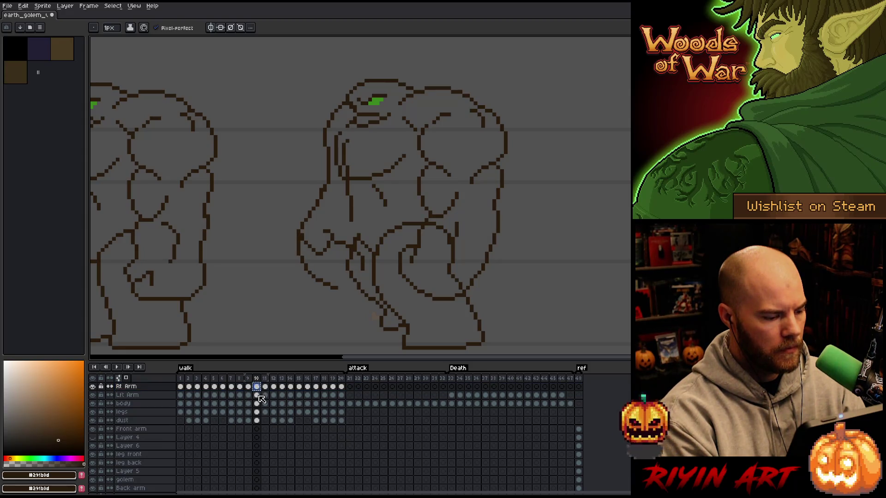
pyautogui.click(257, 395)
pyautogui.press('m')
# Step: Cut the frame-10 arm lines from Lft Arm and paste them onto Rt Arm
pyautogui.moveTo(359, 312); pyautogui.dragTo(297, 305)
pyautogui.press('Delete')
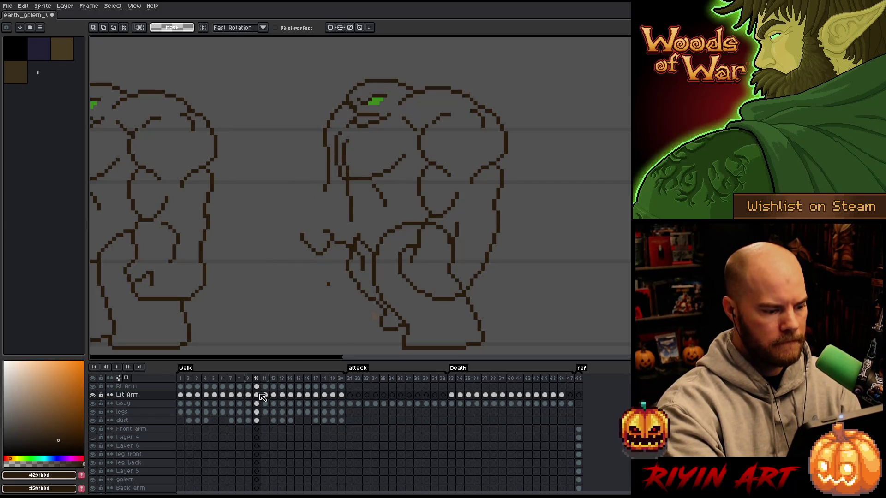
pyautogui.press('Up')
pyautogui.hotkey('ctrl', 'v')
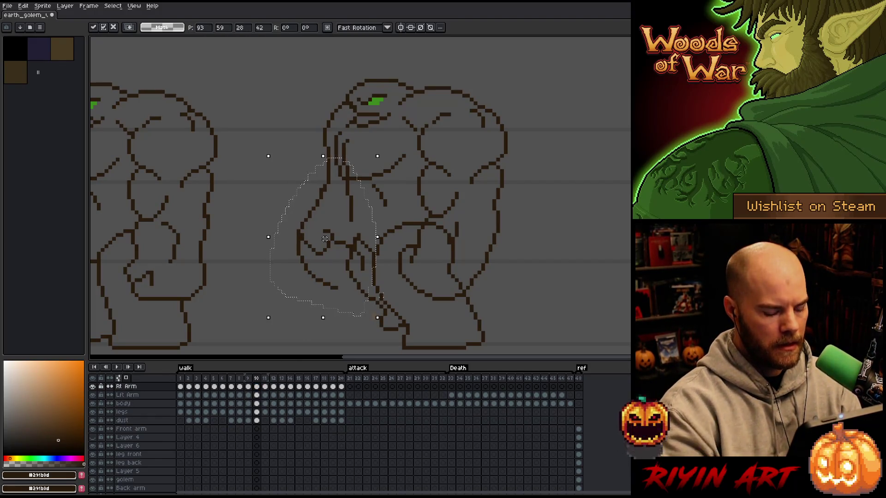
# Step: Show the arm layer alone, play the walk, and step from frame 10 to 17
pyautogui.keyDown('alt'); pyautogui.click(93, 395); pyautogui.keyUp('alt')
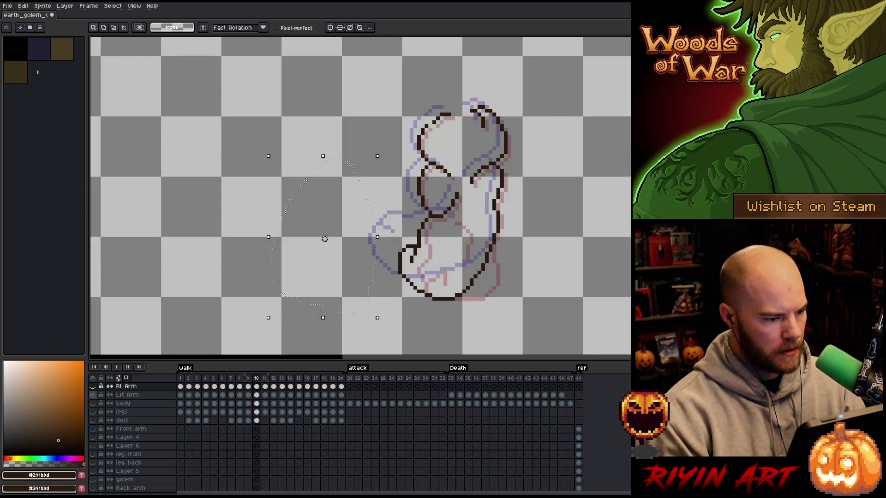
pyautogui.press('Right')
pyautogui.press('Right')
pyautogui.press('Return')
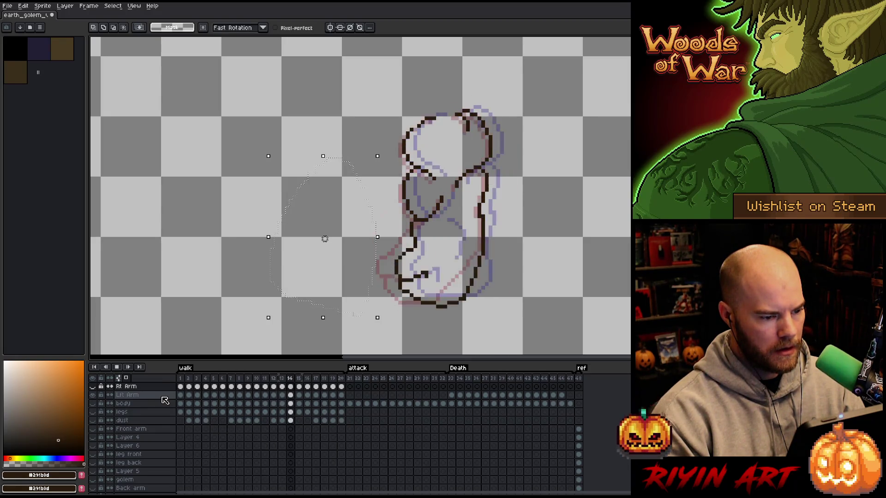
pyautogui.press('Return')
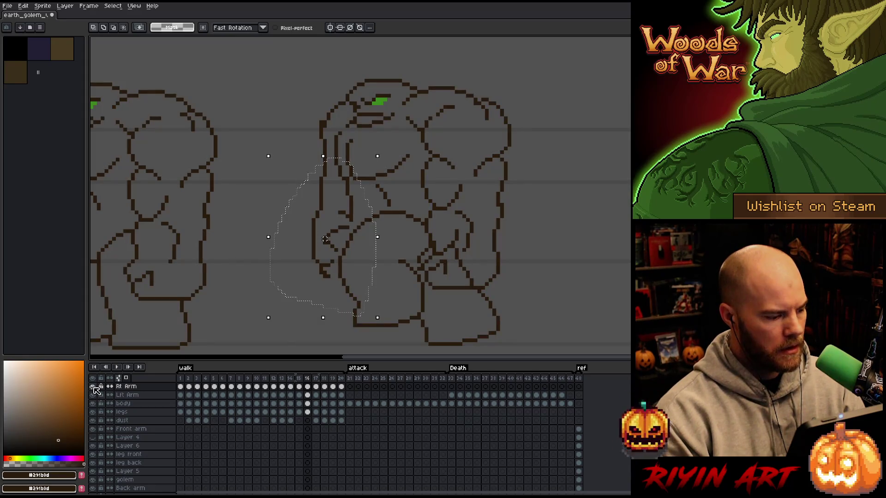
pyautogui.click(256, 387)
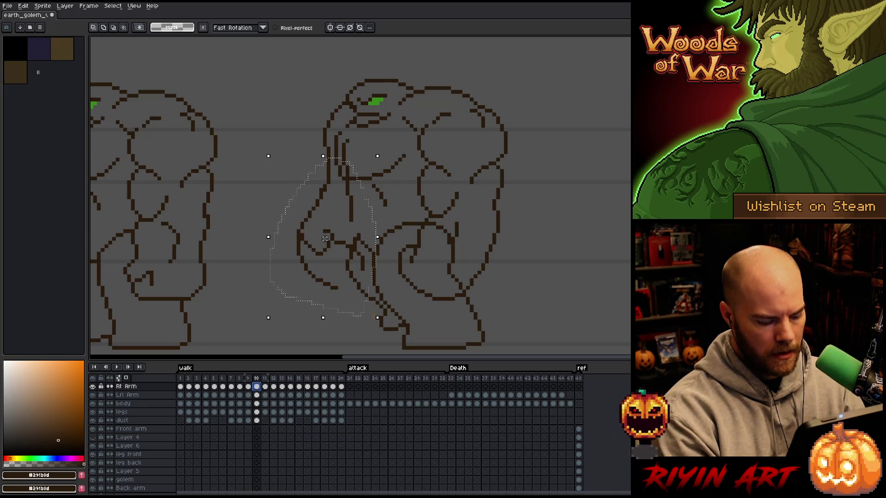
pyautogui.press('Right')
pyautogui.press('Right')
pyautogui.press('Right')
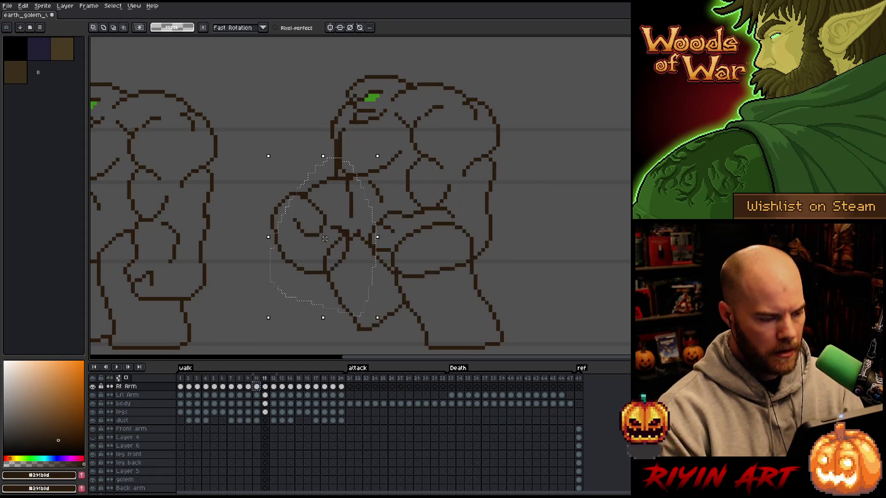
pyautogui.press('Right')
pyautogui.press('Right')
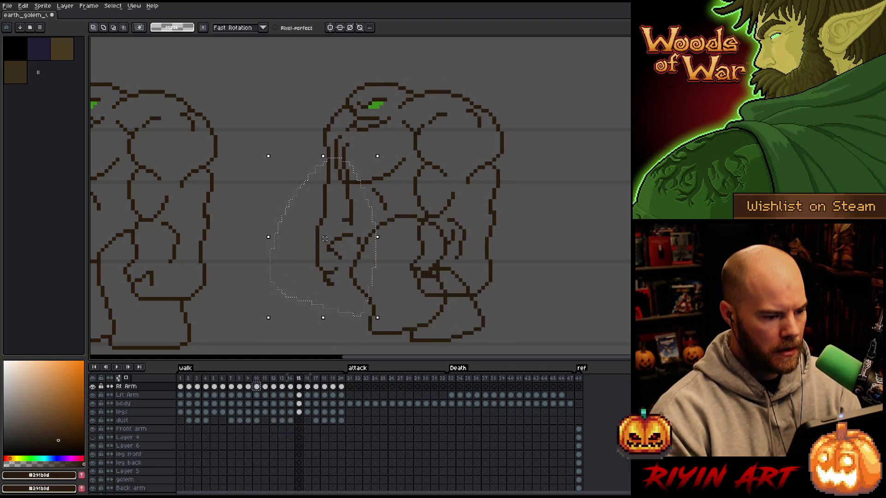
pyautogui.press('Right')
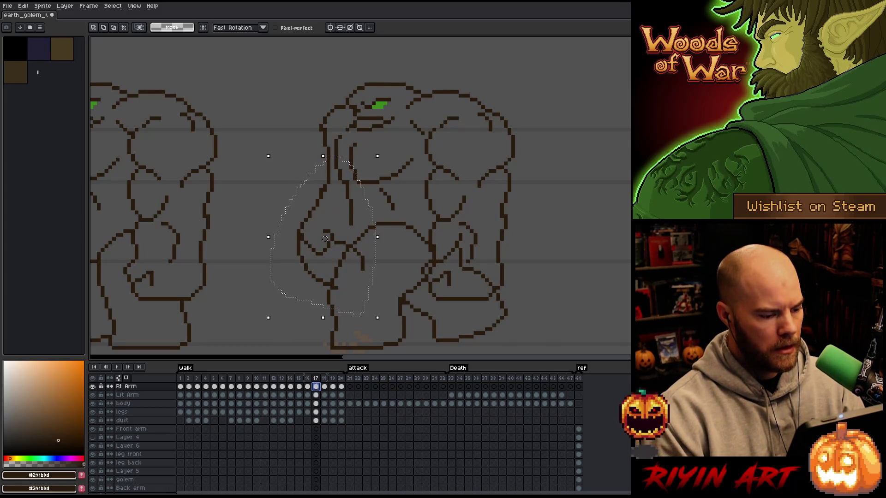
# Step: Try nudging the arm down one pixel, undo it, and compare frames 15 through 19
pyautogui.moveTo(324, 238); pyautogui.dragTo(325, 243)
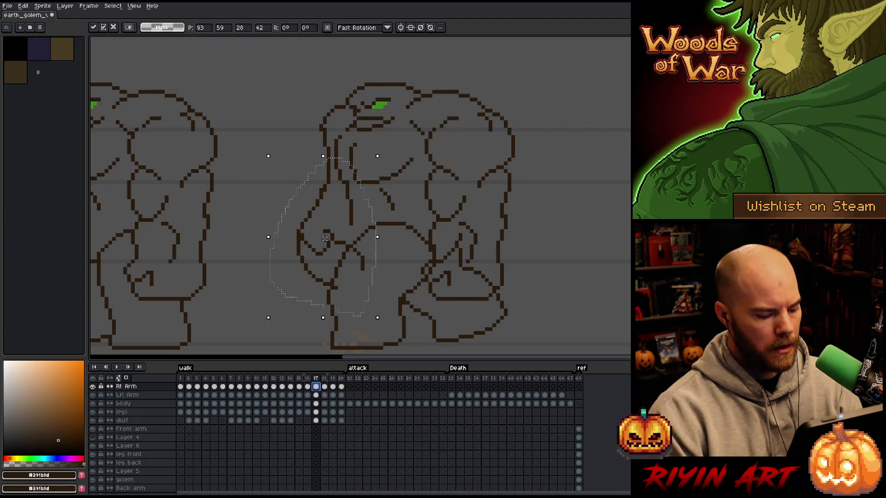
pyautogui.hotkey('ctrl', 'z')
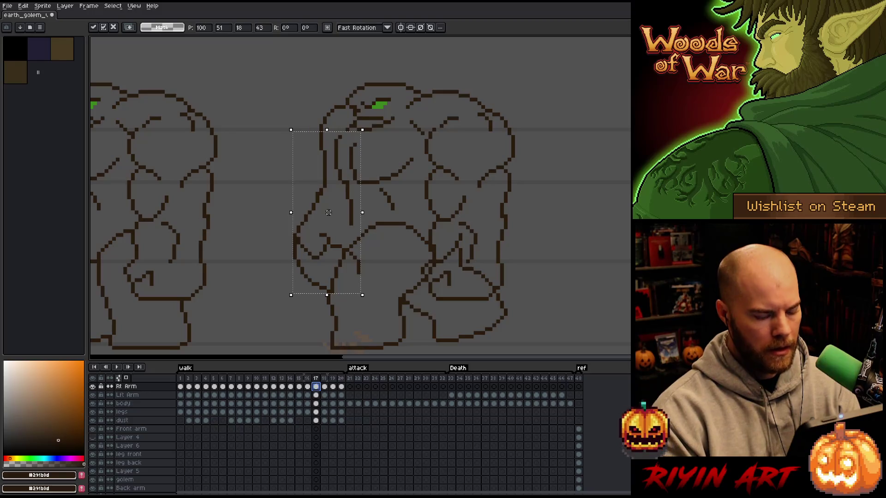
pyautogui.press(',')
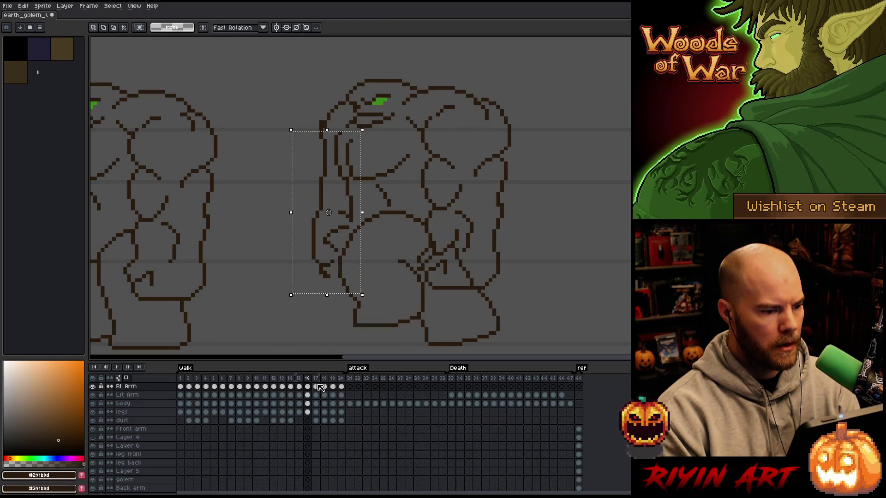
pyautogui.press(',')
pyautogui.press('.')
pyautogui.press('.')
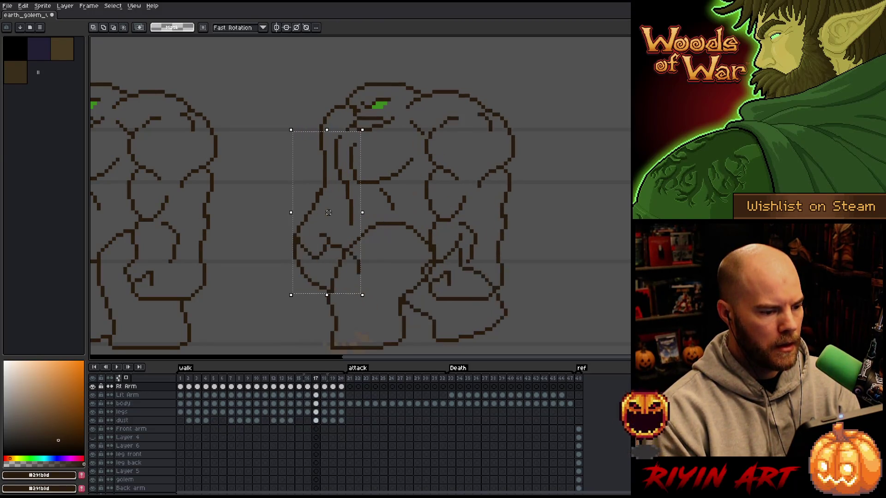
pyautogui.press('.')
pyautogui.press('.')
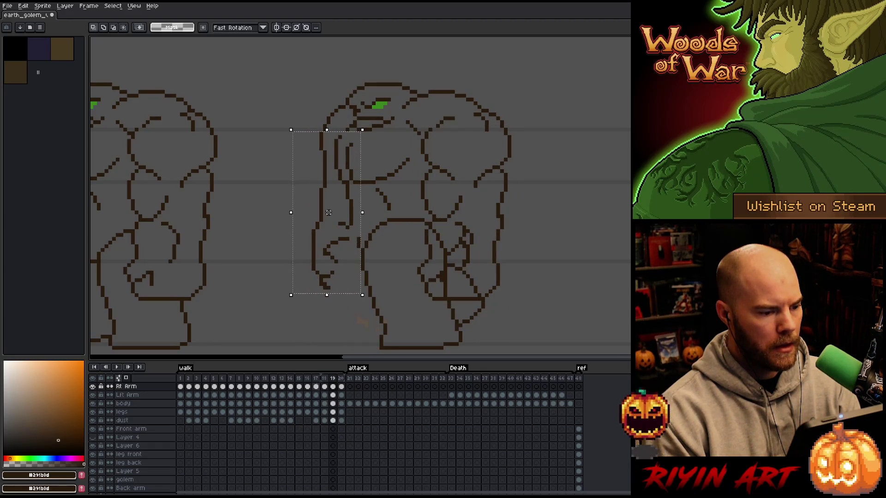
pyautogui.press('.')
pyautogui.press('.')
pyautogui.press('.')
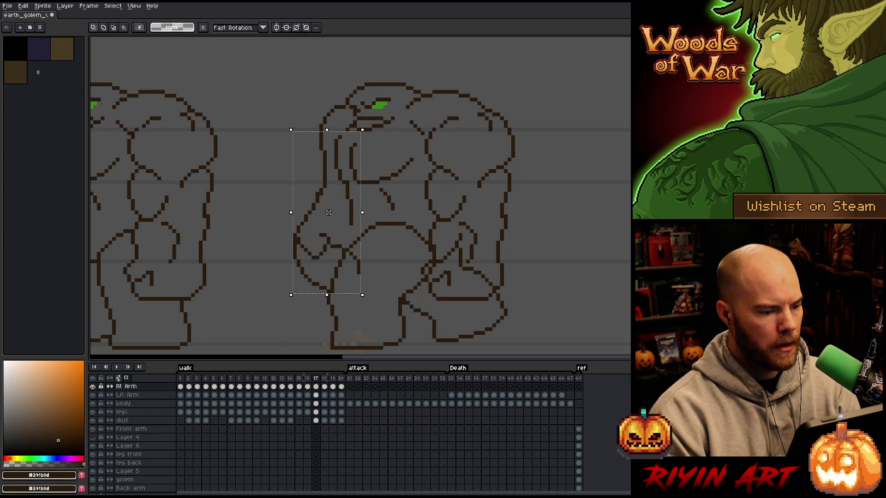
pyautogui.press(',')
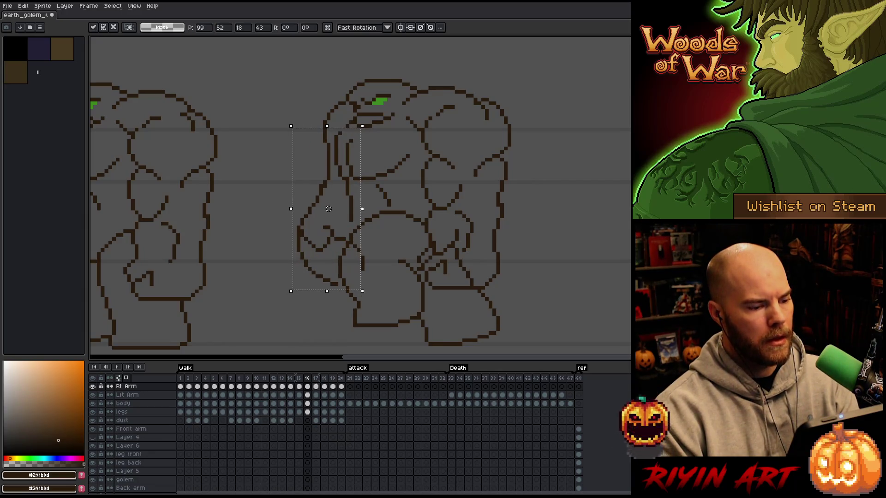
pyautogui.press('.')
# Step: Raise the arm about 8 pixels on frame 17, comparing against frame 16 and playing the cycle
pyautogui.moveTo(329, 213); pyautogui.dragTo(328, 209)
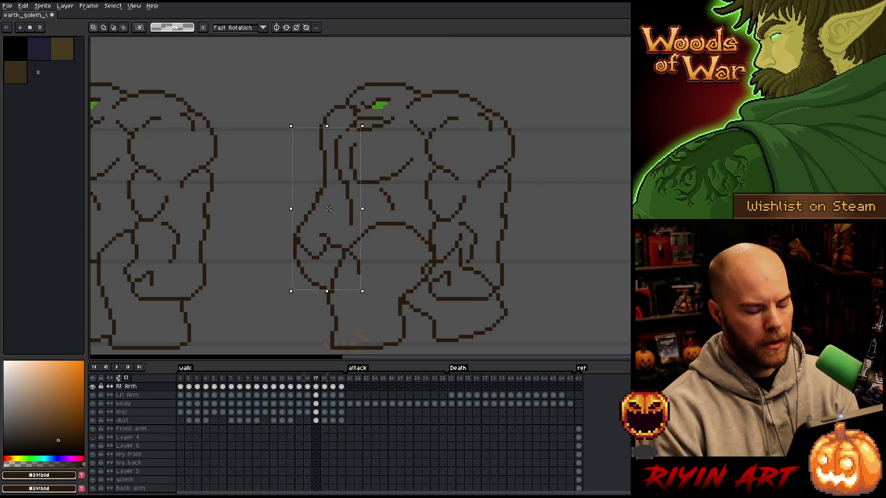
pyautogui.press('.')
pyautogui.press(',')
pyautogui.press(',')
pyautogui.press(',')
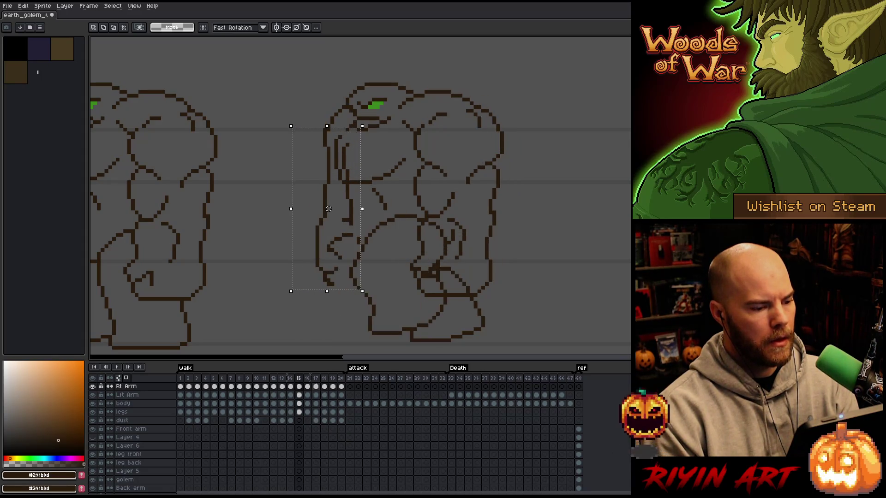
pyautogui.press(',')
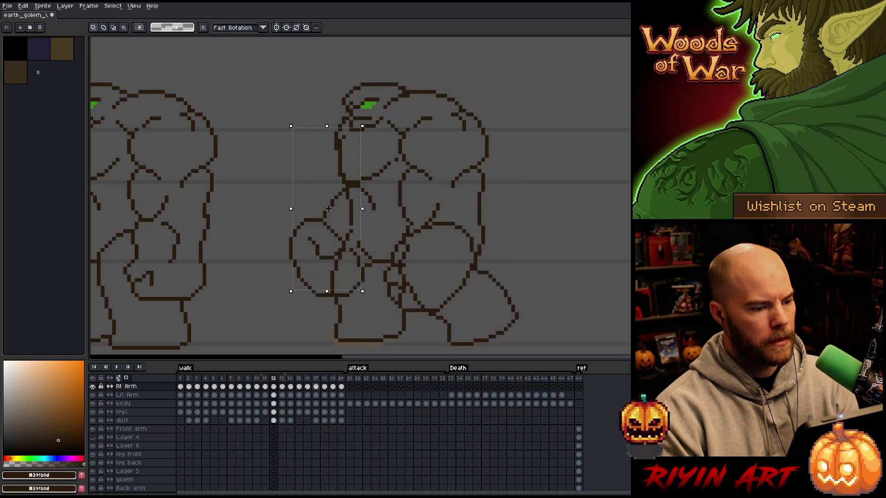
pyautogui.press('Return')
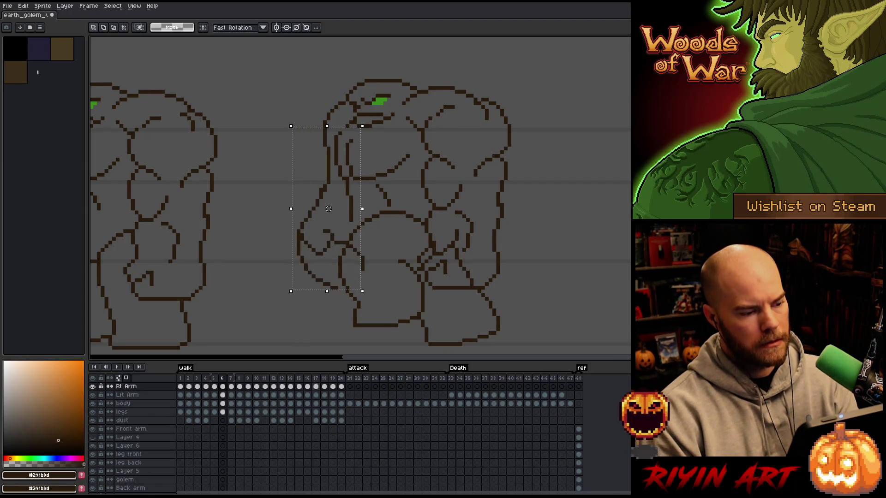
# Step: Raise the arm another 8 pixels and apply it before moving to frame 7
pyautogui.moveTo(329, 208); pyautogui.dragTo(328, 205)
pyautogui.press('Right')
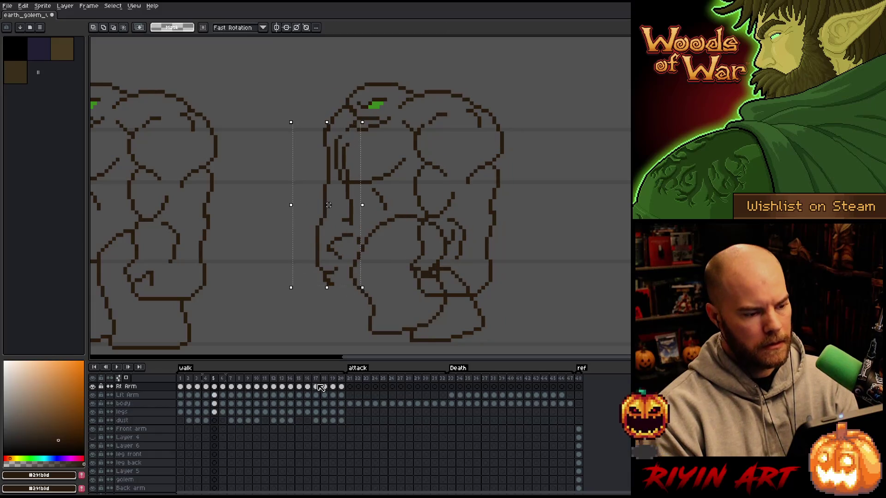
pyautogui.press('Left')
pyautogui.press('Right')
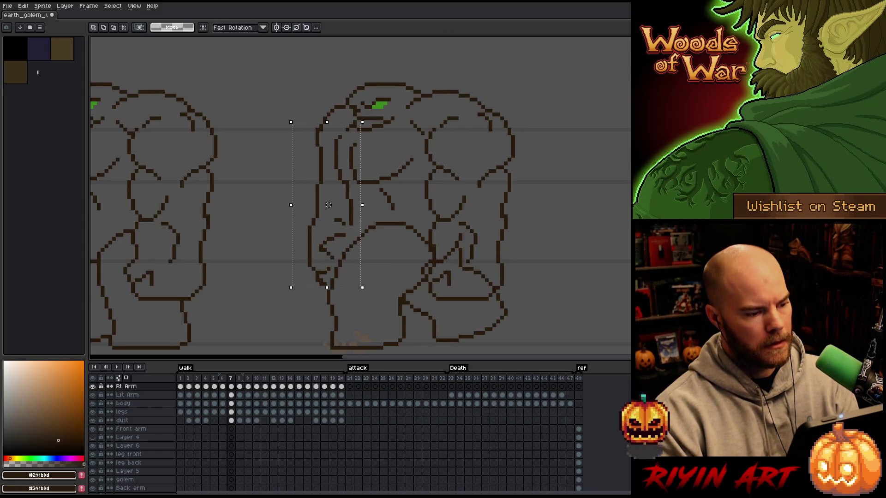
# Step: Paste the arm into frame 7, shifted 8 pixels left, then review the walk cycle
pyautogui.hotkey('ctrl', 'v')
pyautogui.moveTo(329, 205); pyautogui.dragTo(321, 205)
pyautogui.press('Return')
pyautogui.press('Return')
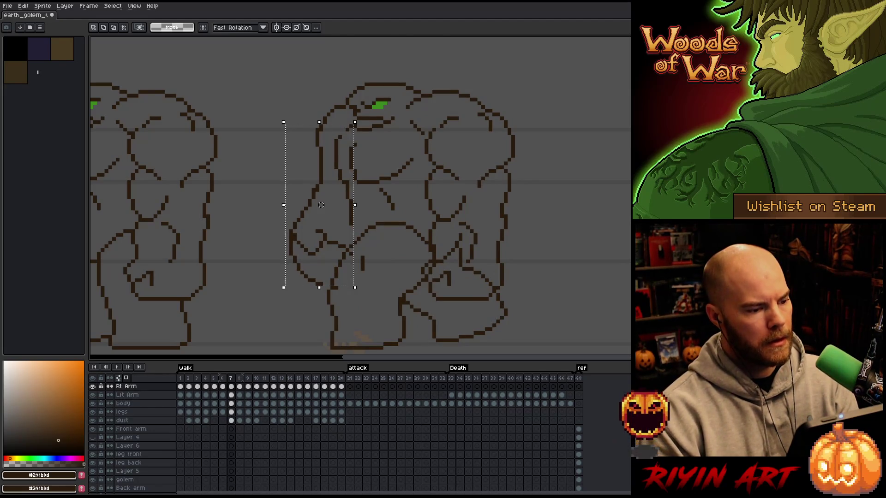
pyautogui.press('.')
pyautogui.press('.')
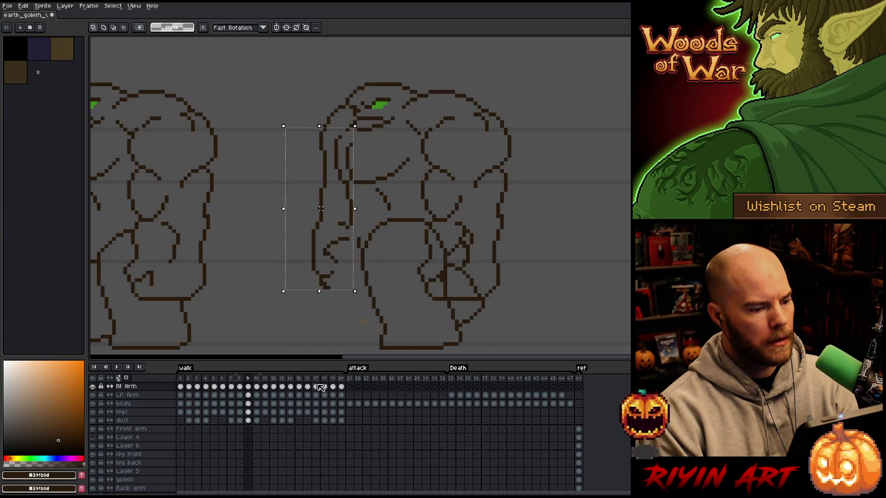
pyautogui.press('.')
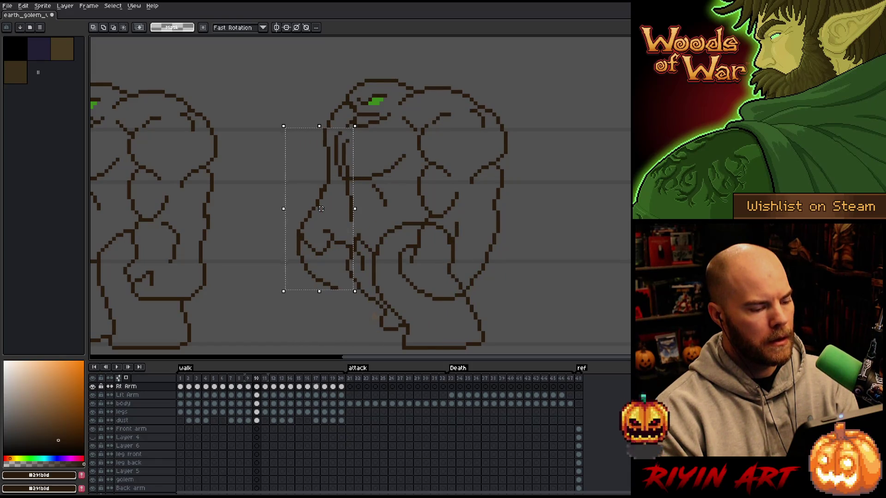
pyautogui.press('Return')
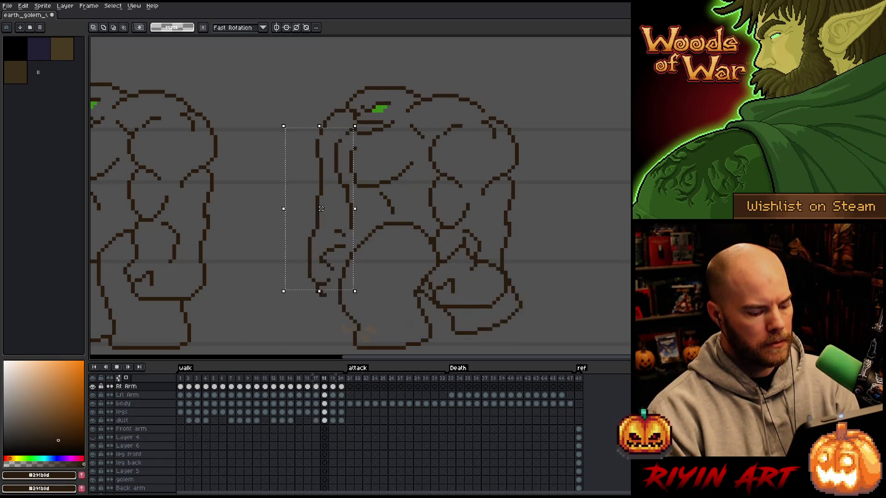
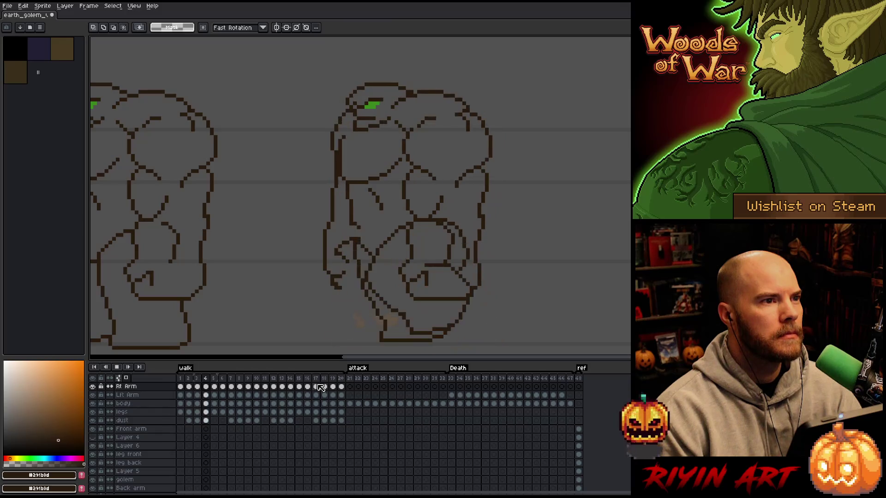
# Step: Stop the walk playback and step through frames 12 to 14
pyautogui.press('Return')
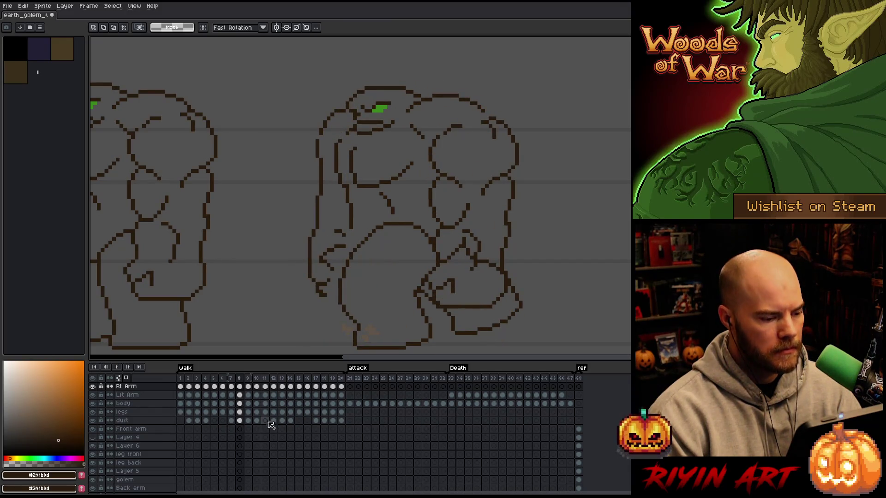
pyautogui.press('Right')
pyautogui.press('Right')
pyautogui.press('Right')
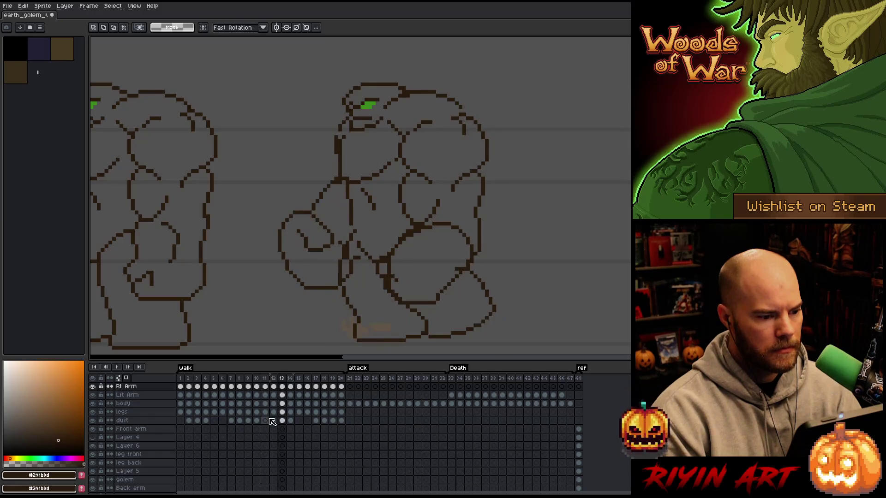
pyautogui.press('Right')
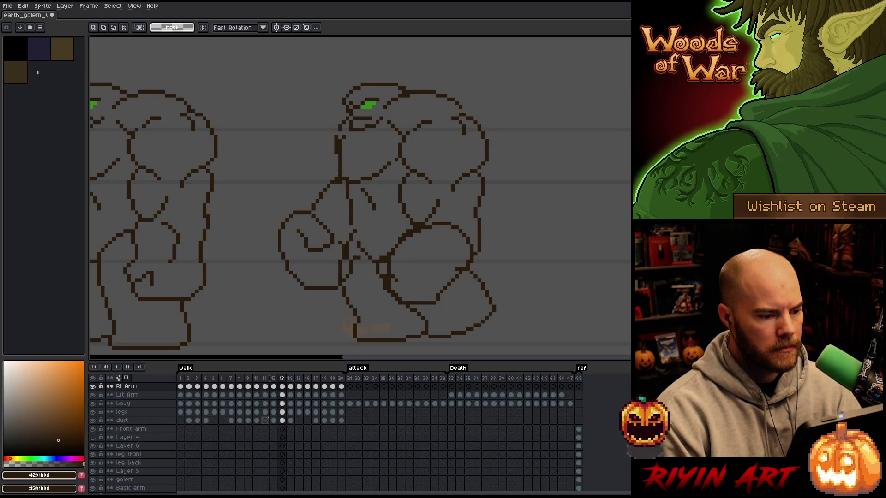
pyautogui.press('Left')
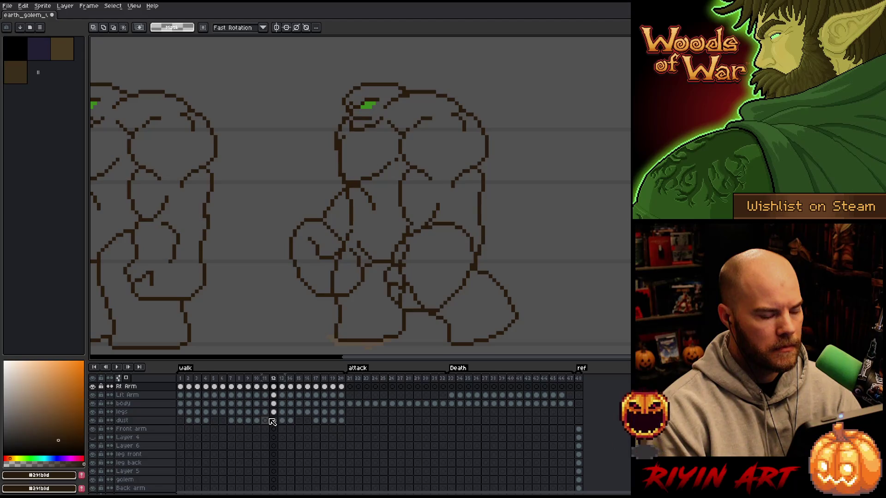
pyautogui.press('Right')
pyautogui.press('Right')
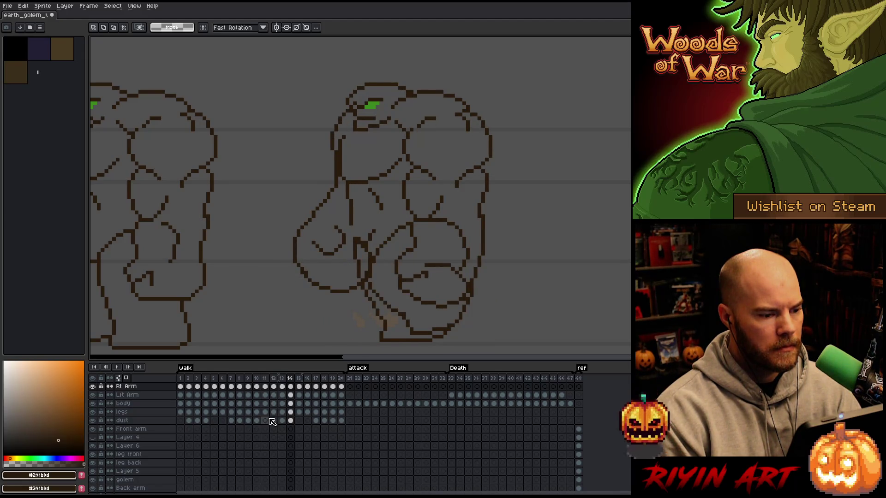
pyautogui.press('Left')
pyautogui.press('Right')
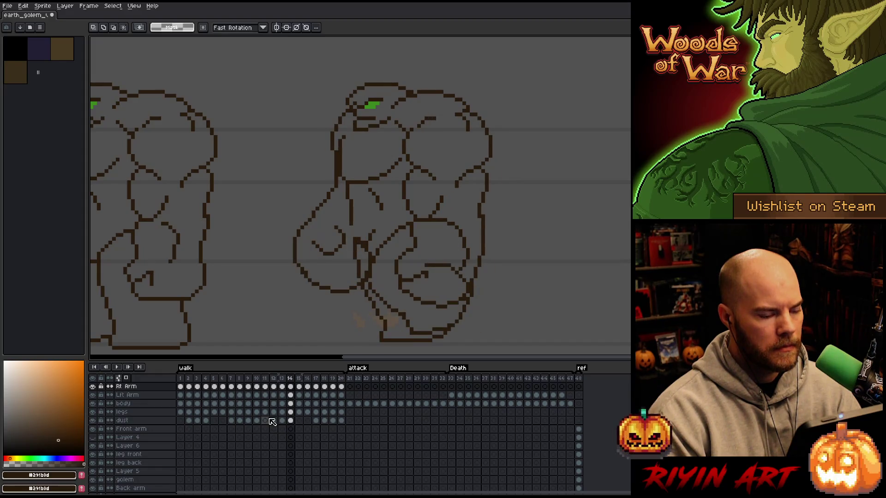
# Step: Go to the right arm's frame 15 and compare its pose against frame 14
pyautogui.click(300, 388)
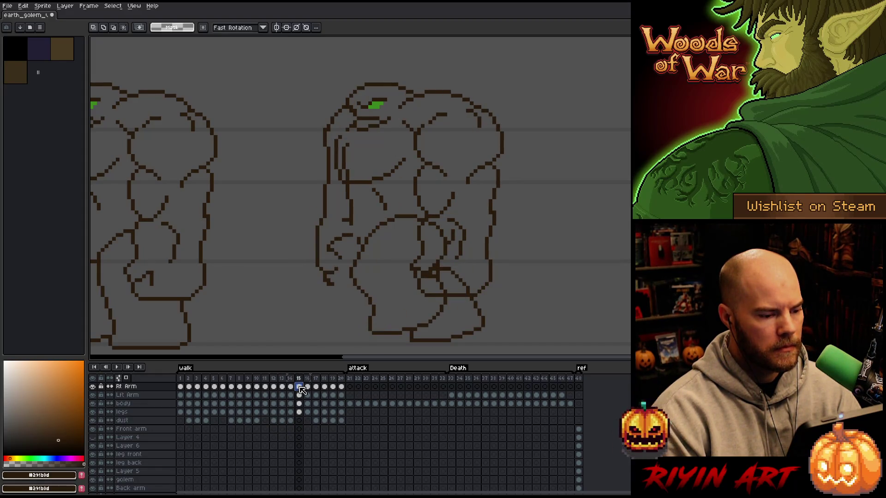
pyautogui.press('Left')
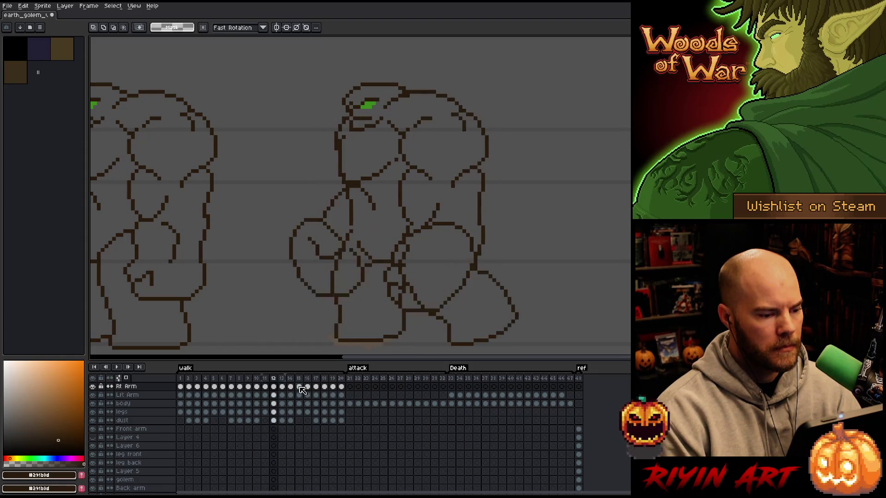
pyautogui.press('Right')
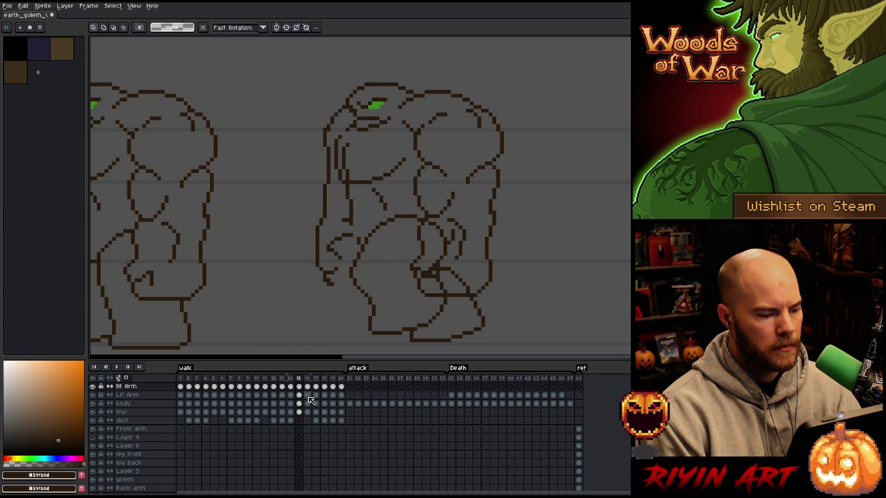
pyautogui.press('Left')
pyautogui.press('Right')
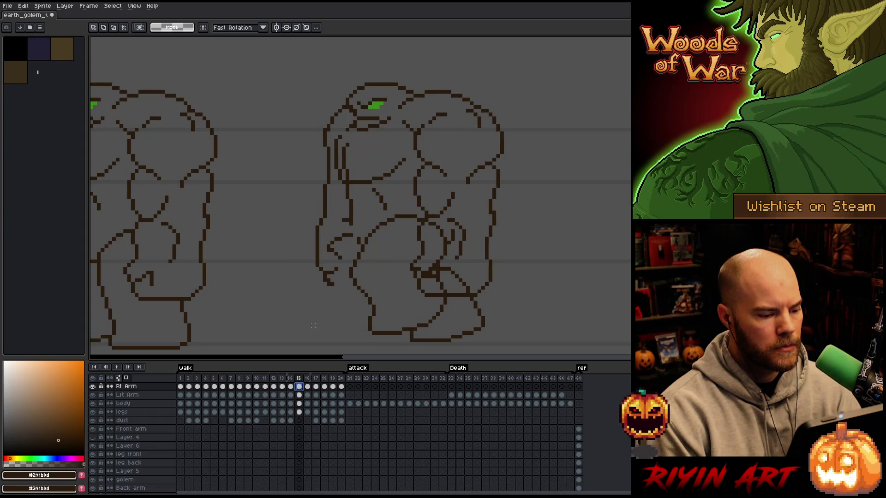
pyautogui.press('Right')
pyautogui.press('Left')
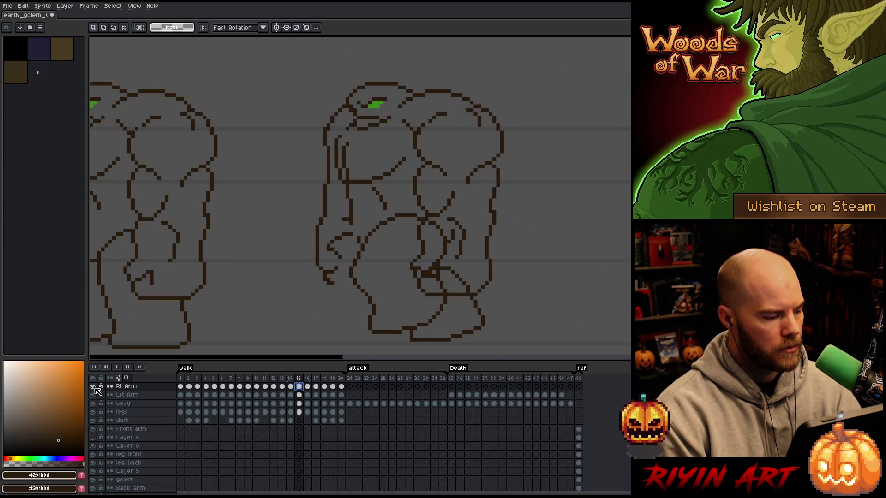
# Step: Solo the Rt Arm layer, zoom in, and compare arm poses on frames 15 and 16
pyautogui.keyDown('alt'); pyautogui.click(94, 387); pyautogui.keyUp('alt')
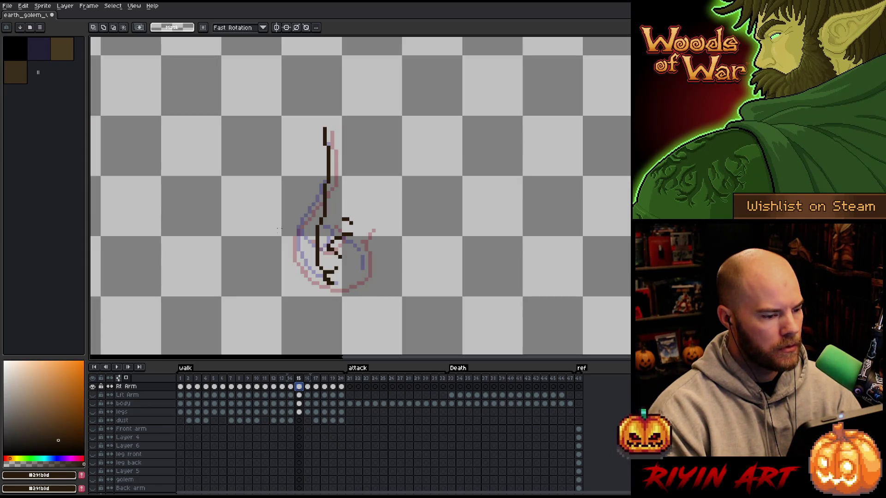
pyautogui.scroll(1, 323, 210)
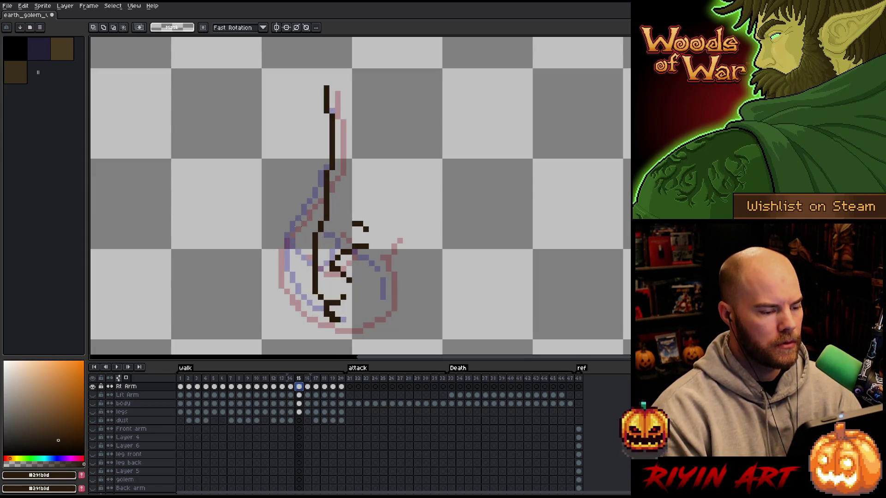
pyautogui.press('Right')
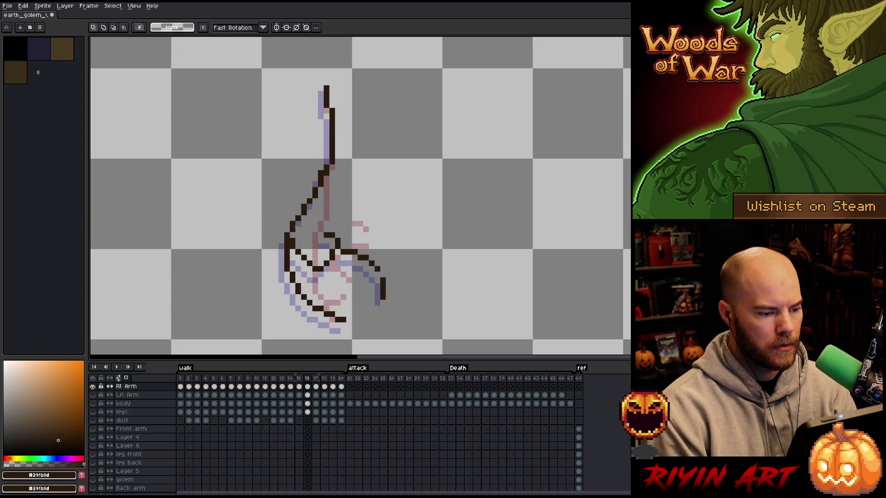
pyautogui.press('Left')
pyautogui.press('Right')
pyautogui.press('Left')
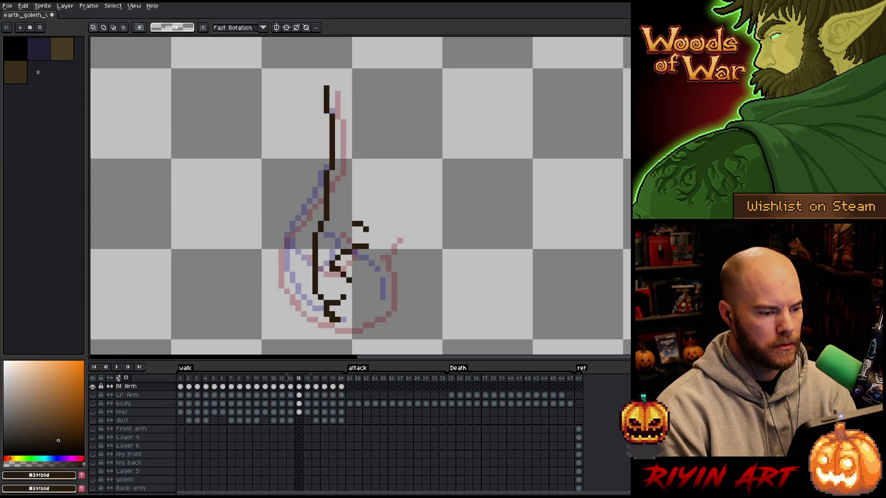
pyautogui.press('Right')
pyautogui.press('Left')
pyautogui.press('Left')
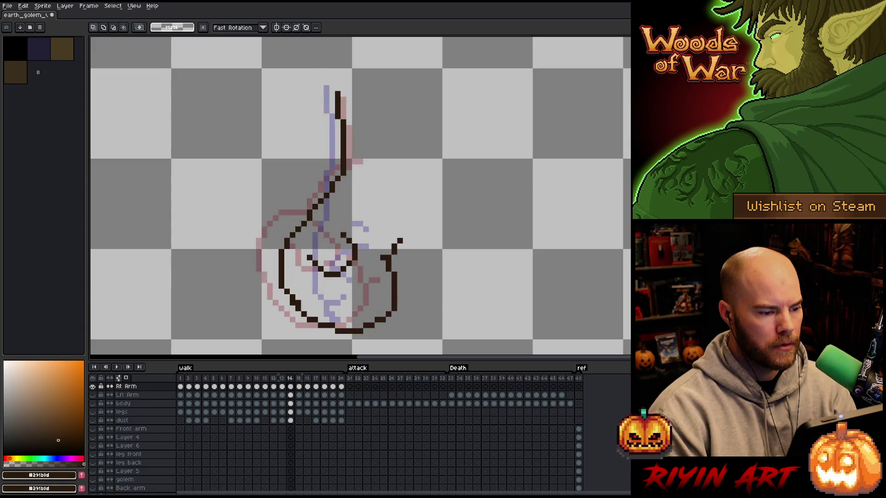
pyautogui.press('Right')
pyautogui.press('Right')
pyautogui.press('Right')
pyautogui.press('Right')
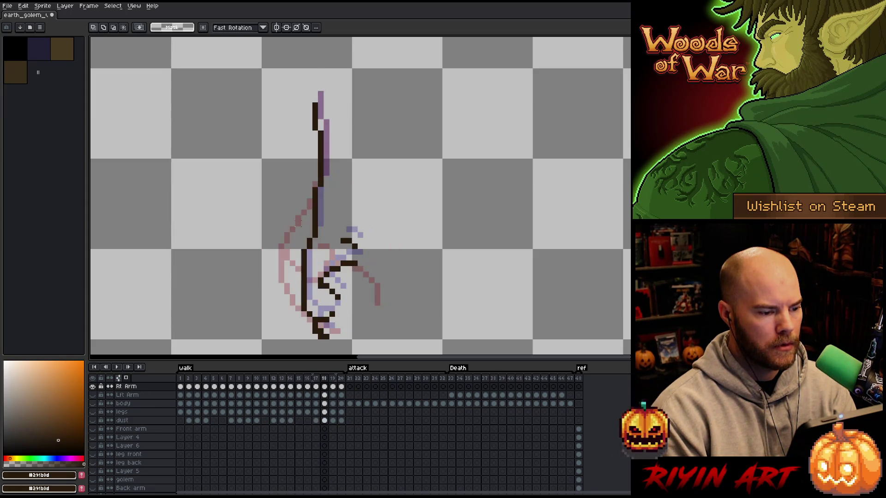
# Step: Move the lower right arm into place on frame 18 and play the walk to review
pyautogui.moveTo(399, 259); pyautogui.dragTo(417, 209)
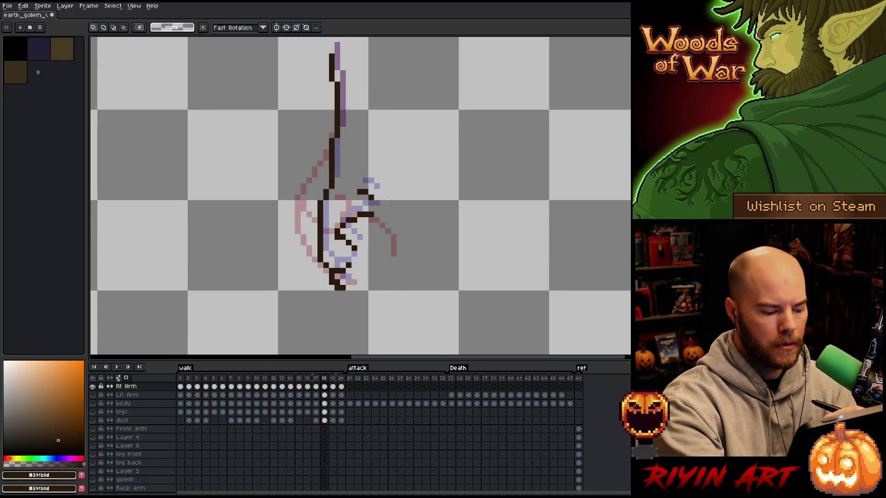
pyautogui.moveTo(392, 167); pyautogui.dragTo(400, 194)
pyautogui.hotkey('ctrl', 'z')
pyautogui.moveTo(339, 144)
pyautogui.mouseDown()
pyautogui.moveTo(406, 191)
pyautogui.moveTo(299, 194)
pyautogui.moveTo(340, 144)
pyautogui.mouseUp()
pyautogui.moveTo(360, 221)
pyautogui.mouseDown()
pyautogui.moveTo(349, 217)
pyautogui.moveTo(355, 222)
pyautogui.mouseUp()
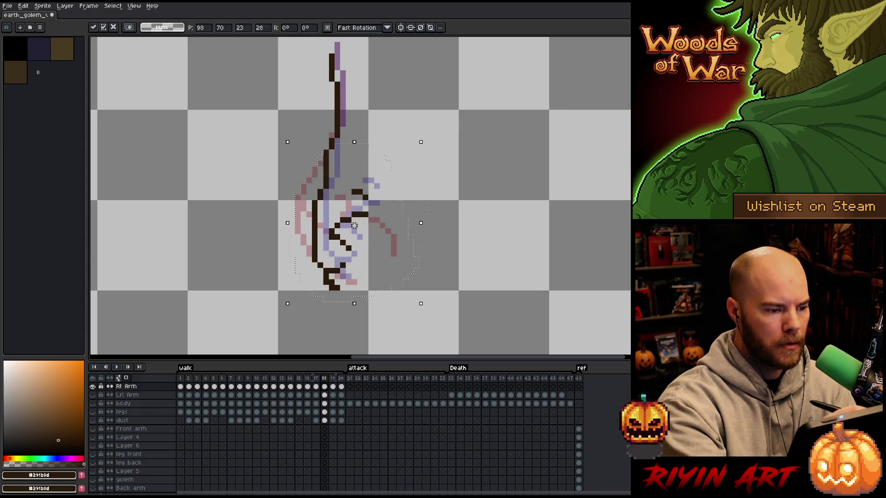
pyautogui.press('b')
pyautogui.moveTo(468, 214)
pyautogui.mouseDown()
pyautogui.moveTo(436, 195)
pyautogui.moveTo(285, 226)
pyautogui.mouseUp()
pyautogui.hotkey('ctrl', 'z')
pyautogui.moveTo(362, 213); pyautogui.dragTo(354, 219)
pyautogui.click(480, 259)
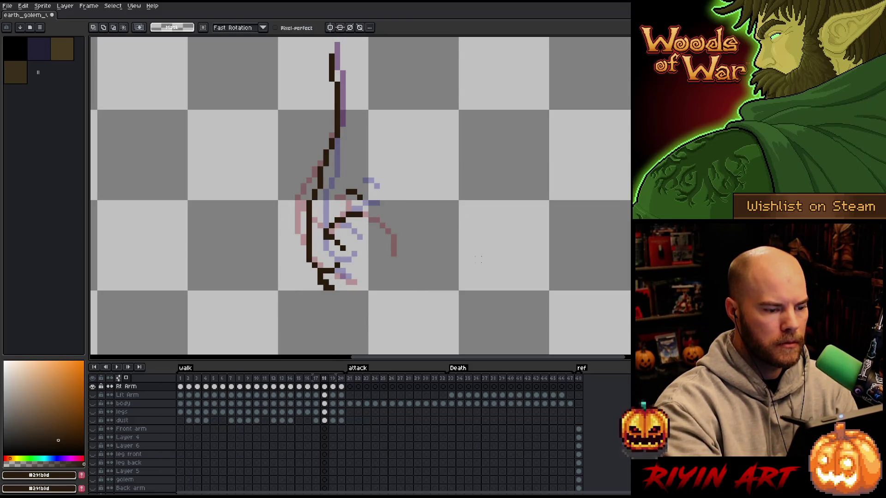
pyautogui.press('Return')
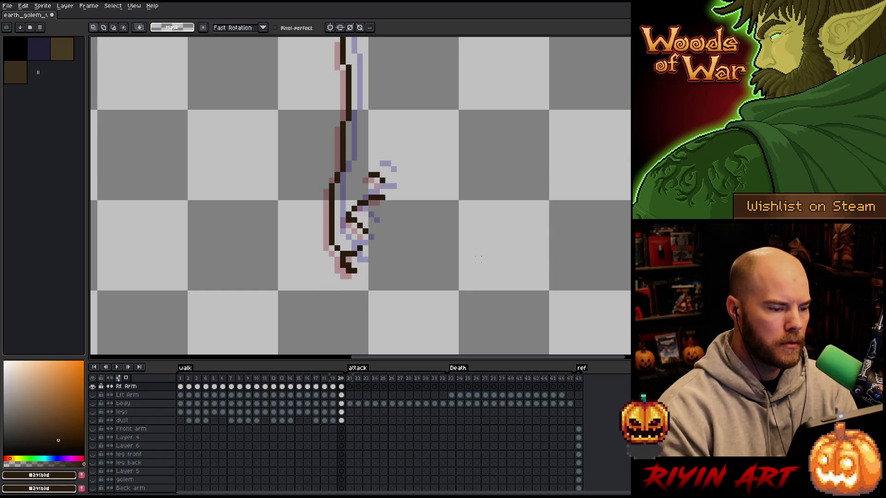
# Step: Shift the right arm on frame 19 two pixels to the right
pyautogui.press('Left')
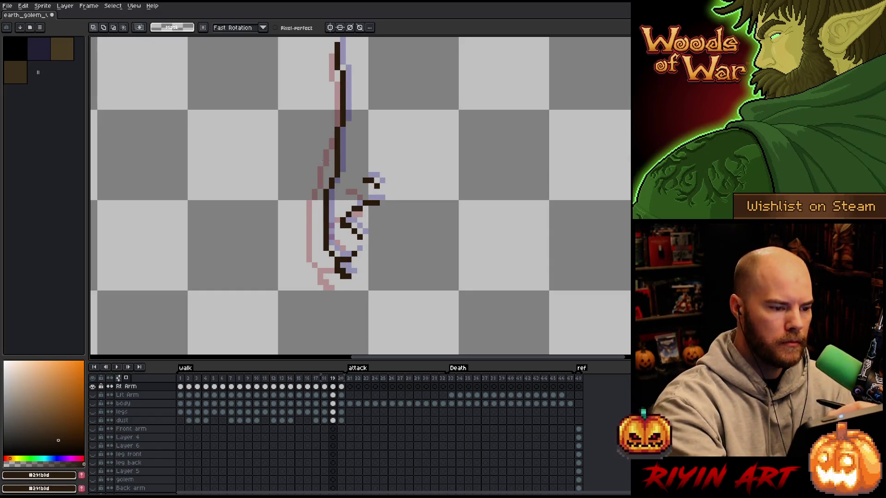
pyautogui.moveTo(323, 159)
pyautogui.mouseDown()
pyautogui.moveTo(397, 177)
pyautogui.moveTo(323, 157)
pyautogui.mouseUp()
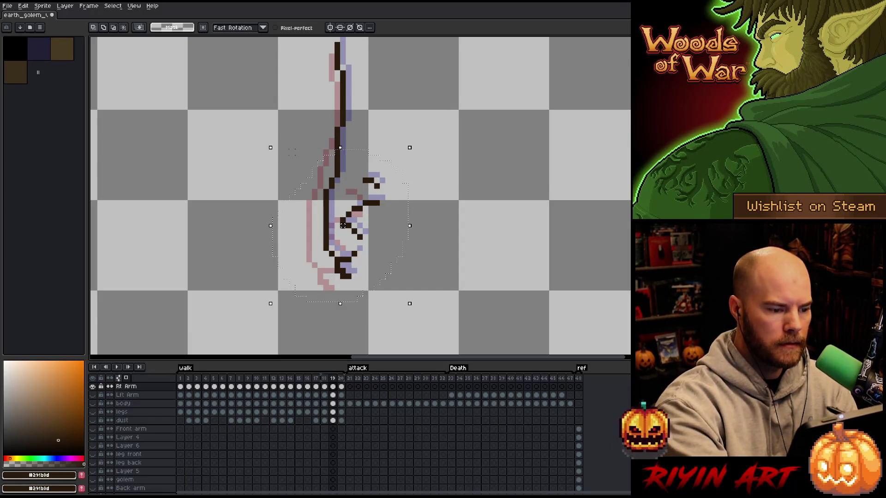
pyautogui.moveTo(342, 225); pyautogui.dragTo(343, 225)
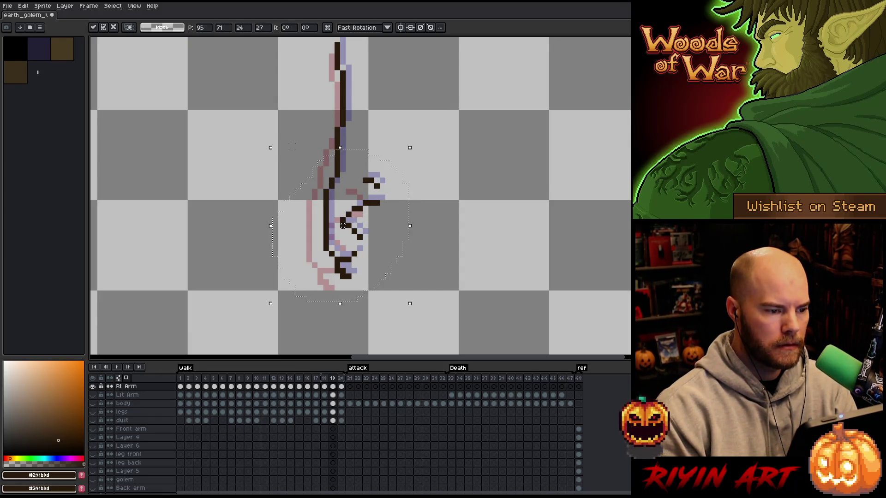
pyautogui.moveTo(455, 197)
pyautogui.mouseDown()
pyautogui.moveTo(365, 139)
pyautogui.moveTo(311, 130)
pyautogui.moveTo(459, 203)
pyautogui.mouseUp()
pyautogui.moveTo(377, 220); pyautogui.dragTo(383, 220)
# Step: Shift the right arm on frame 20 one pixel right and commit the move
pyautogui.press(',')
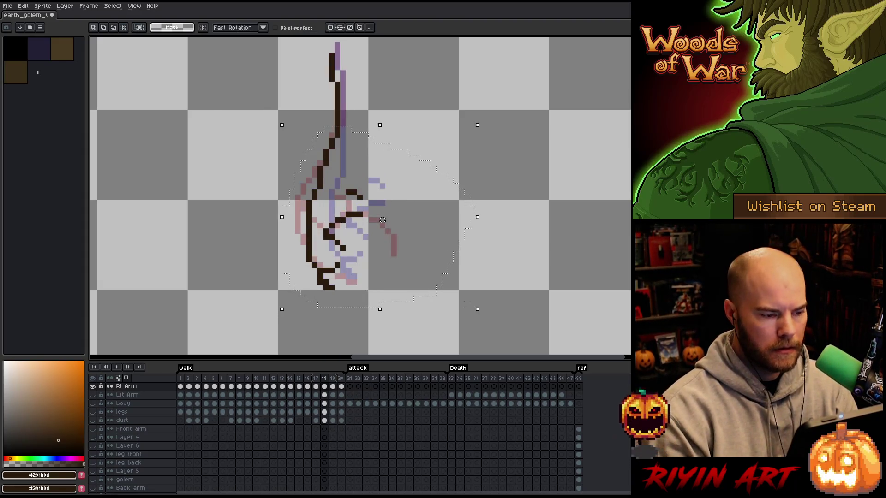
pyautogui.press('.')
pyautogui.press('.')
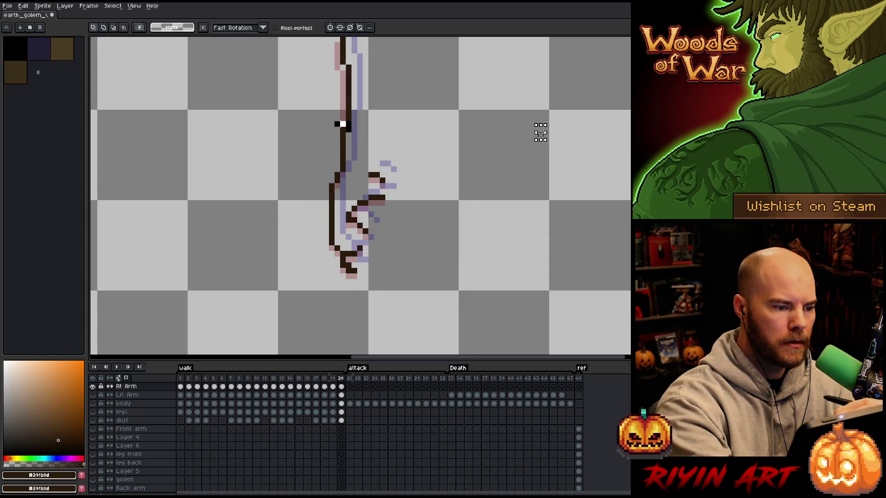
pyautogui.moveTo(342, 123)
pyautogui.mouseDown()
pyautogui.moveTo(481, 227)
pyautogui.moveTo(488, 217)
pyautogui.mouseUp()
pyautogui.moveTo(388, 208); pyautogui.dragTo(399, 208)
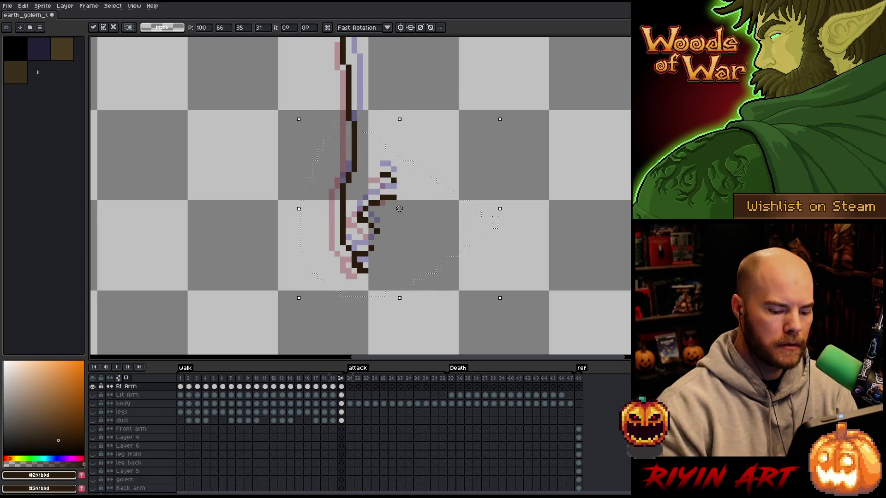
pyautogui.press('Return')
# Step: Lasso the right arm on frames 1 and 2 and shift it right
pyautogui.press('Right')
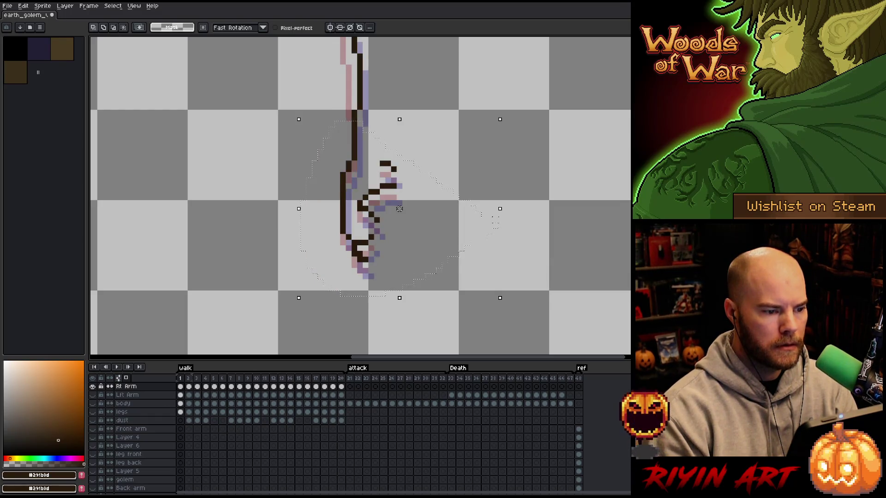
pyautogui.moveTo(582, 179)
pyautogui.mouseDown()
pyautogui.moveTo(425, 108)
pyautogui.moveTo(399, 109)
pyautogui.mouseUp()
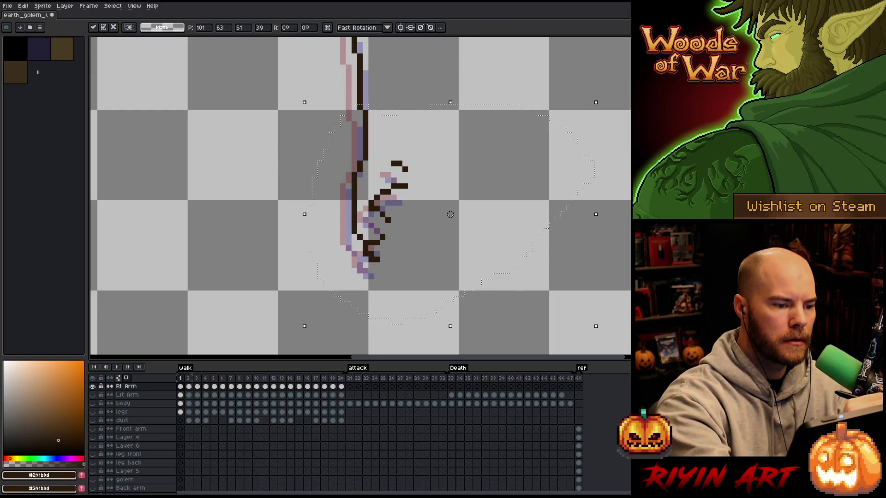
pyautogui.moveTo(277, 148)
pyautogui.mouseDown()
pyautogui.moveTo(425, 148)
pyautogui.moveTo(272, 329)
pyautogui.mouseUp()
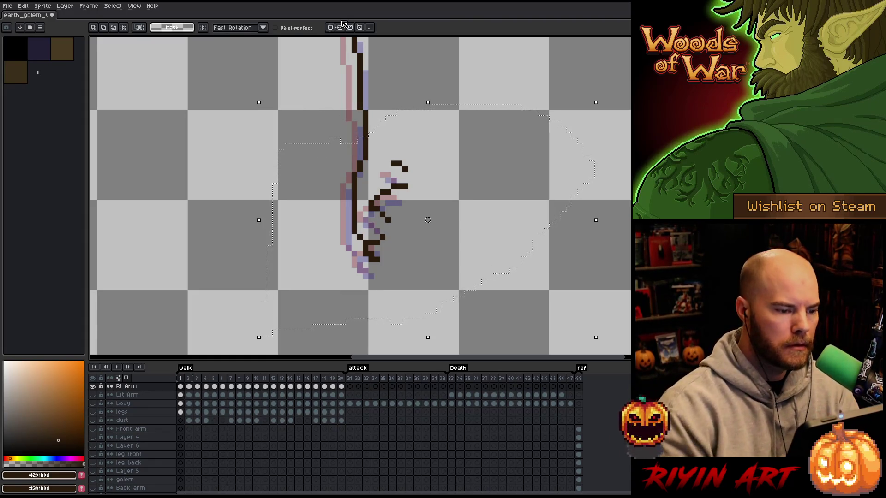
pyautogui.moveTo(427, 220); pyautogui.dragTo(433, 220)
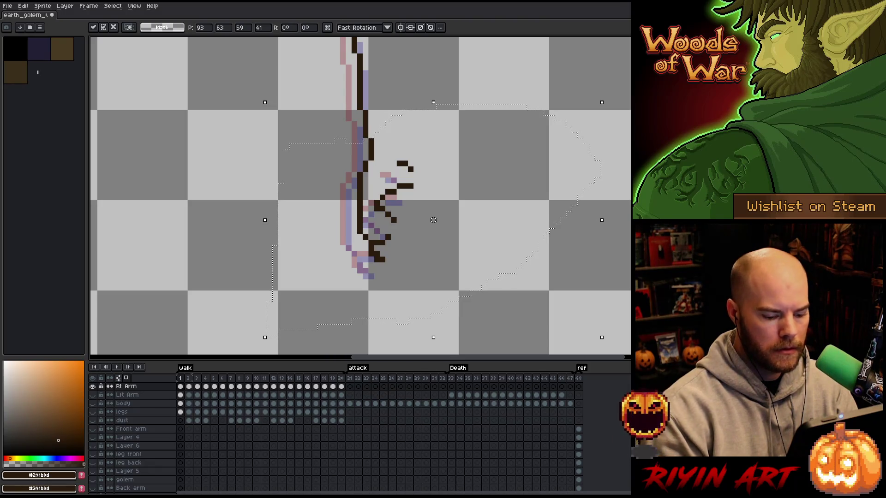
pyautogui.press('.')
pyautogui.moveTo(495, 72)
pyautogui.mouseDown()
pyautogui.moveTo(501, 90)
pyautogui.moveTo(356, 308)
pyautogui.moveTo(332, 146)
pyautogui.moveTo(404, 130)
pyautogui.mouseUp()
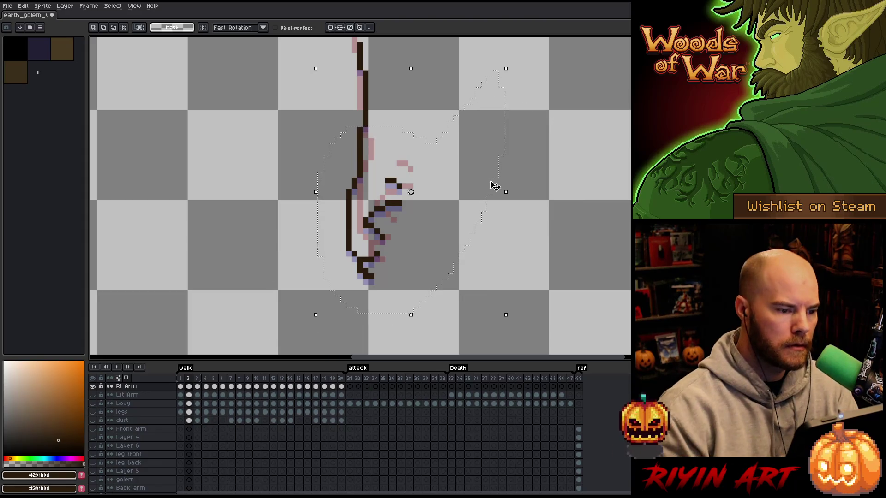
pyautogui.moveTo(491, 184); pyautogui.dragTo(495, 186)
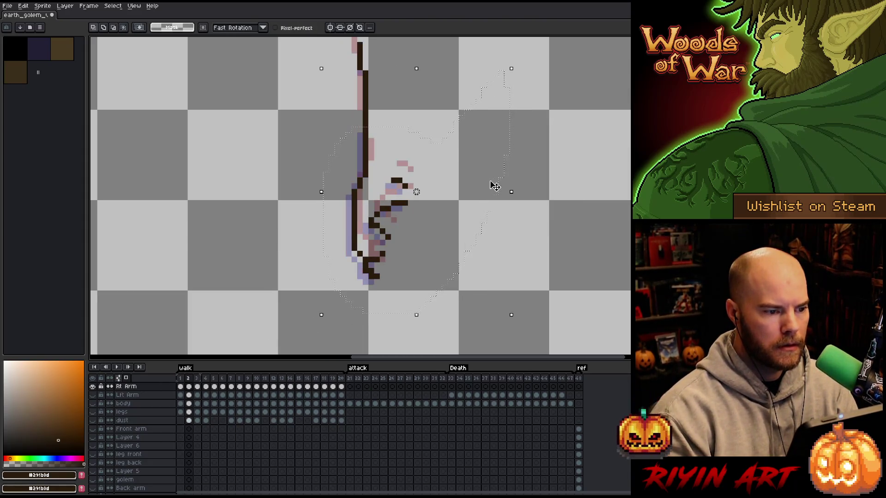
pyautogui.press('Right')
pyautogui.press('.')
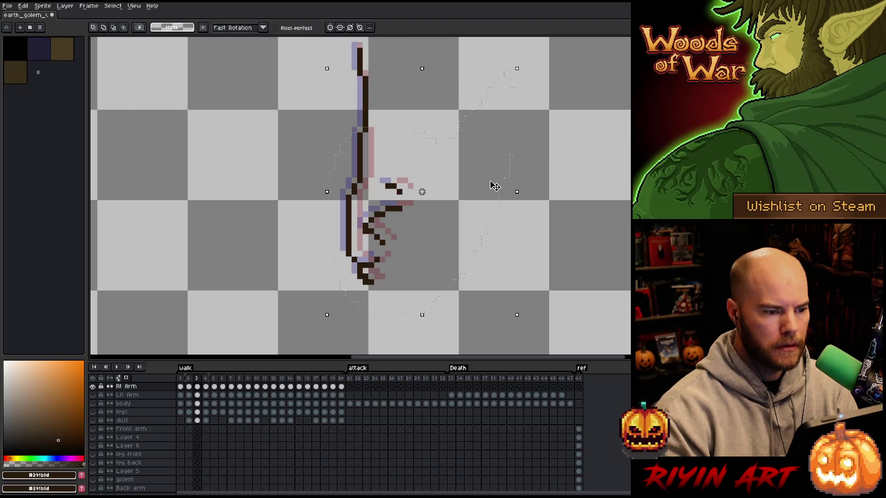
# Step: Shift the arm one pixel right on frame 3 and one pixel left on frame 5
pyautogui.moveTo(595, 199)
pyautogui.mouseDown()
pyautogui.moveTo(363, 133)
pyautogui.moveTo(318, 235)
pyautogui.moveTo(473, 281)
pyautogui.mouseUp()
pyautogui.moveTo(462, 226); pyautogui.dragTo(467, 225)
pyautogui.press('.')
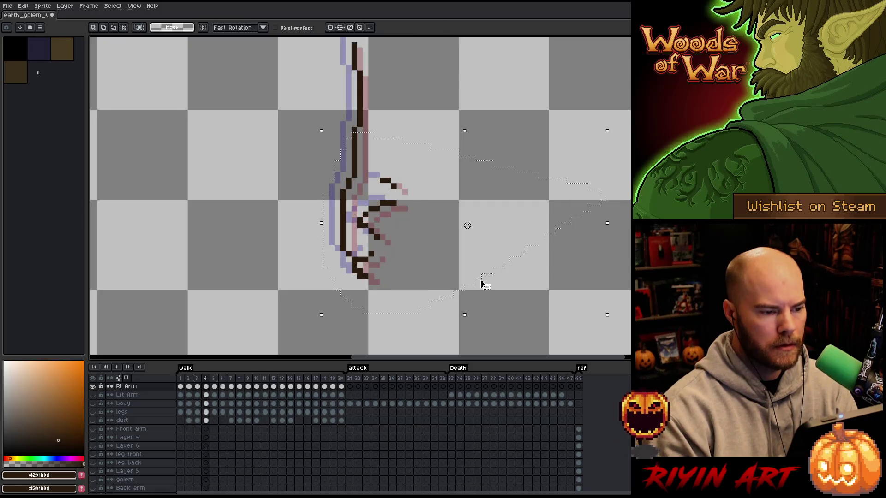
pyautogui.press('.')
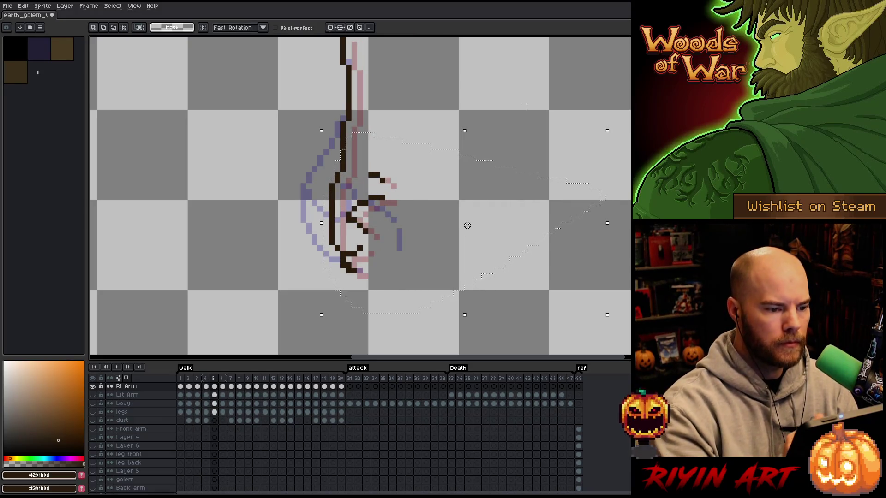
pyautogui.moveTo(548, 93)
pyautogui.mouseDown()
pyautogui.moveTo(436, 289)
pyautogui.moveTo(288, 178)
pyautogui.moveTo(397, 155)
pyautogui.mouseUp()
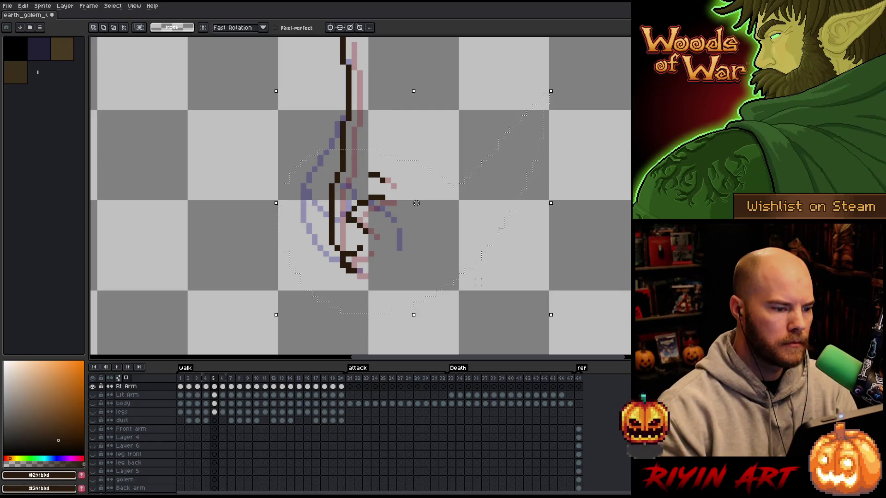
pyautogui.moveTo(417, 203); pyautogui.dragTo(411, 203)
pyautogui.moveTo(625, 183)
pyautogui.mouseDown()
pyautogui.moveTo(518, 292)
pyautogui.moveTo(267, 247)
pyautogui.moveTo(323, 161)
pyautogui.moveTo(461, 177)
pyautogui.mouseUp()
pyautogui.press('Left')
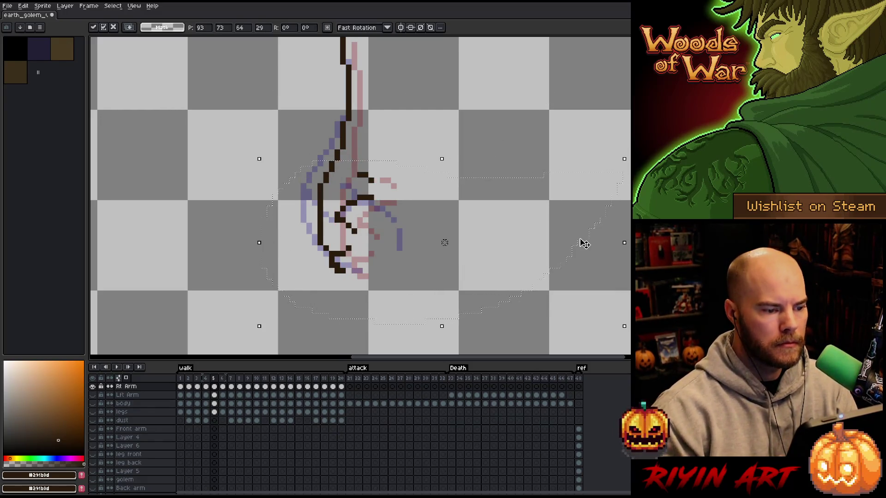
pyautogui.press('Return')
# Step: Reselect the right arm on frame 8 and shift it one pixel left
pyautogui.press('.')
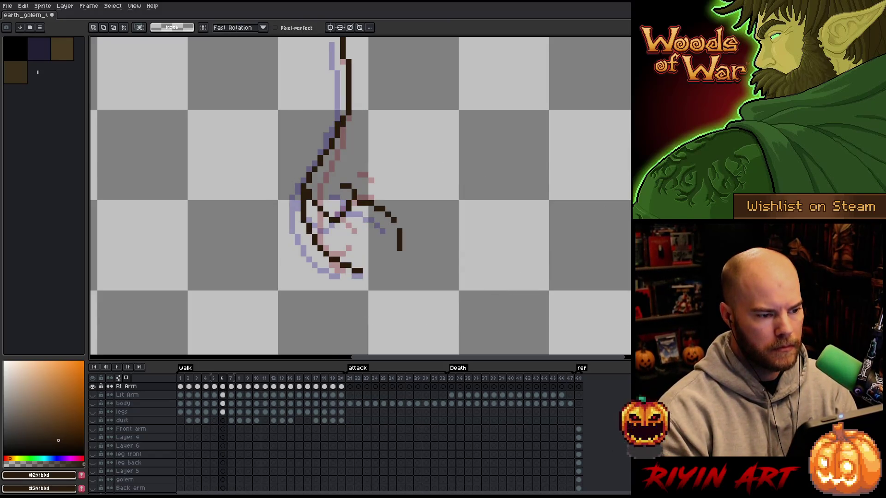
pyautogui.press('.')
pyautogui.press('.')
pyautogui.moveTo(498, 279)
pyautogui.mouseDown()
pyautogui.moveTo(450, 309)
pyautogui.moveTo(286, 279)
pyautogui.moveTo(467, 251)
pyautogui.moveTo(489, 277)
pyautogui.mouseUp()
pyautogui.press('Left')
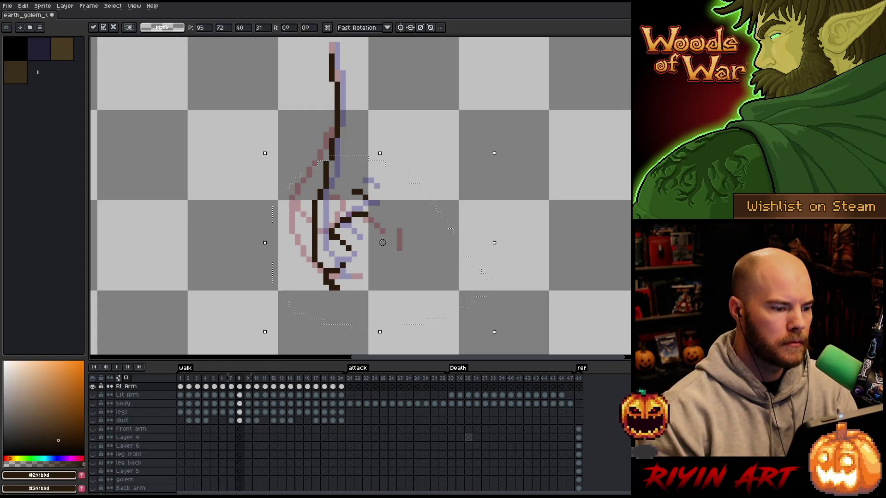
pyautogui.hotkey('ctrl', 'd')
pyautogui.moveTo(592, 225); pyautogui.dragTo(357, 328)
pyautogui.moveTo(592, 226); pyautogui.dragTo(592, 225)
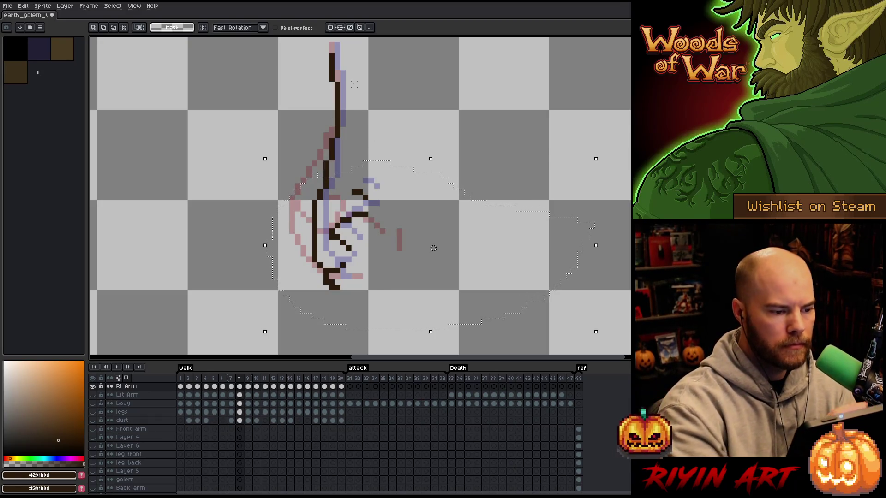
pyautogui.moveTo(434, 248); pyautogui.dragTo(428, 248)
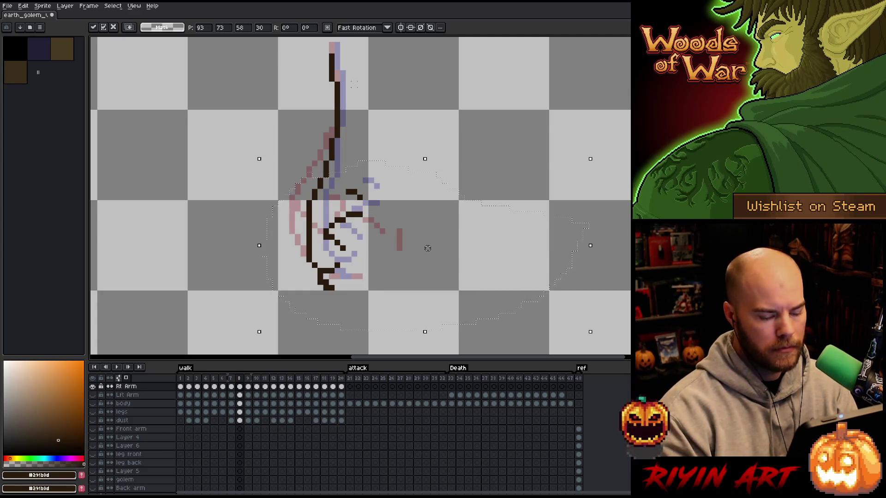
pyautogui.press('.')
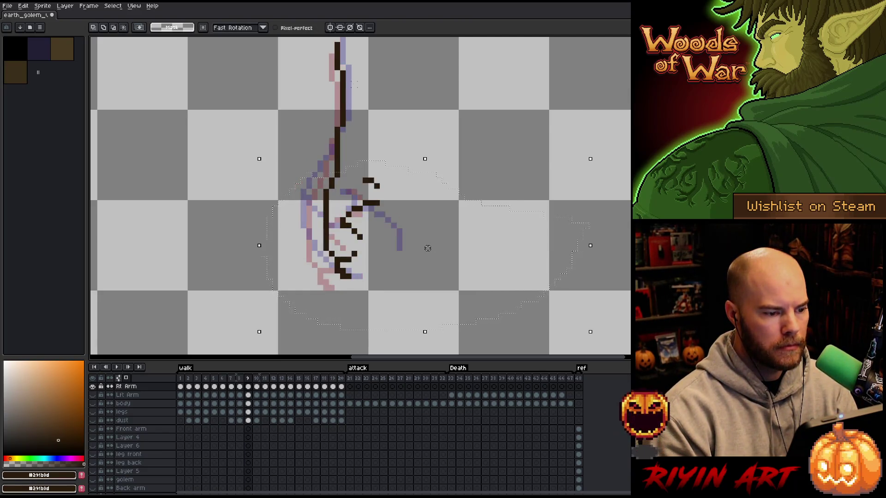
# Step: Step through frames 9 to 11 to check the arm's swing
pyautogui.press('.')
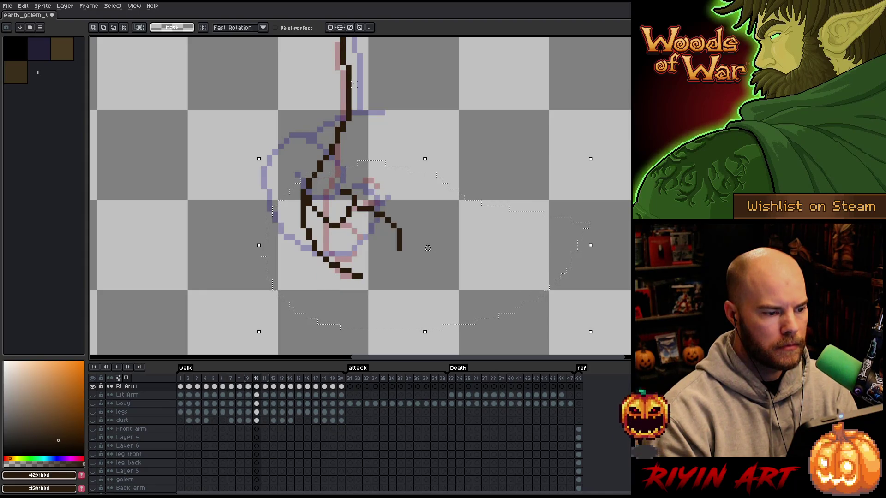
pyautogui.press('.')
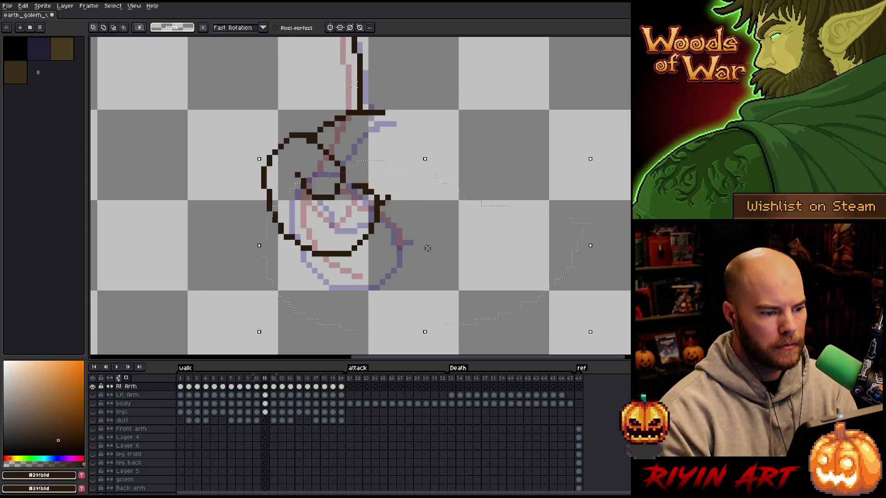
pyautogui.press('.')
pyautogui.press('.')
pyautogui.press('.')
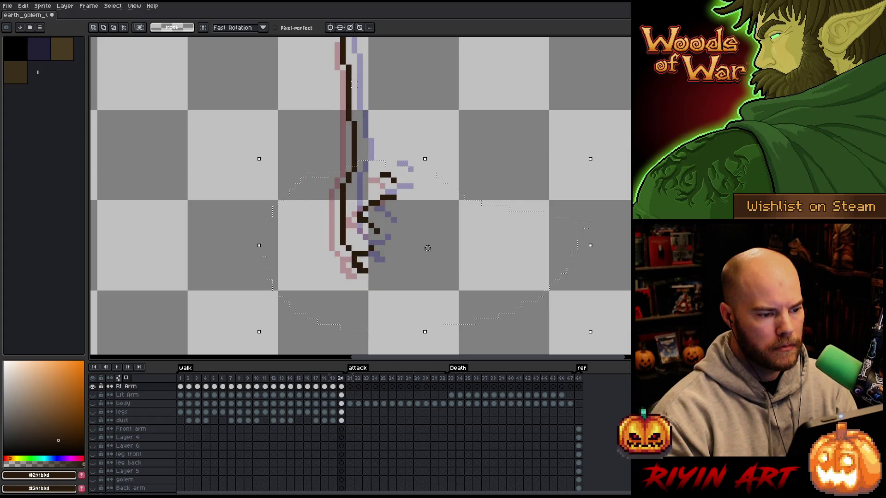
pyautogui.press('.')
pyautogui.press('.')
pyautogui.press('.')
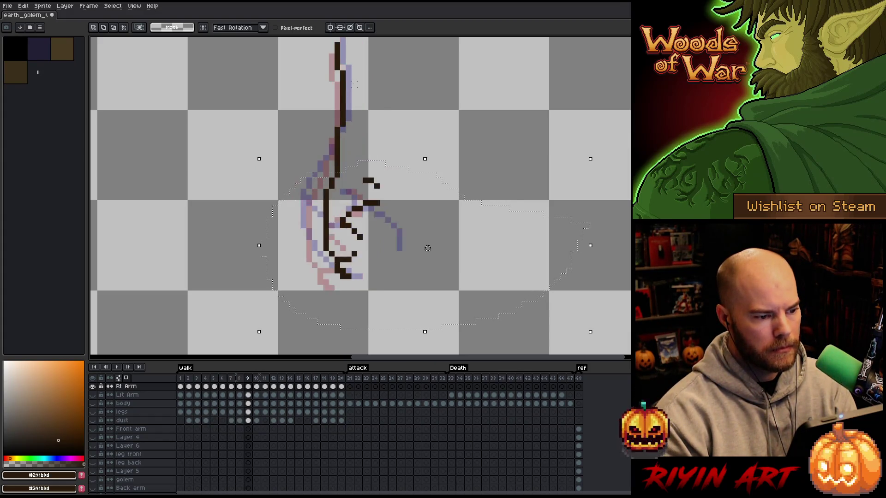
pyautogui.press('.')
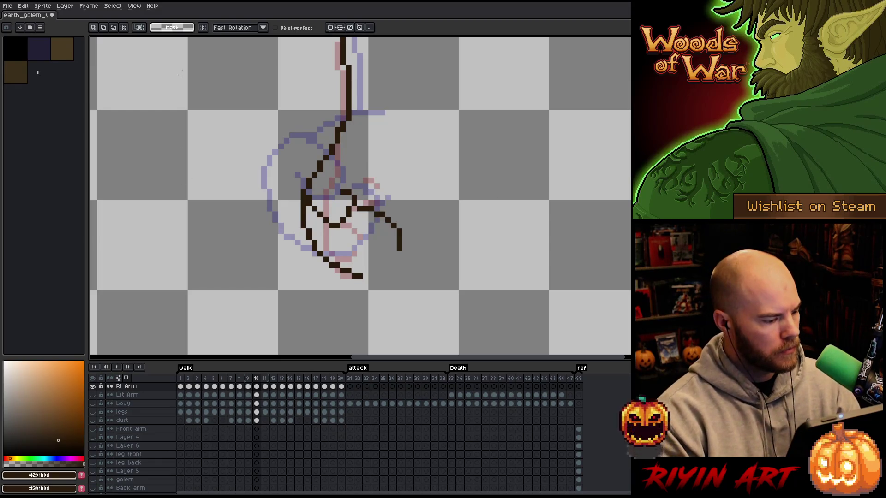
# Step: Solo the Rt Arm layer again and compare arm poses on frames 14 and 15
pyautogui.keyDown('alt'); pyautogui.click(93, 387); pyautogui.keyUp('alt')
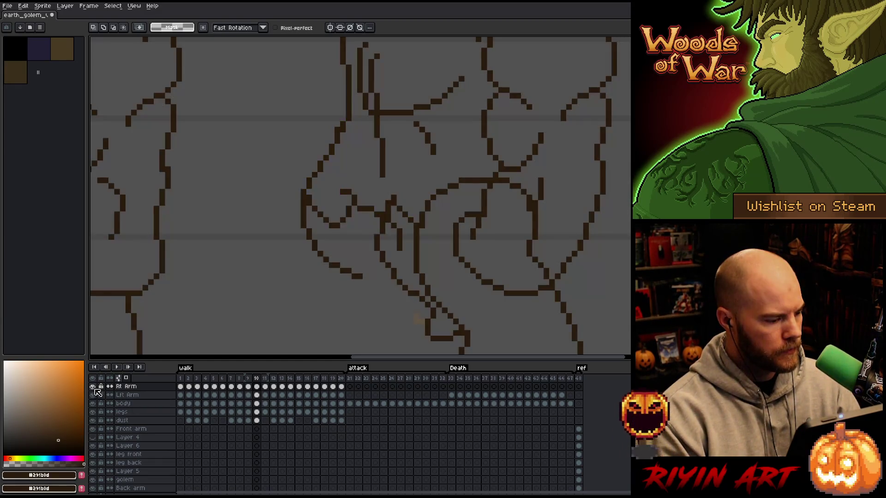
pyautogui.keyDown('alt'); pyautogui.click(93, 387); pyautogui.keyUp('alt')
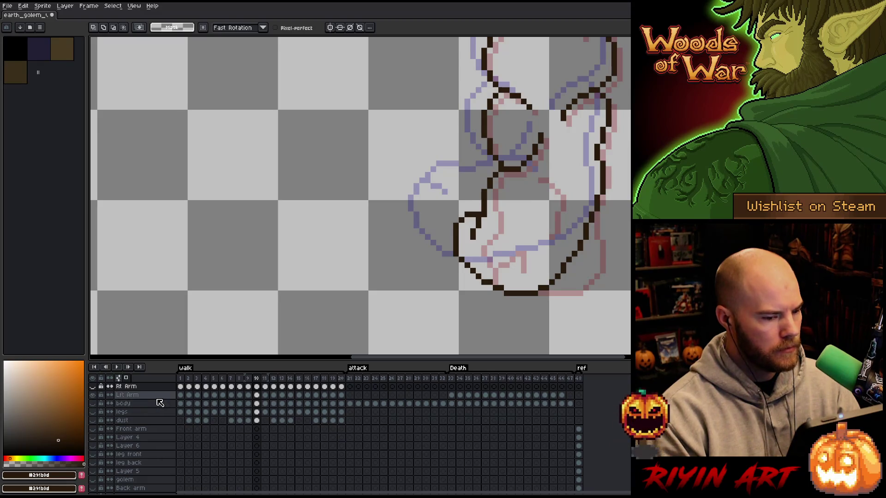
pyautogui.press('.')
pyautogui.press('.')
pyautogui.press('.')
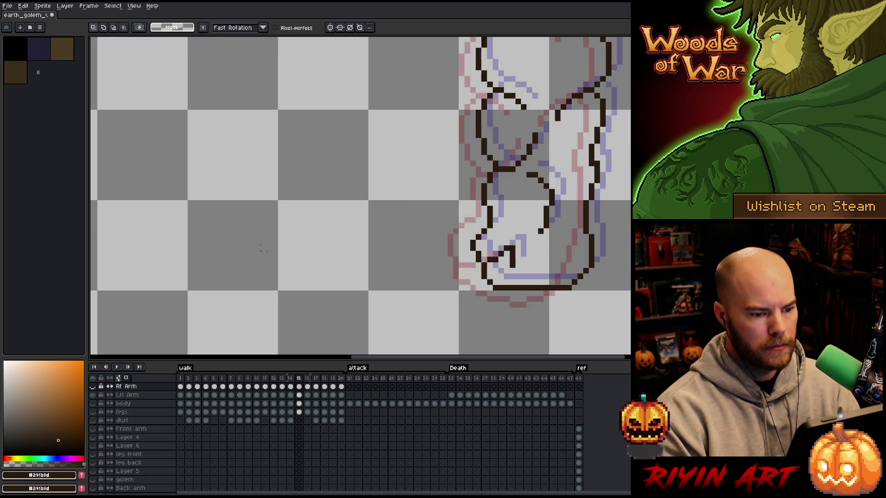
pyautogui.press('.')
pyautogui.press('.')
pyautogui.press(',')
pyautogui.press(',')
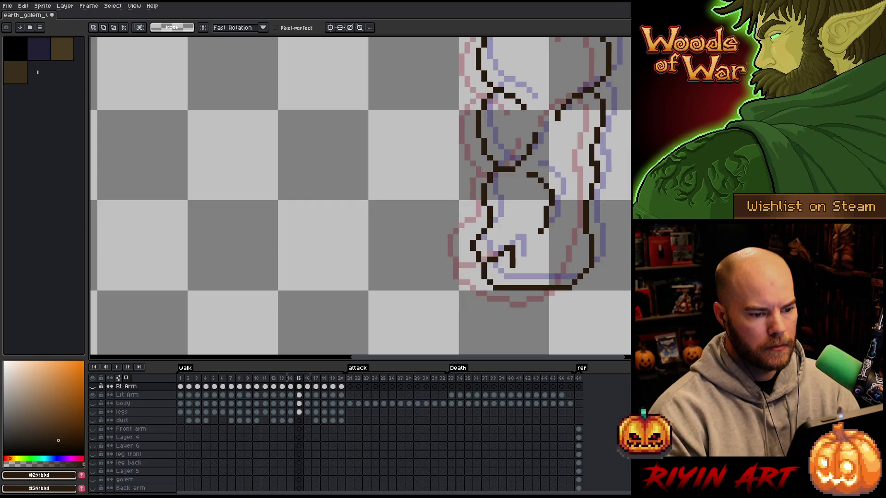
pyautogui.press(',')
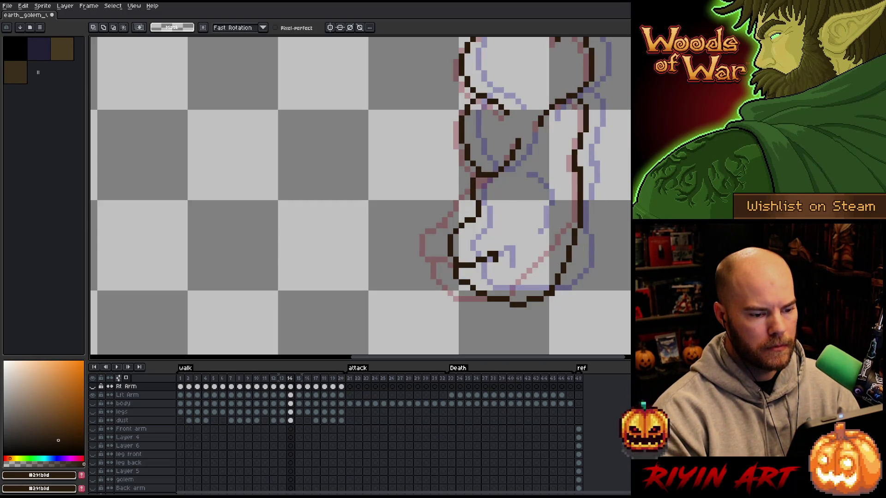
pyautogui.moveTo(416, 264); pyautogui.dragTo(272, 243)
pyautogui.press('.')
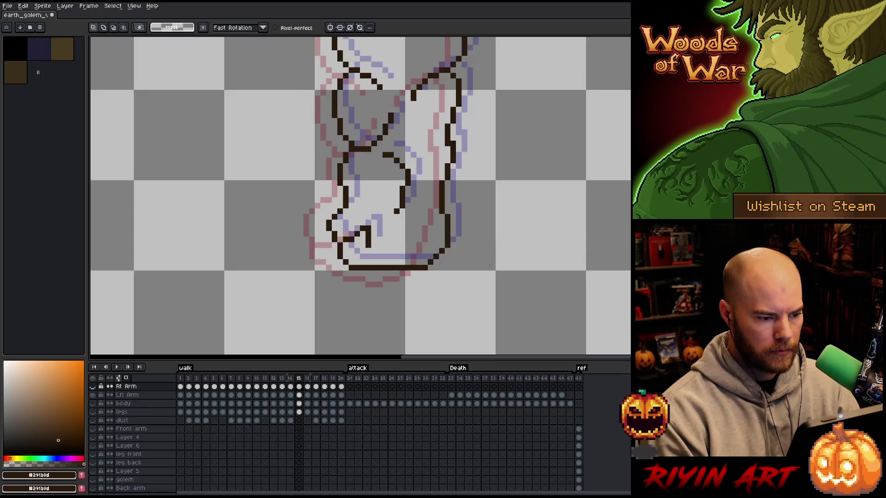
pyautogui.press(',')
# Step: Draw a rectangular selection around the arm on frame 14, lowering its top edge
pyautogui.moveTo(525, 264)
pyautogui.mouseDown()
pyautogui.moveTo(310, 242)
pyautogui.moveTo(205, 183)
pyautogui.mouseUp()
pyautogui.moveTo(515, 290)
pyautogui.mouseDown()
pyautogui.moveTo(219, 198)
pyautogui.moveTo(213, 187)
pyautogui.moveTo(210, 218)
pyautogui.mouseUp()
pyautogui.moveTo(501, 246)
pyautogui.mouseDown()
pyautogui.moveTo(422, 175)
pyautogui.moveTo(401, 174)
pyautogui.mouseUp()
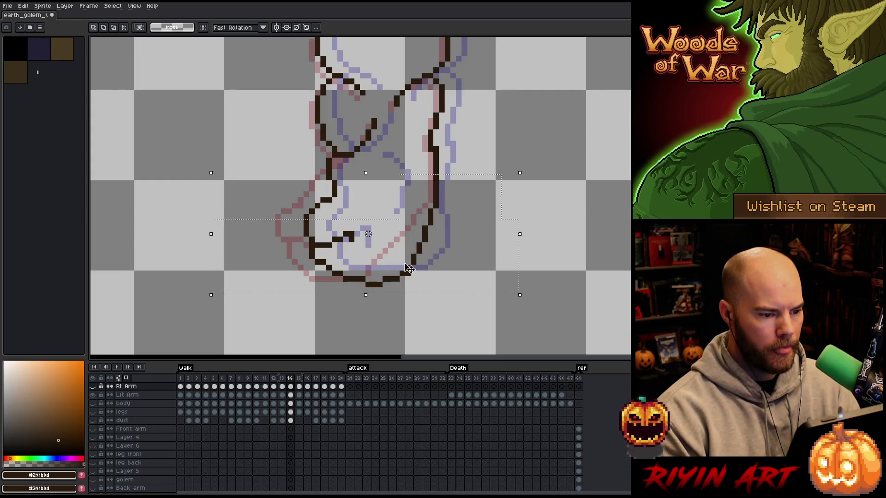
# Step: Nudge the selected arm up one pixel on frames 14 and 13
pyautogui.click(294, 395)
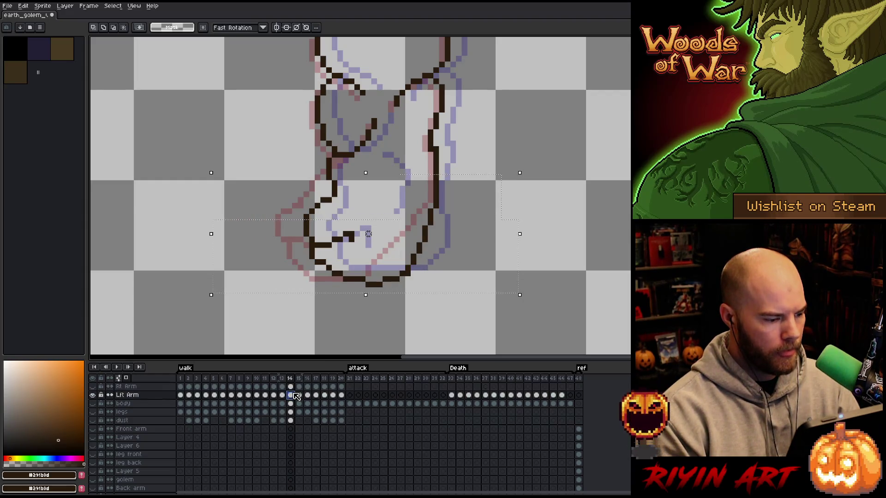
pyautogui.press('Up')
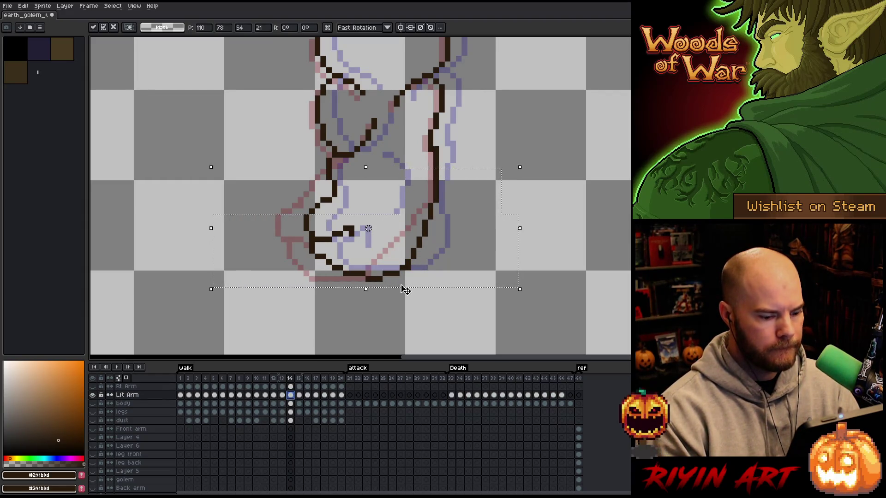
pyautogui.hotkey('ctrl', 'd')
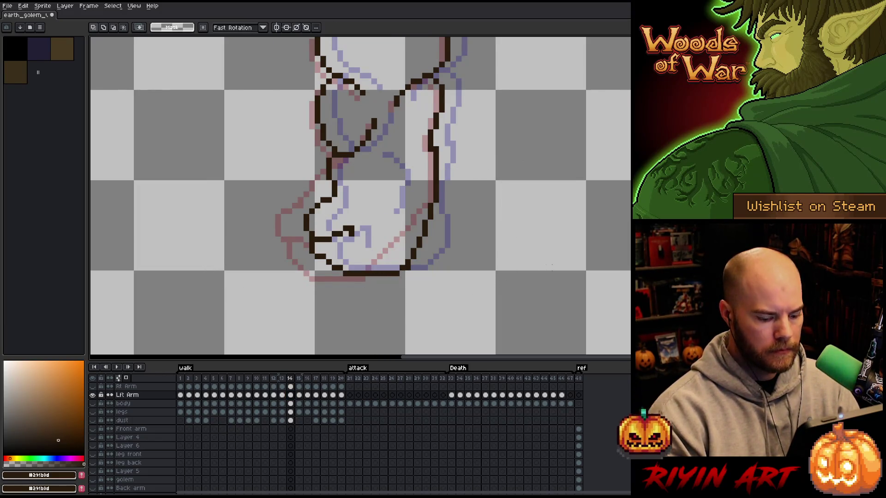
pyautogui.press('Left')
pyautogui.moveTo(581, 175); pyautogui.dragTo(228, 300)
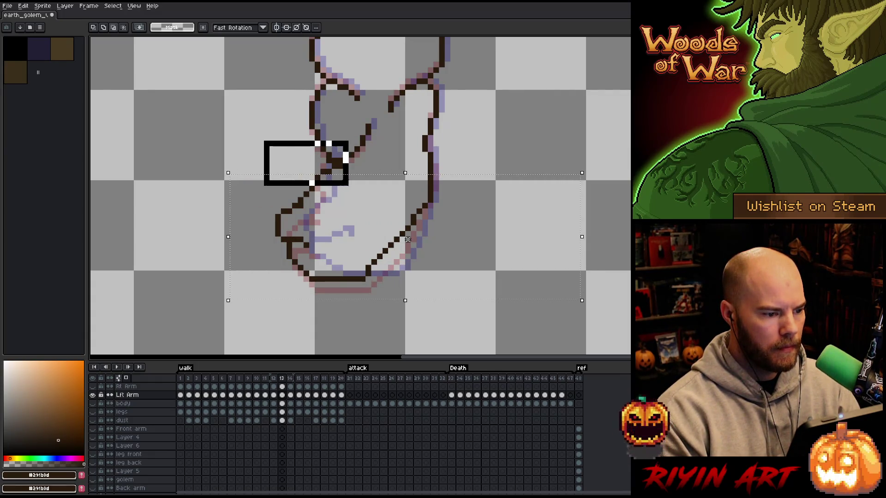
pyautogui.press('Up')
pyautogui.press(',')
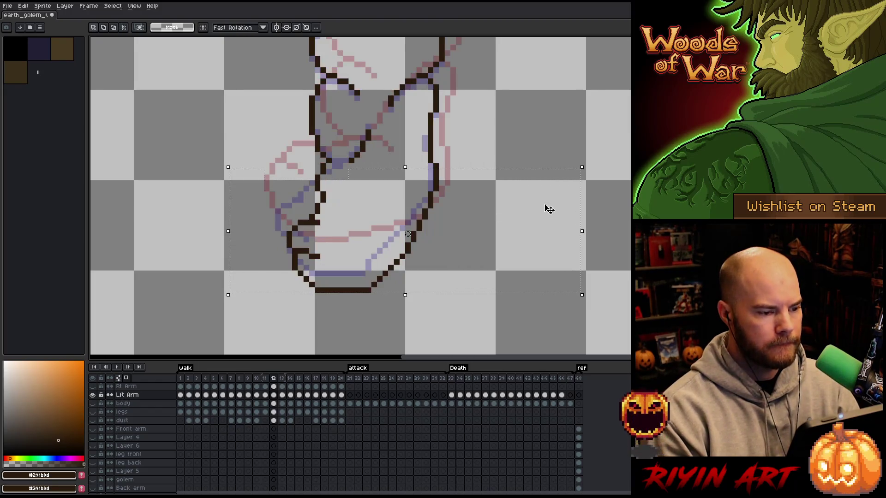
# Step: On frame 15, shift the lower arm one pixel left, then another pixel left minus a notch
pyautogui.press('.')
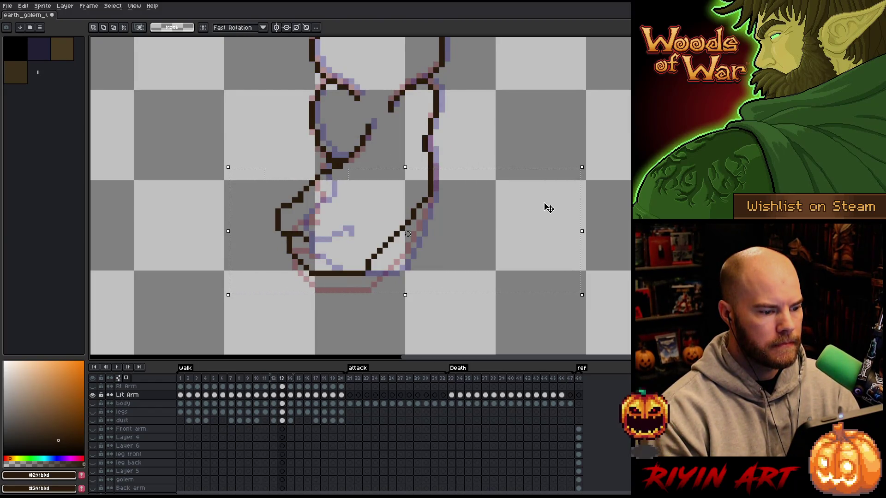
pyautogui.press(',')
pyautogui.press('.')
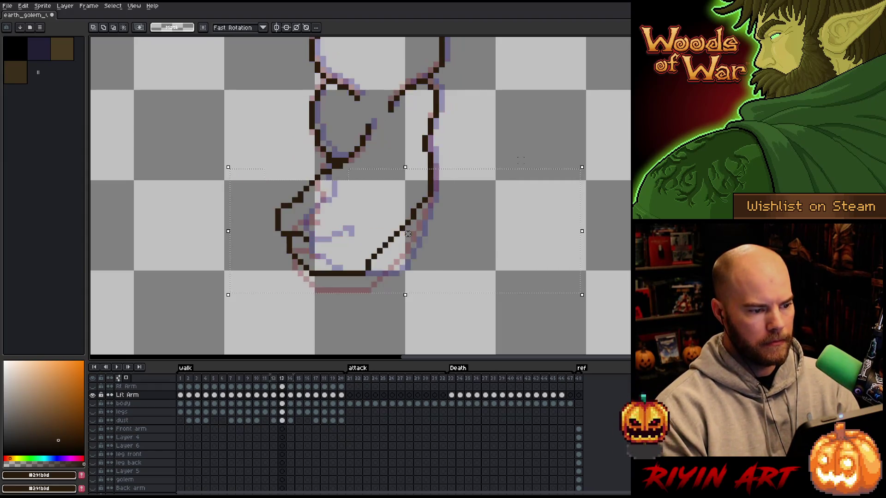
pyautogui.press('.')
pyautogui.press('.')
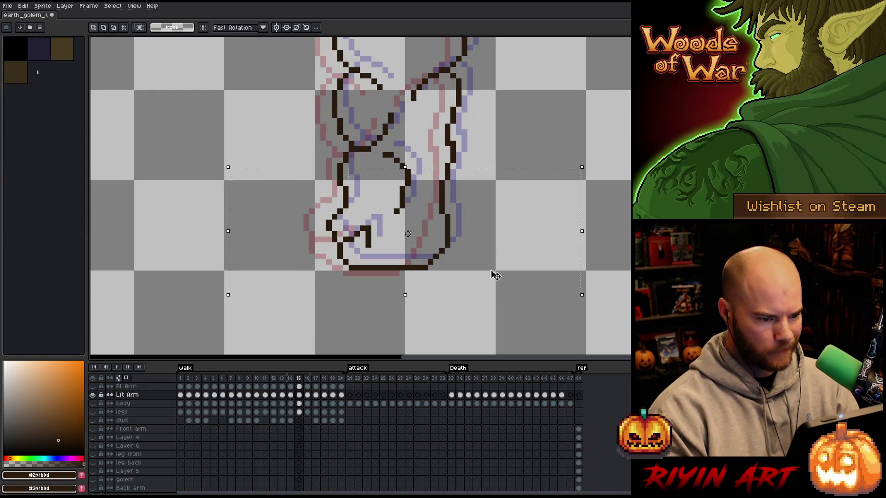
pyautogui.hotkey('ctrl', 'd')
pyautogui.moveTo(506, 280)
pyautogui.mouseDown()
pyautogui.moveTo(262, 222)
pyautogui.moveTo(245, 184)
pyautogui.mouseUp()
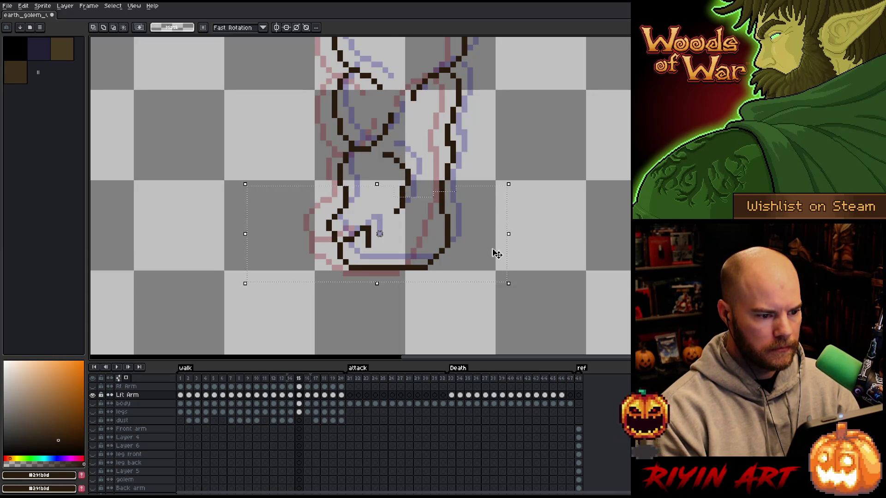
pyautogui.press('Left')
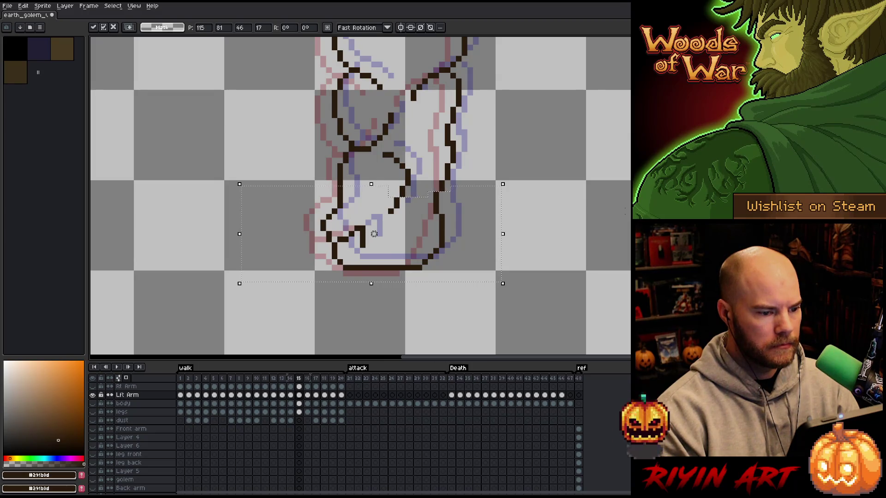
pyautogui.press('Return')
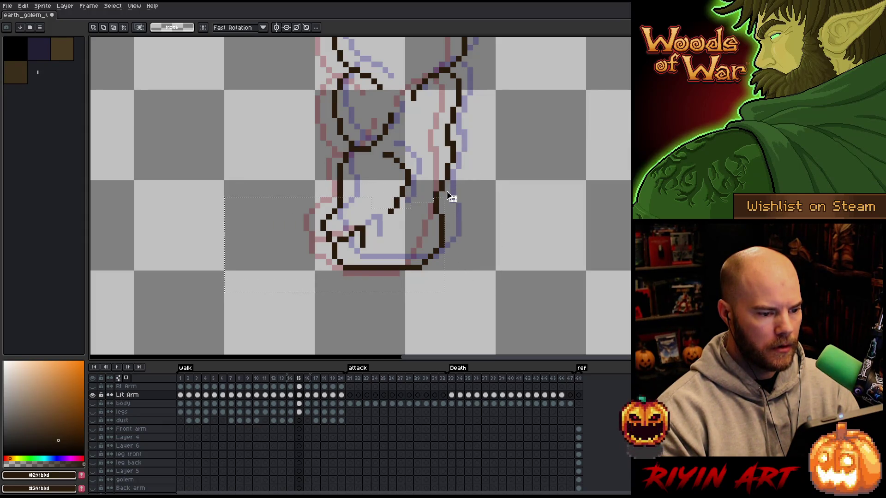
pyautogui.moveTo(494, 169); pyautogui.dragTo(428, 214)
pyautogui.press('Left')
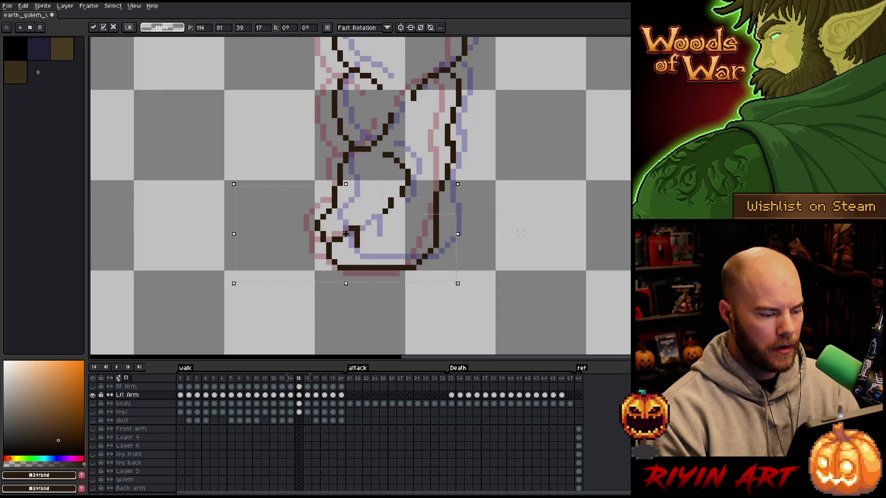
pyautogui.hotkey('ctrl', 'd')
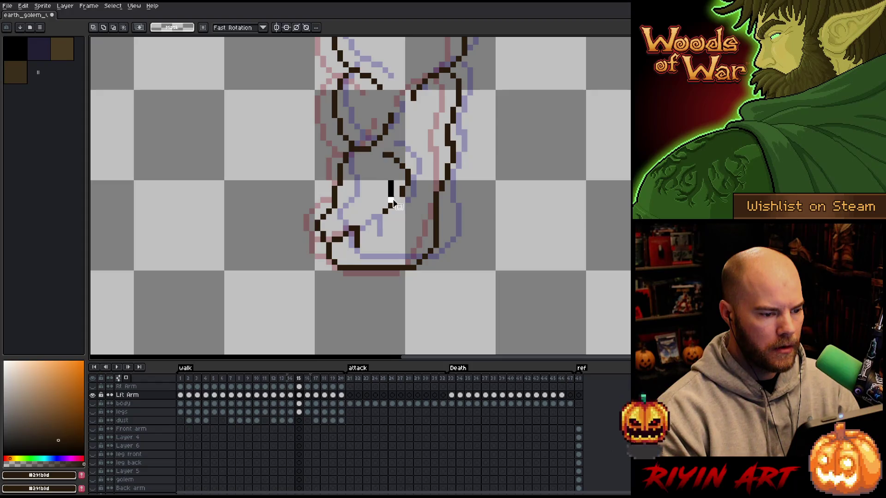
# Step: On frame 16, select the lower and upper arm and nudge it one pixel left and down
pyautogui.press('Right')
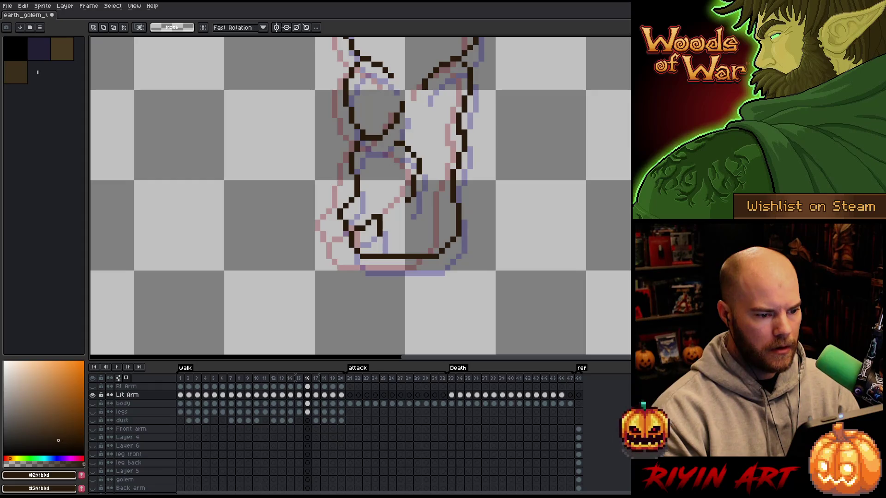
pyautogui.moveTo(627, 312)
pyautogui.mouseDown()
pyautogui.moveTo(455, 242)
pyautogui.moveTo(290, 240)
pyautogui.mouseUp()
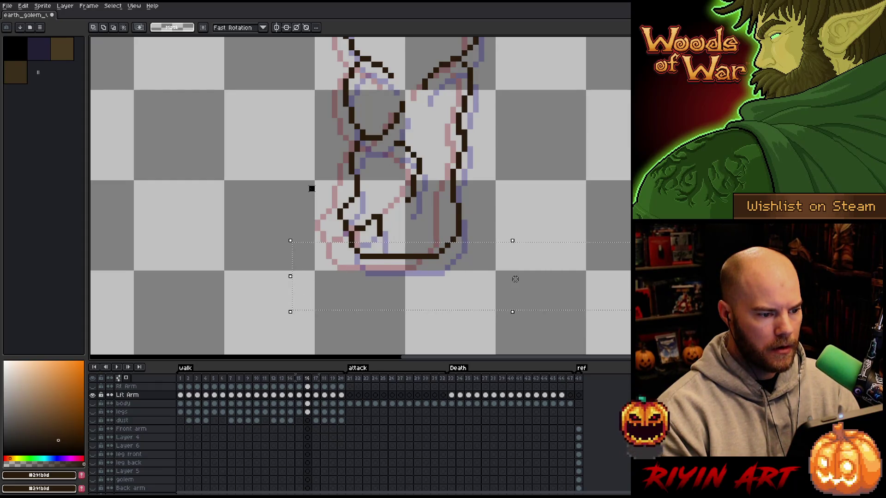
pyautogui.moveTo(307, 184); pyautogui.dragTo(554, 306)
pyautogui.moveTo(620, 230)
pyautogui.mouseDown()
pyautogui.moveTo(322, 188)
pyautogui.moveTo(321, 175)
pyautogui.mouseUp()
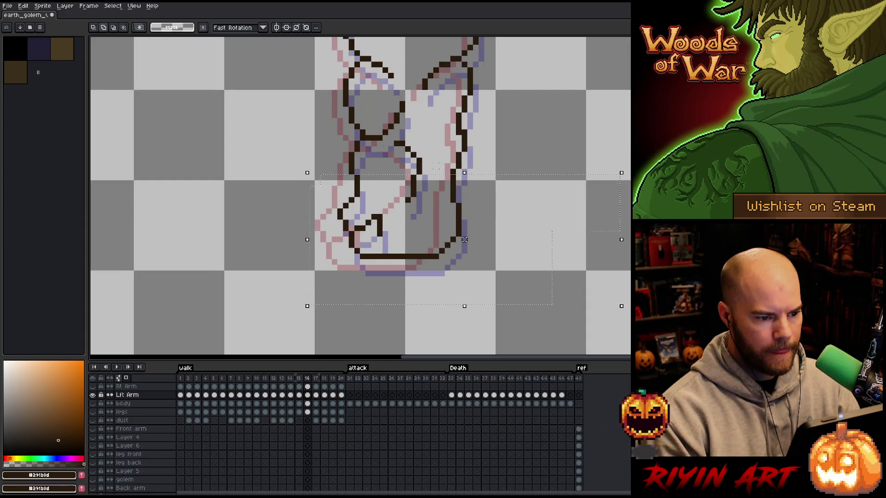
pyautogui.press('Right')
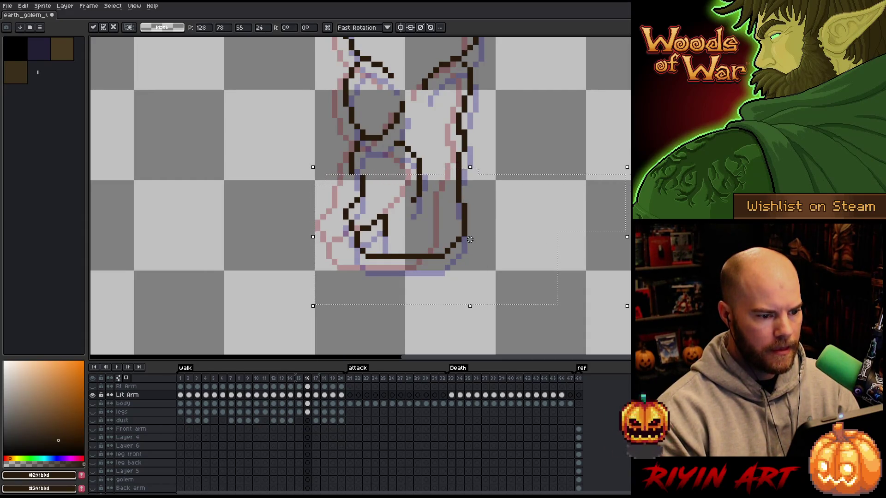
pyautogui.hotkey('ctrl', 'd')
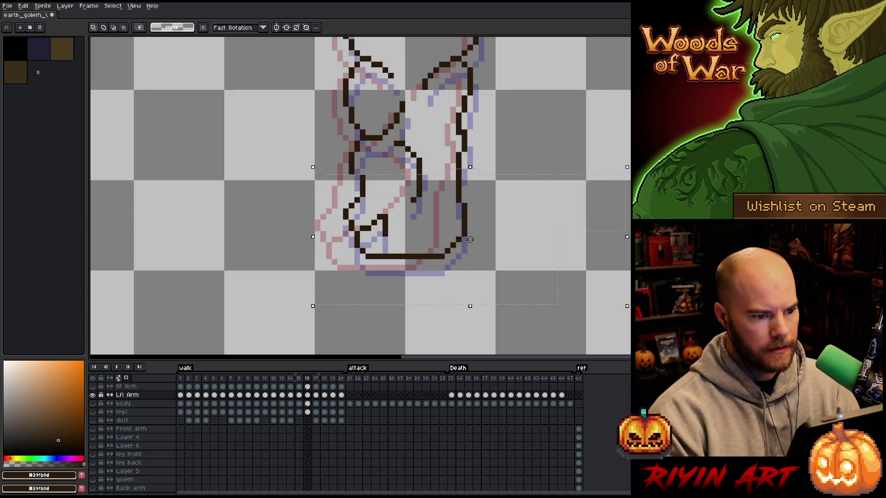
pyautogui.hotkey('ctrl', 'z')
pyautogui.hotkey('ctrl', 'z')
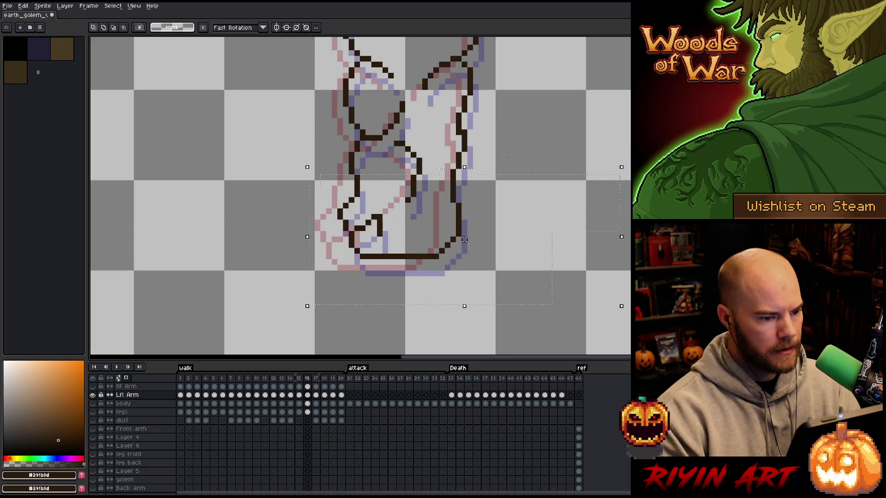
pyautogui.moveTo(516, 148); pyautogui.dragTo(294, 173)
pyautogui.hotkey('ctrl', 'z')
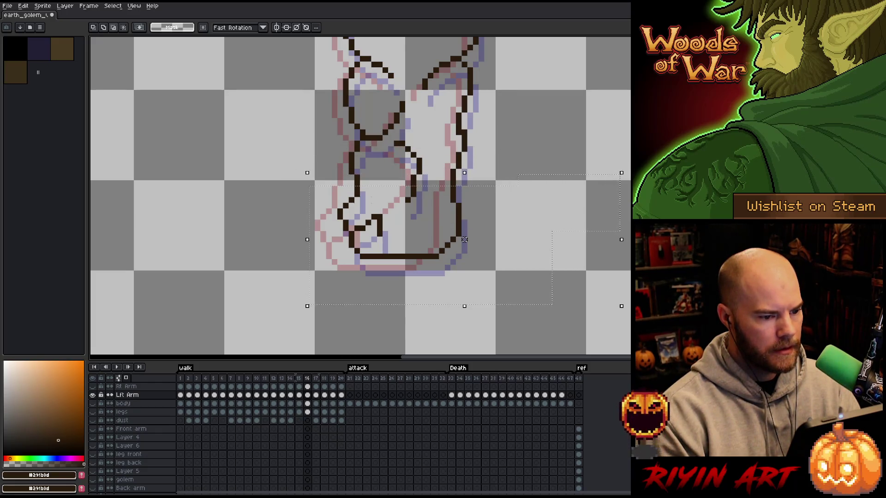
pyautogui.press('Left')
pyautogui.press('Down')
pyautogui.press('.')
# Step: On frame 18, select the lower arm and shift it one pixel right
pyautogui.press(',')
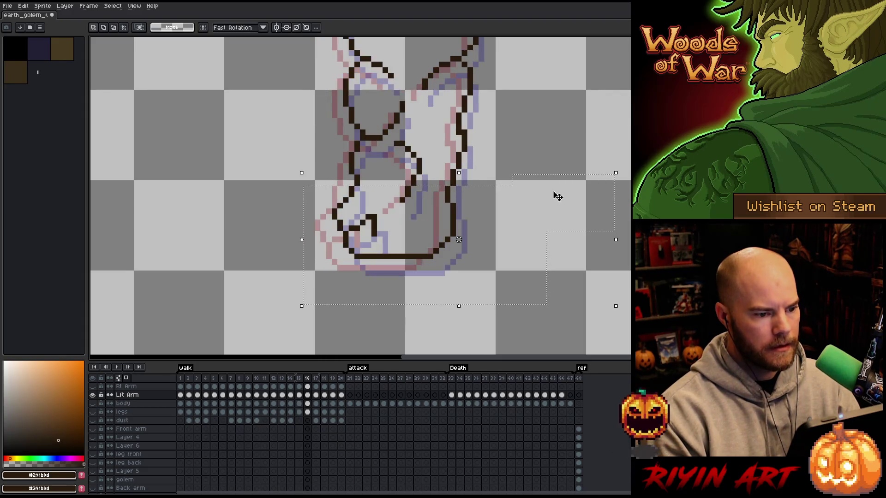
pyautogui.press('.')
pyautogui.press('.')
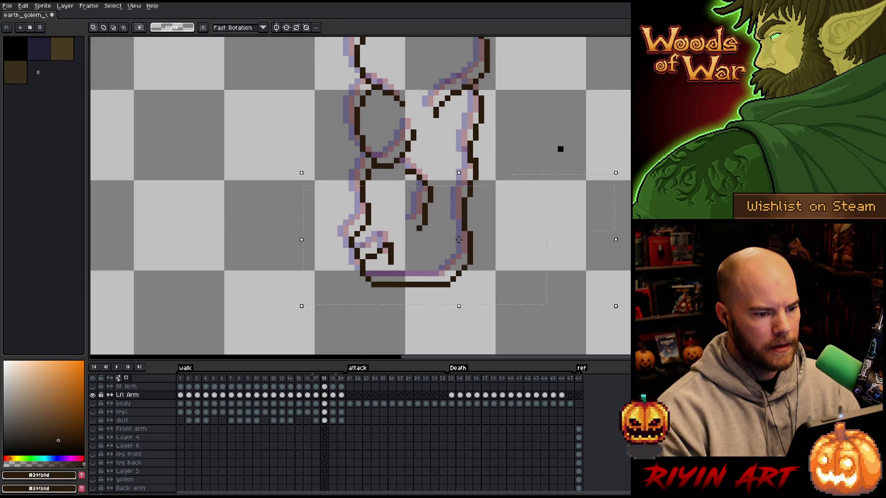
pyautogui.hotkey('ctrl', 'd')
pyautogui.moveTo(502, 333); pyautogui.dragTo(436, 196)
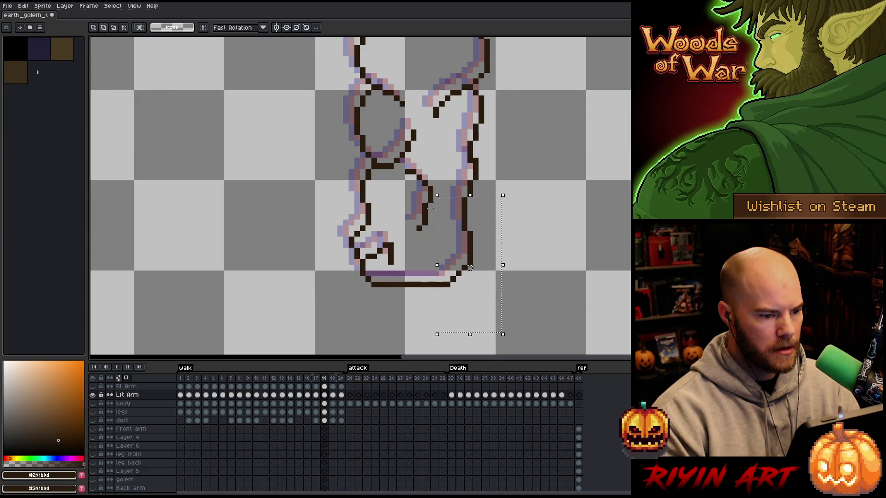
pyautogui.moveTo(399, 270); pyautogui.dragTo(326, 316)
pyautogui.moveTo(273, 195); pyautogui.dragTo(376, 214)
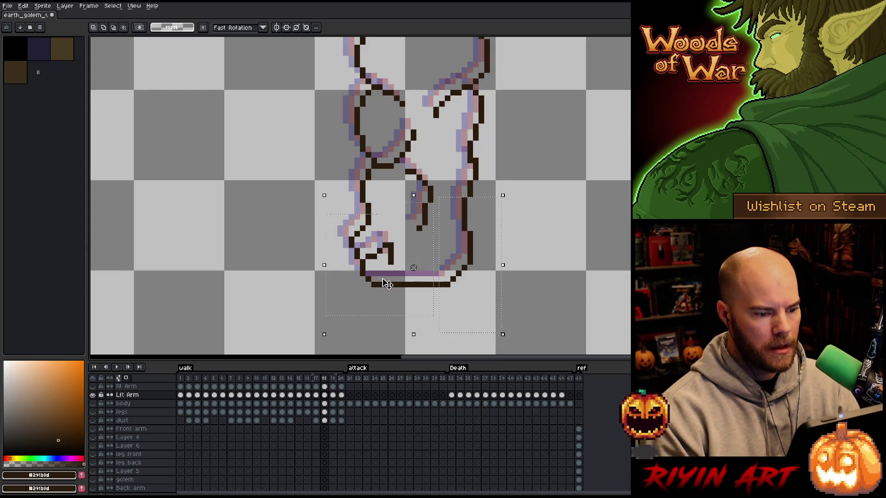
pyautogui.press('Down')
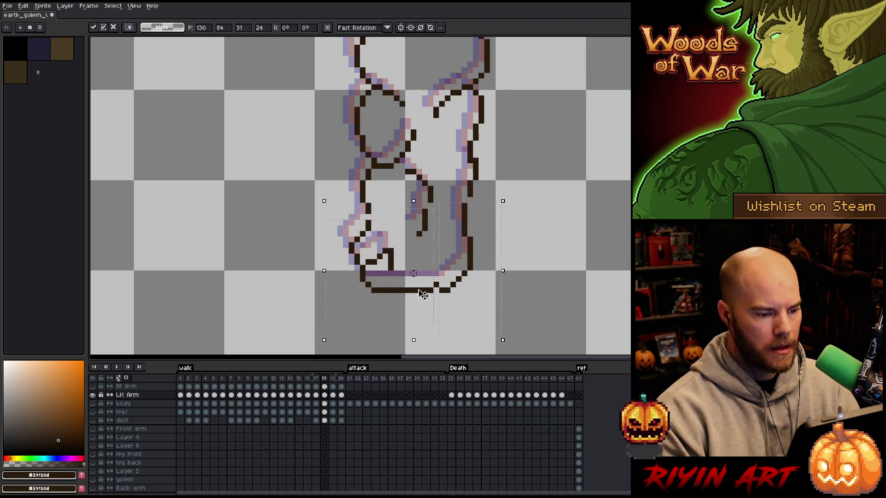
pyautogui.press('Up')
pyautogui.press('Right')
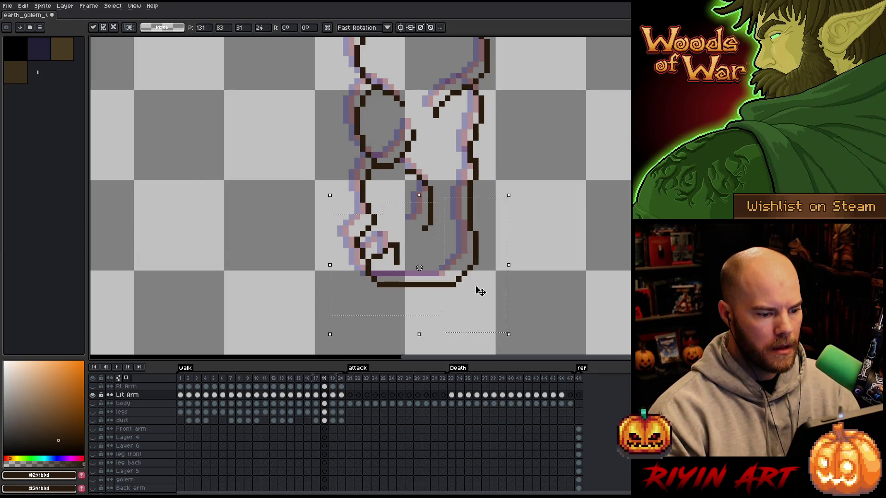
pyautogui.press('.')
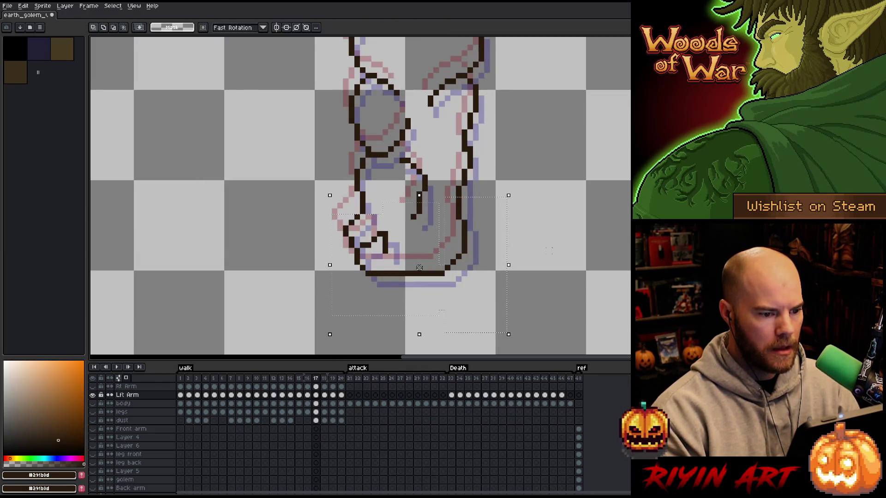
# Step: Flip through frames 18, 19, 20 and 1 to check the arm across the loop
pyautogui.press(',')
pyautogui.press('.')
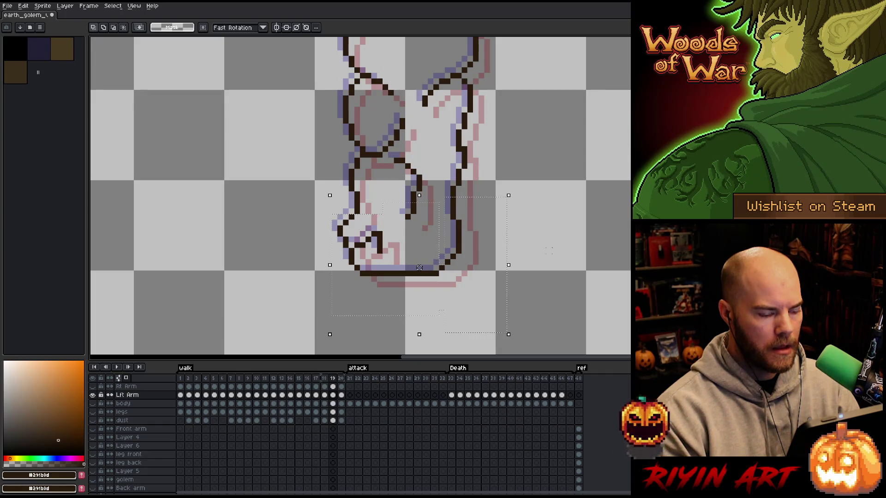
pyautogui.press(',')
pyautogui.press('.')
pyautogui.press('.')
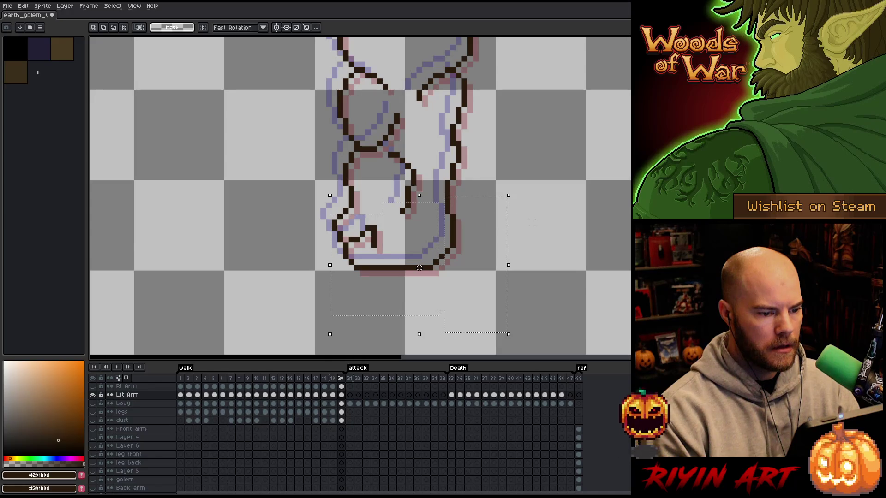
pyautogui.moveTo(506, 199); pyautogui.dragTo(263, 292)
pyautogui.press(',')
pyautogui.press('.')
pyautogui.press('.')
pyautogui.press('.')
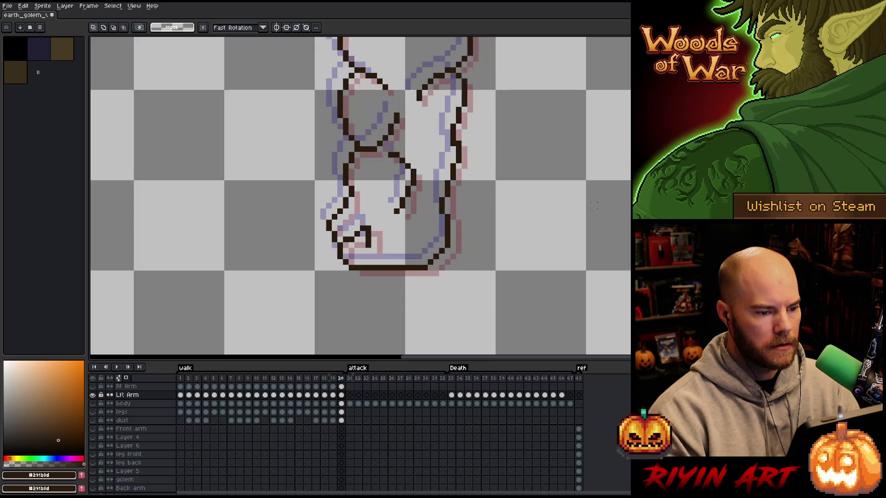
pyautogui.press(',')
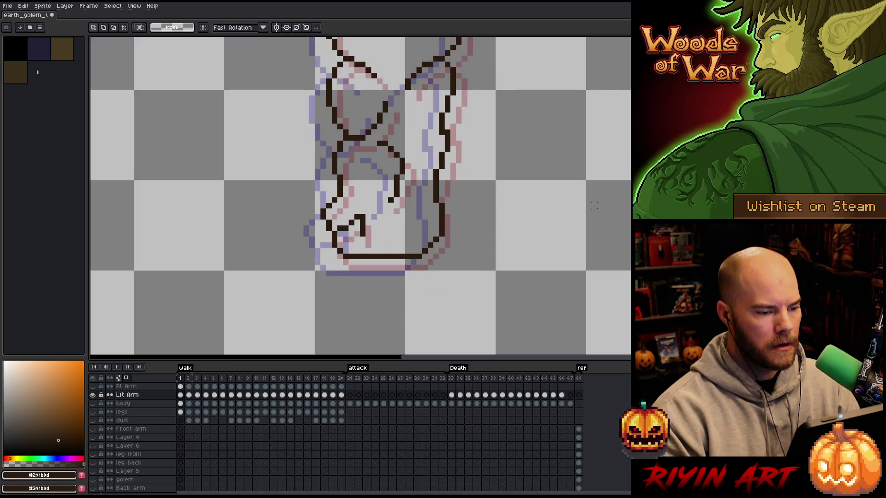
pyautogui.press(',')
pyautogui.press('.')
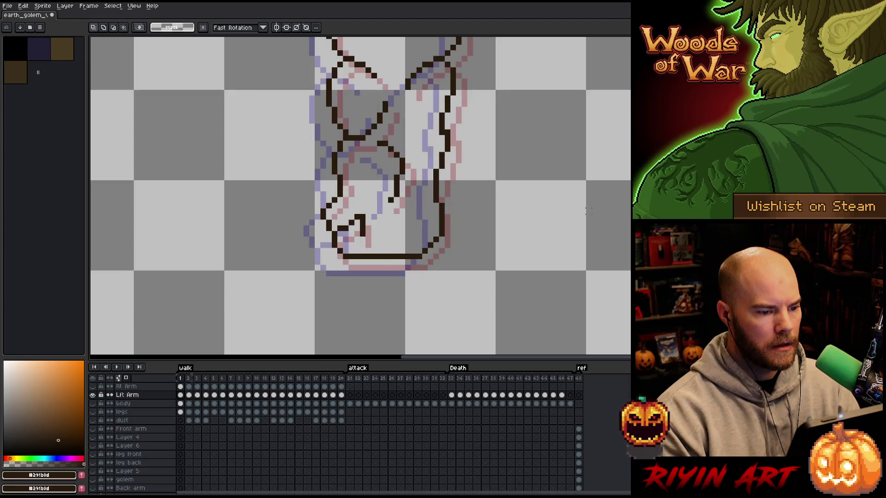
pyautogui.press(',')
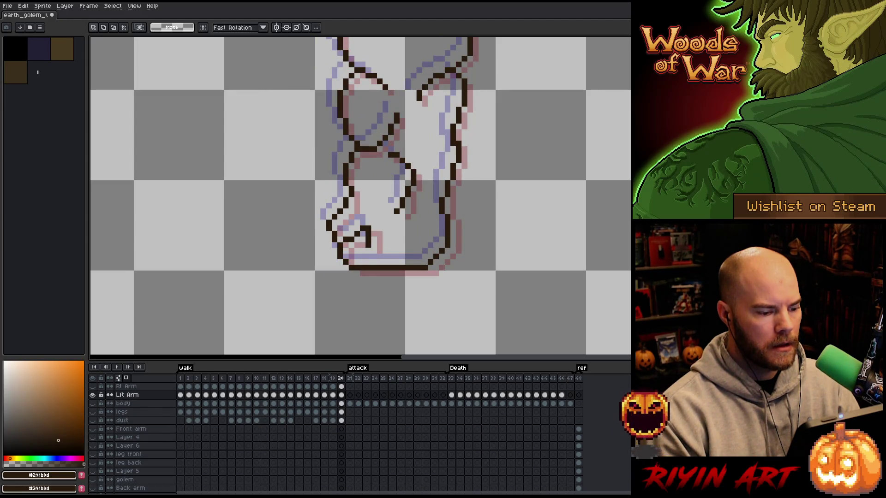
pyautogui.press('.')
pyautogui.press(',')
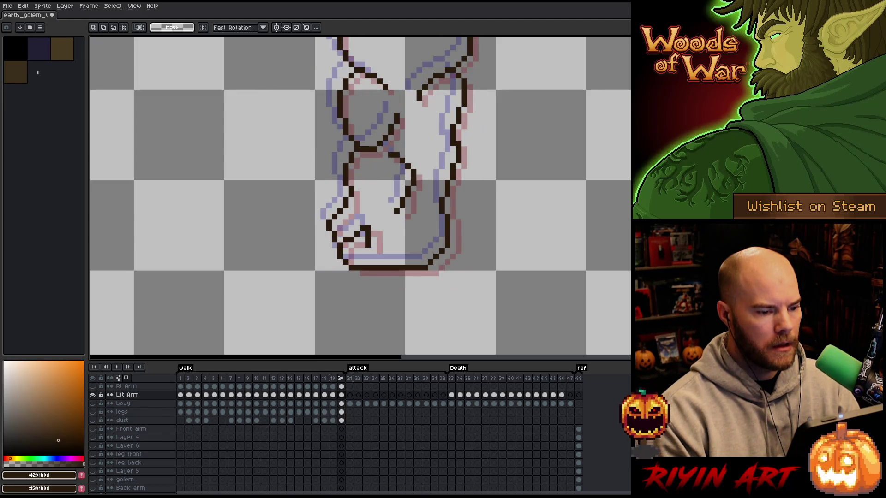
pyautogui.press('.')
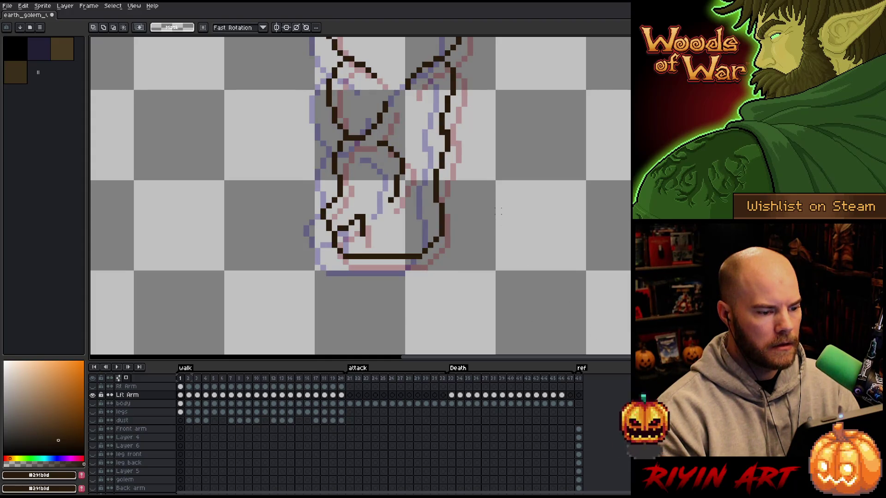
# Step: On frame 1, move the lower arm one pixel down and left, then stretch it taller
pyautogui.moveTo(534, 164); pyautogui.dragTo(374, 253)
pyautogui.hotkey('ctrl', 'z')
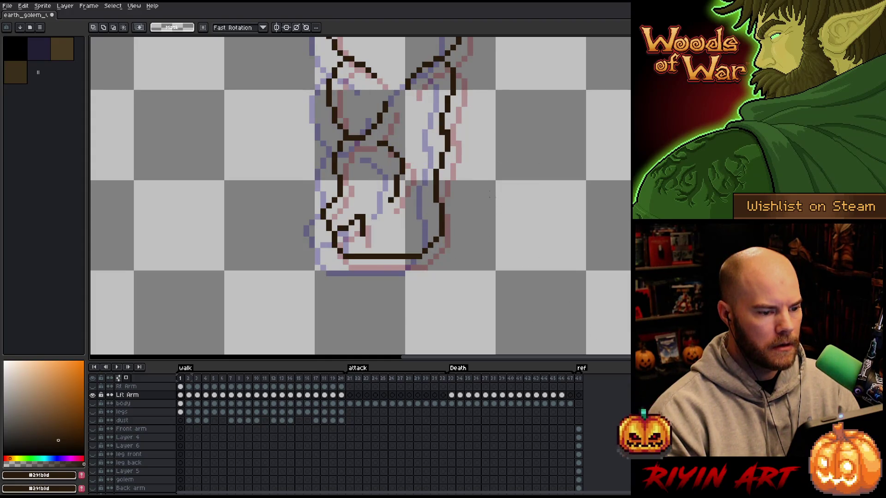
pyautogui.moveTo(514, 179)
pyautogui.mouseDown()
pyautogui.moveTo(439, 231)
pyautogui.moveTo(279, 290)
pyautogui.mouseUp()
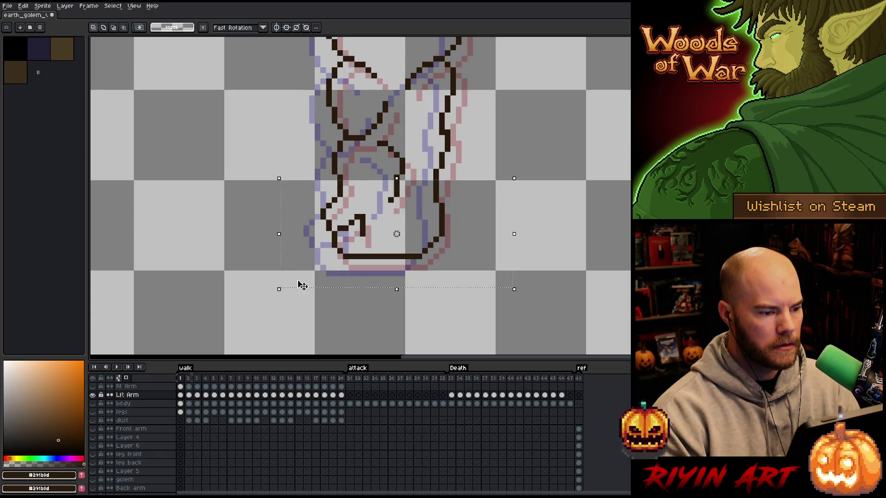
pyautogui.moveTo(520, 130)
pyautogui.mouseDown()
pyautogui.moveTo(326, 179)
pyautogui.moveTo(231, 181)
pyautogui.mouseUp()
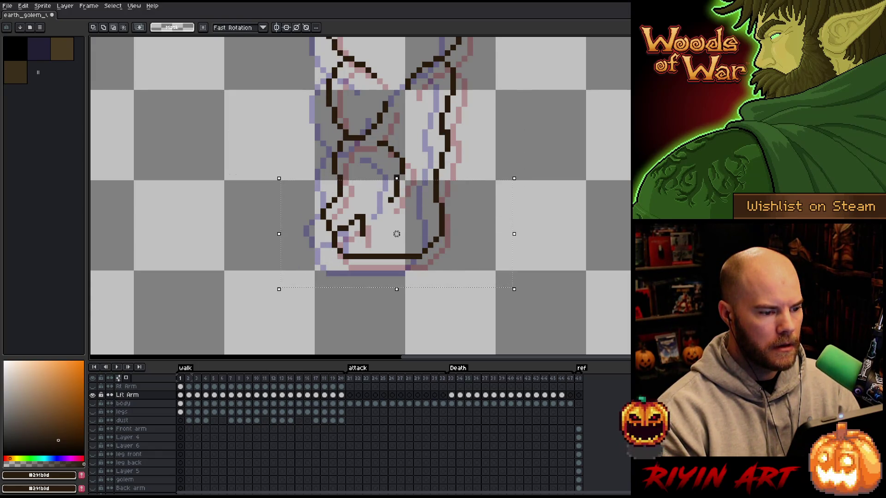
pyautogui.moveTo(494, 141)
pyautogui.mouseDown()
pyautogui.moveTo(217, 204)
pyautogui.moveTo(213, 180)
pyautogui.mouseUp()
pyautogui.press('Left')
pyautogui.moveTo(591, 123); pyautogui.dragTo(243, 189)
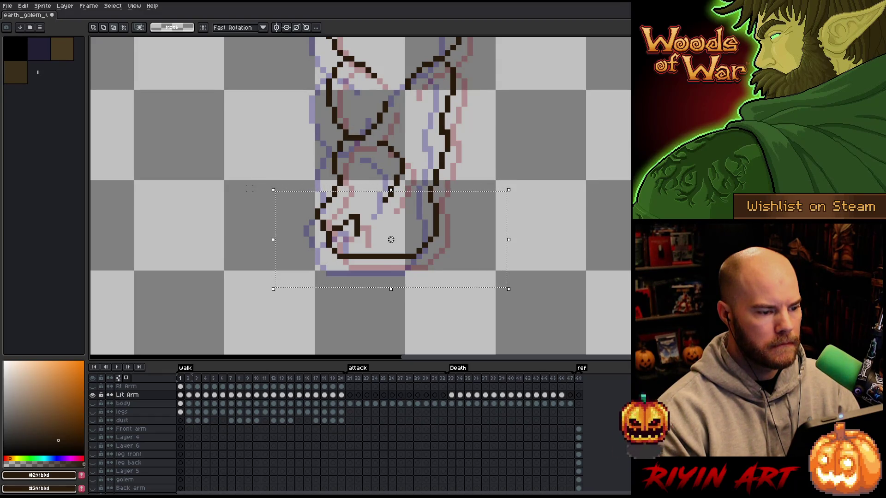
pyautogui.press('Down')
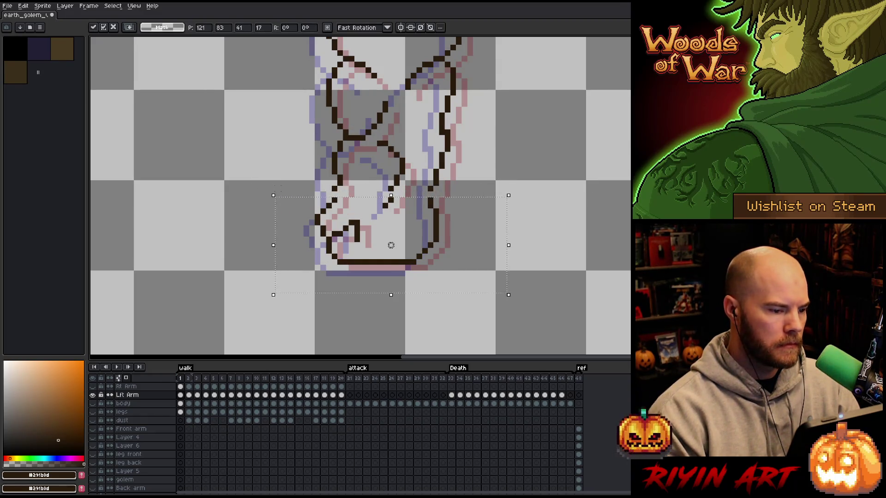
pyautogui.press('Left')
pyautogui.hotkey('ctrl', 'd')
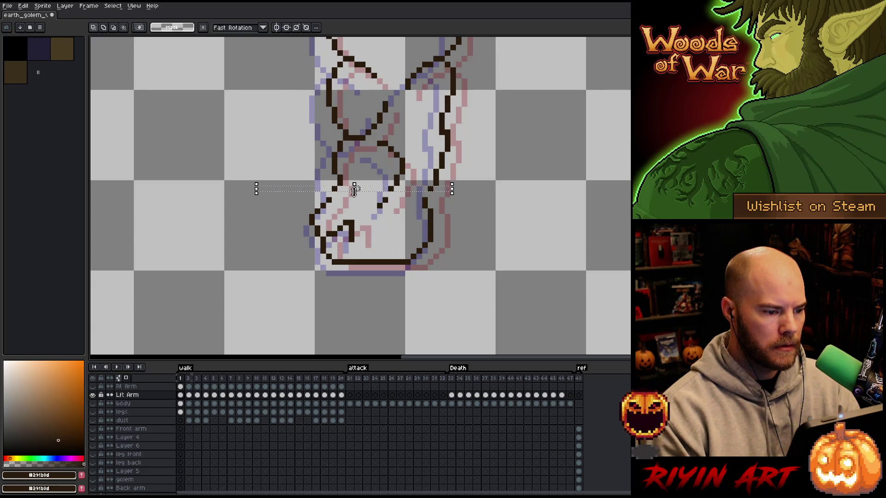
pyautogui.moveTo(354, 190); pyautogui.dragTo(359, 206)
pyautogui.press('Return')
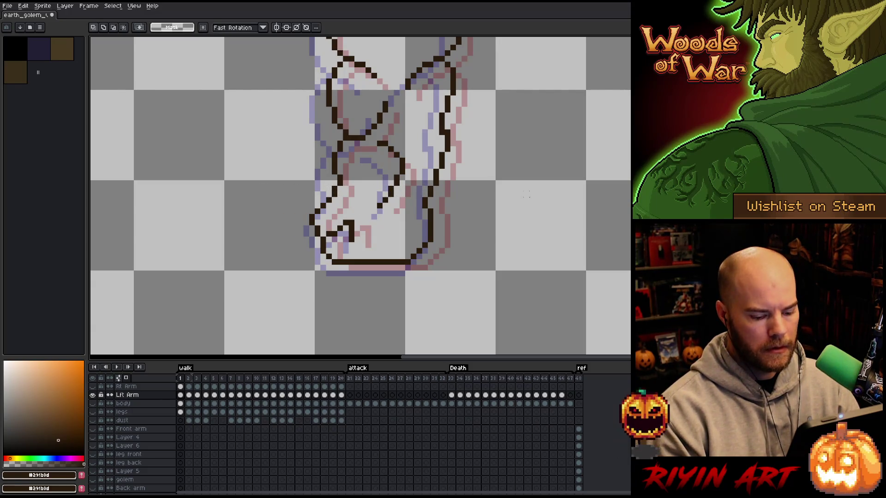
# Step: Go to frame 2 and select the lower end of the arm
pyautogui.press('Right')
pyautogui.press('Left')
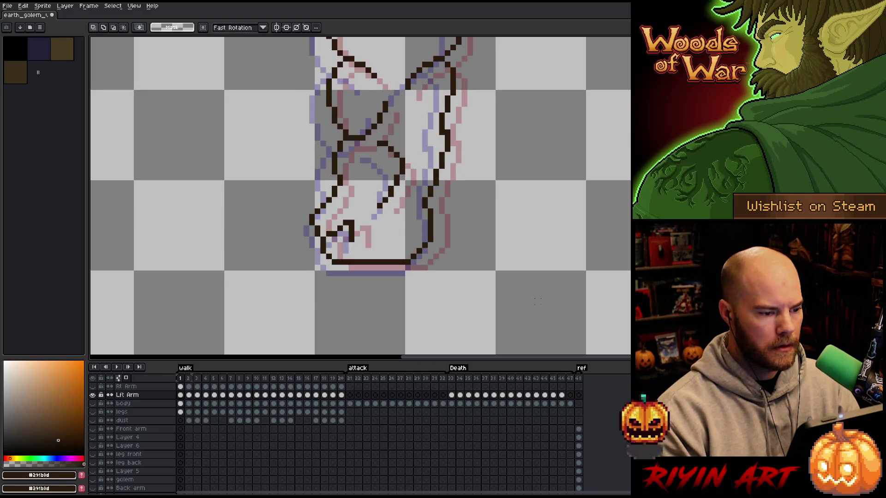
pyautogui.press('Right')
pyautogui.moveTo(507, 299)
pyautogui.mouseDown()
pyautogui.moveTo(261, 249)
pyautogui.moveTo(206, 202)
pyautogui.mouseUp()
# Step: Shift frame 2's lower arm one pixel left, then compare frames 3 and 4
pyautogui.press('Left')
pyautogui.press('Return')
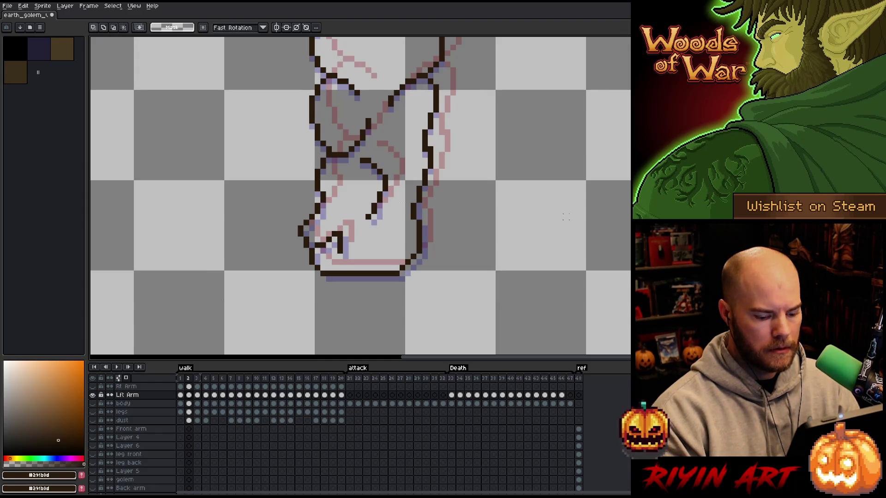
pyautogui.press('Right')
pyautogui.press('Right')
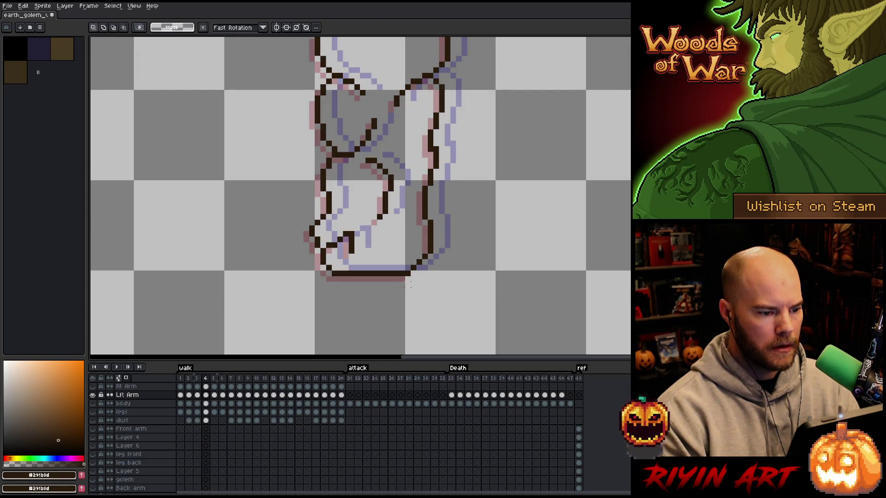
pyautogui.press('Left')
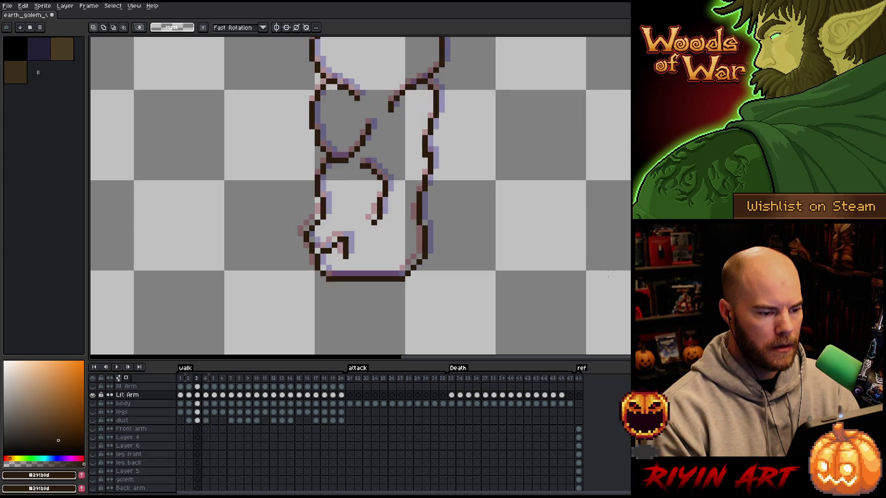
pyautogui.press('Right')
pyautogui.press('Left')
pyautogui.press('Right')
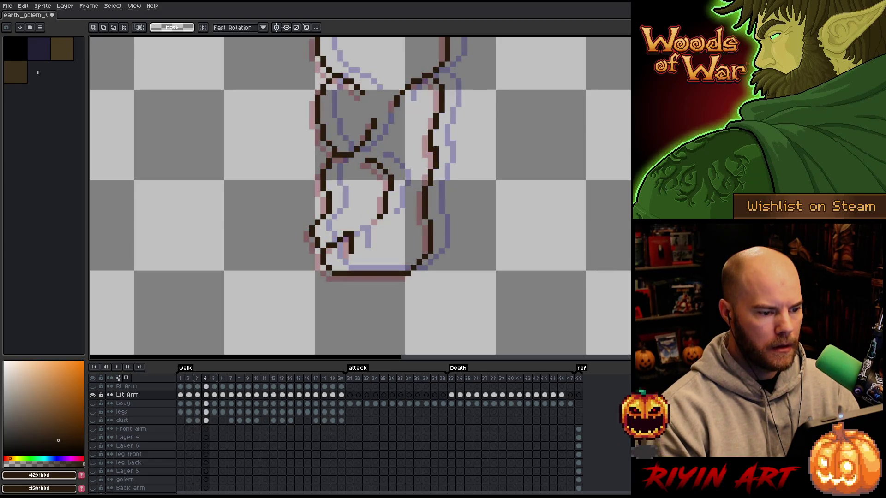
# Step: Nudge frame 4's lower arm one pixel right and select the arm on frame 5
pyautogui.moveTo(627, 287)
pyautogui.mouseDown()
pyautogui.moveTo(182, 233)
pyautogui.moveTo(166, 190)
pyautogui.mouseUp()
pyautogui.press('Right')
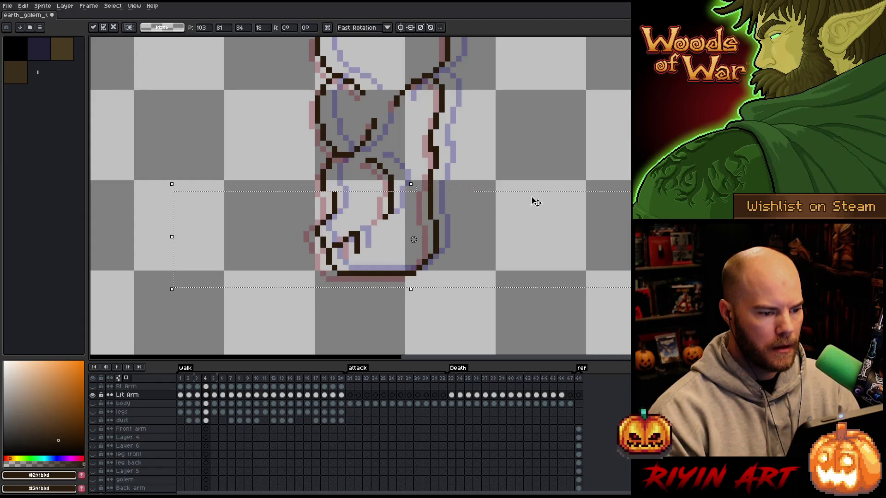
pyautogui.click(310, 184)
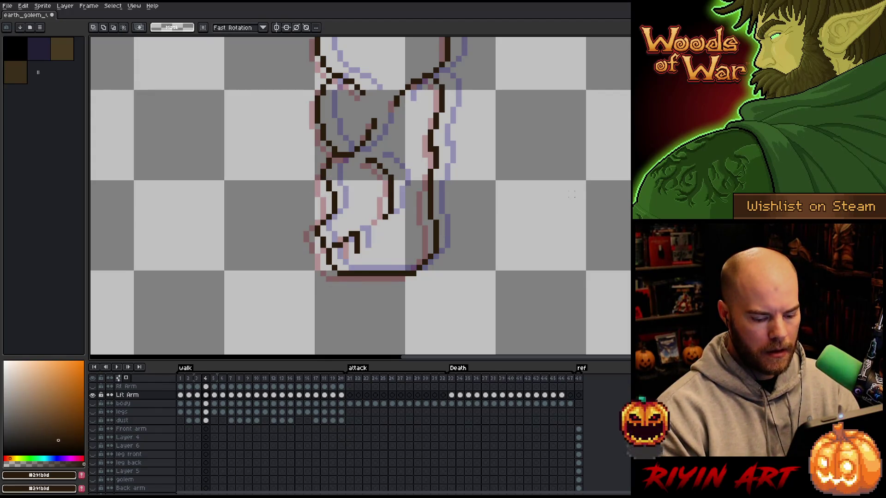
pyautogui.press('Right')
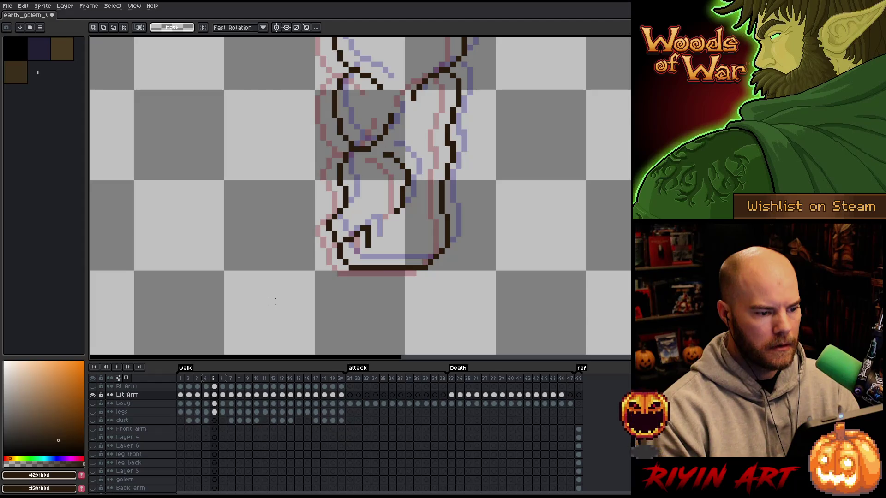
pyautogui.moveTo(268, 306)
pyautogui.mouseDown()
pyautogui.moveTo(471, 231)
pyautogui.moveTo(492, 206)
pyautogui.mouseUp()
pyautogui.press('Left')
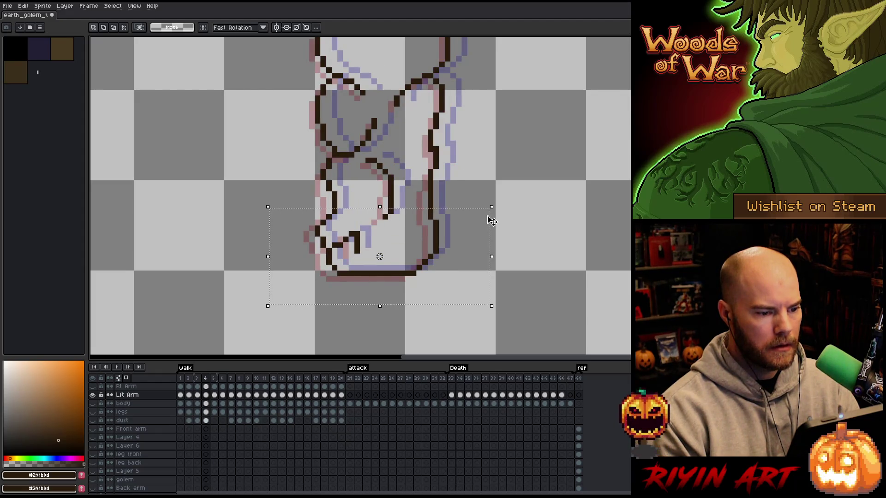
pyautogui.press('Right')
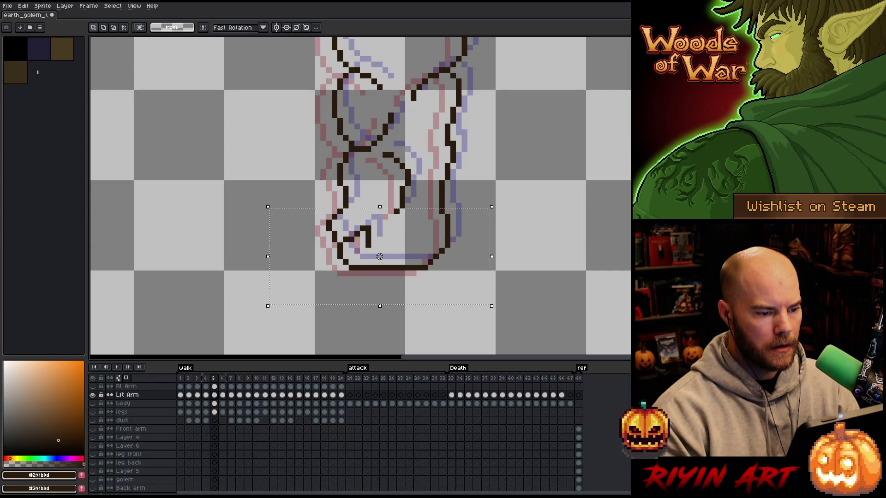
# Step: On frame 6, move the arm's fist area left, then skip ahead toward frame 16
pyautogui.press('Right')
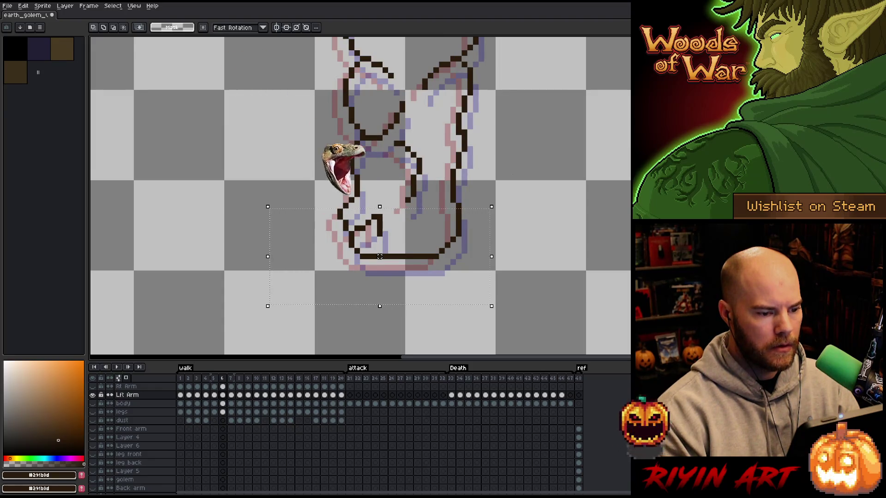
pyautogui.moveTo(542, 167); pyautogui.dragTo(438, 221)
pyautogui.moveTo(493, 194); pyautogui.dragTo(332, 216)
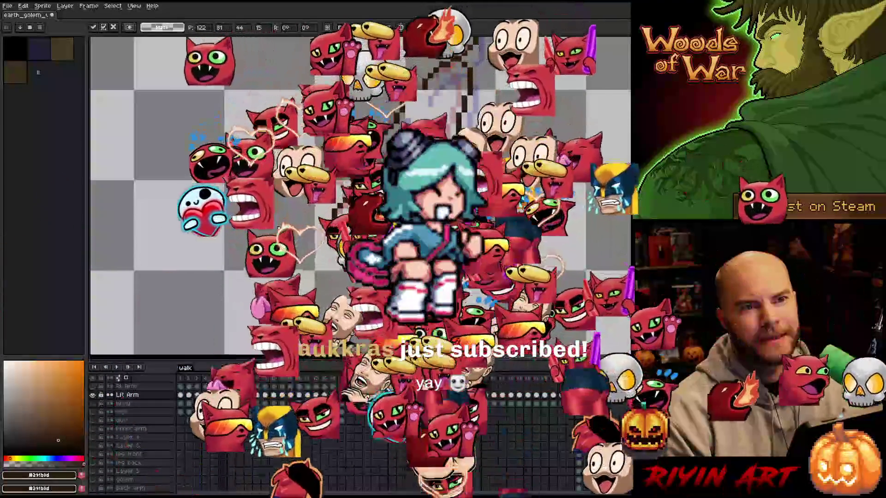
pyautogui.press('Return')
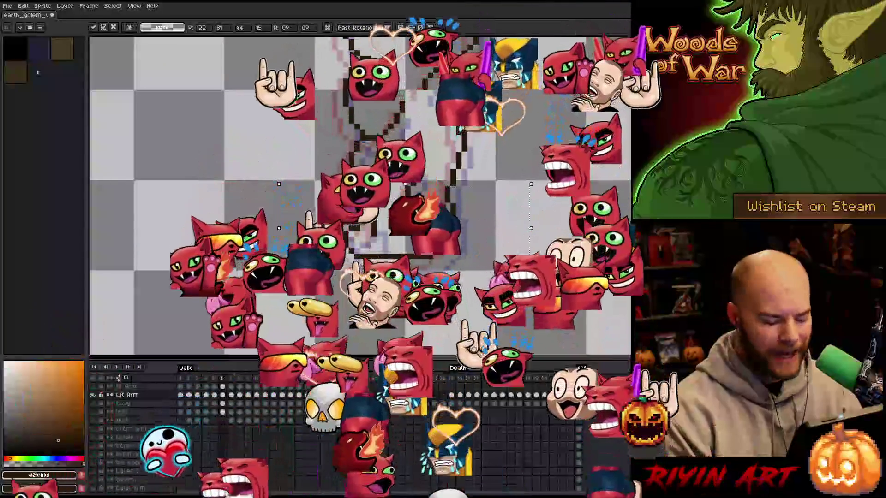
pyautogui.press('Right')
pyautogui.press('Right')
pyautogui.press('Right')
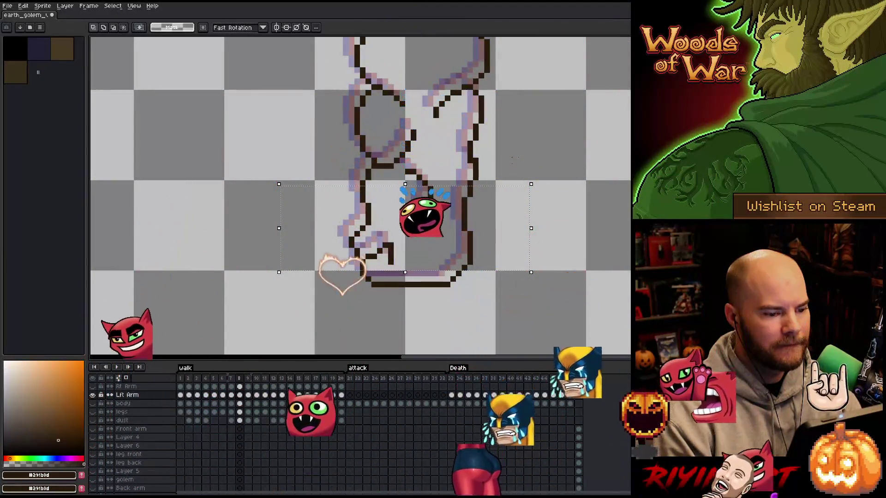
pyautogui.press('Right')
pyautogui.press('Right')
pyautogui.press('Right')
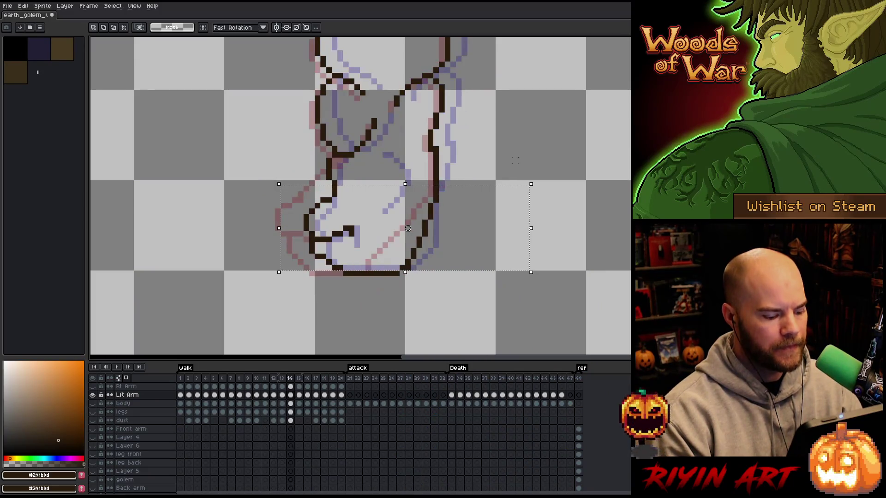
# Step: Show all layers and play the walk cycle, panning and zooming to watch both golems
pyautogui.keyDown('alt'); pyautogui.click(92, 404); pyautogui.keyUp('alt')
pyautogui.scroll(-5, 267, 249)
pyautogui.press('Return')
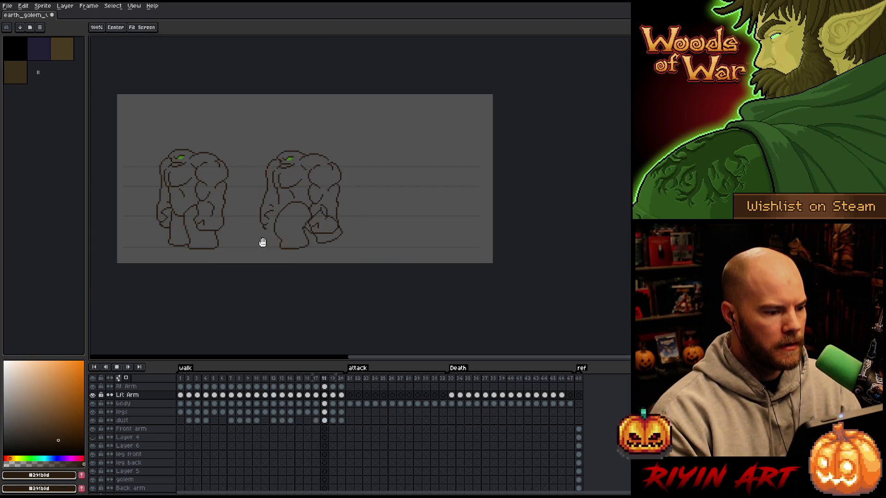
pyautogui.moveTo(263, 242); pyautogui.dragTo(327, 249)
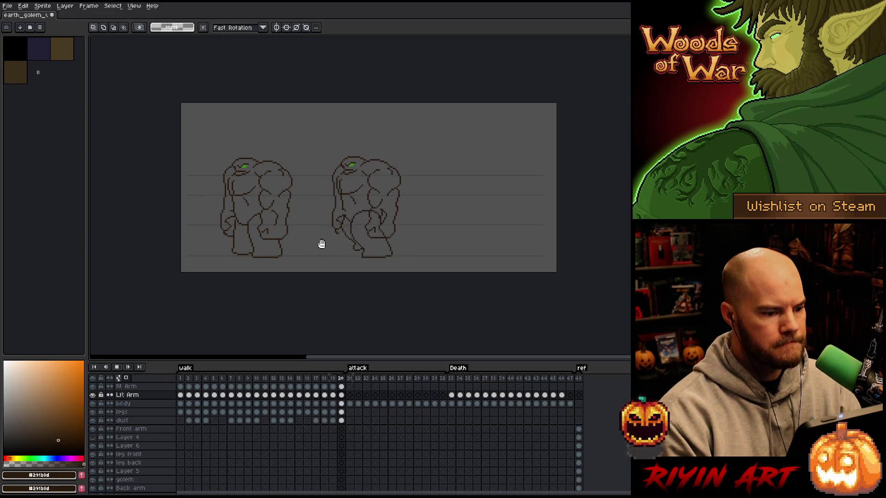
pyautogui.scroll(2, 321, 231)
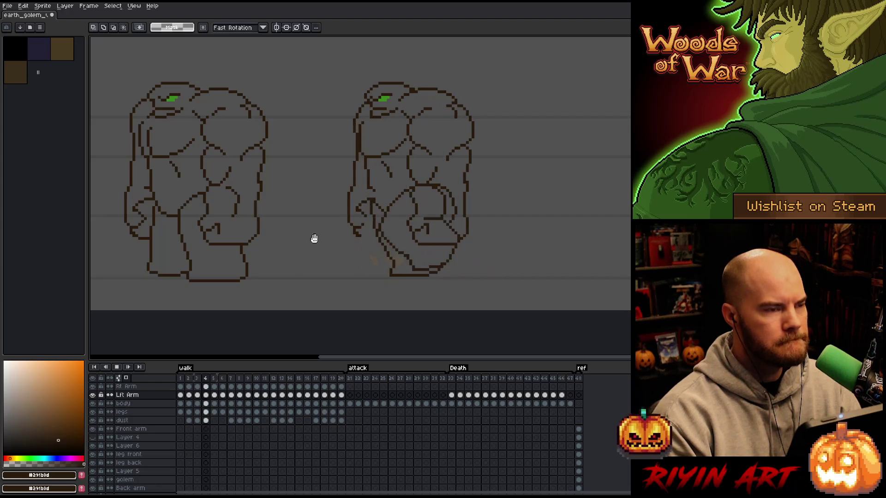
pyautogui.scroll(1, 429, 236)
pyautogui.scroll(-1, 395, 231)
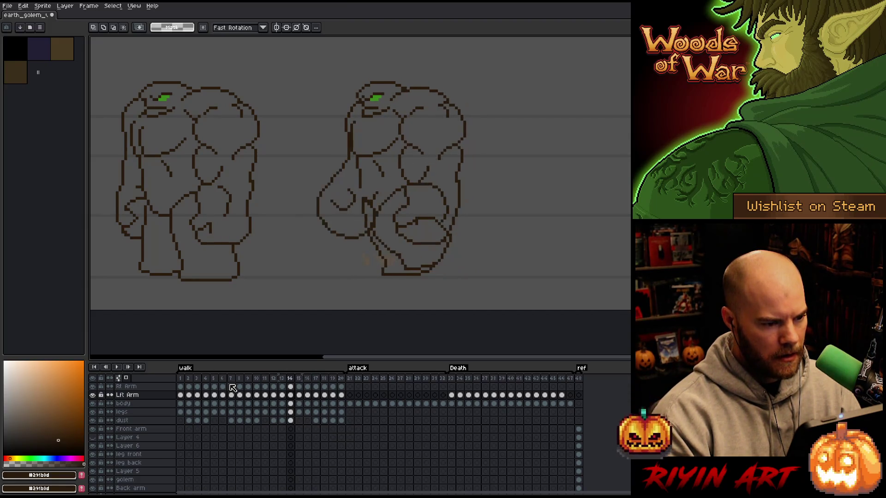
# Step: Step back and forth through frames 15 to 18 to compare the walk poses
pyautogui.press('Right')
pyautogui.press('Left')
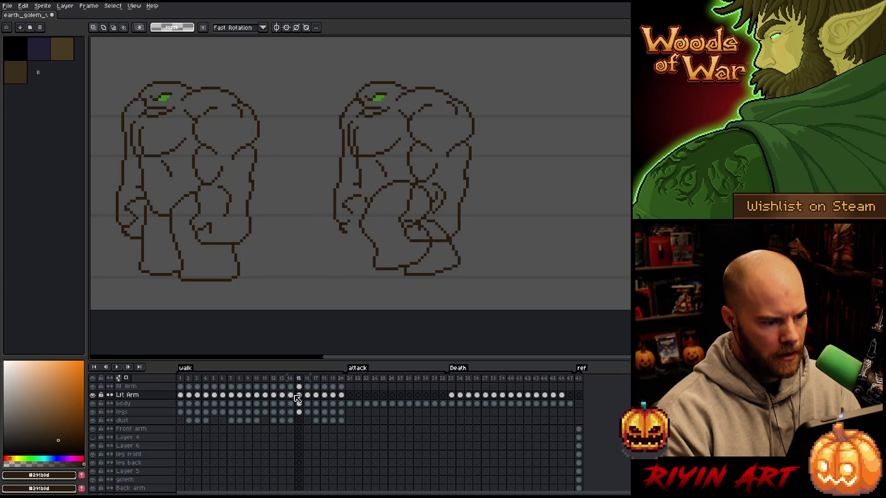
pyautogui.press('Right')
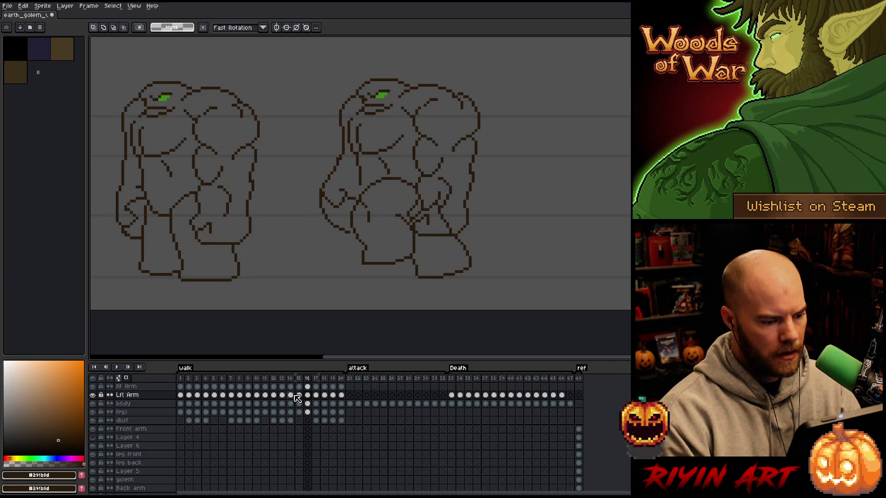
pyautogui.press('Right')
pyautogui.press('Left')
pyautogui.press('Left')
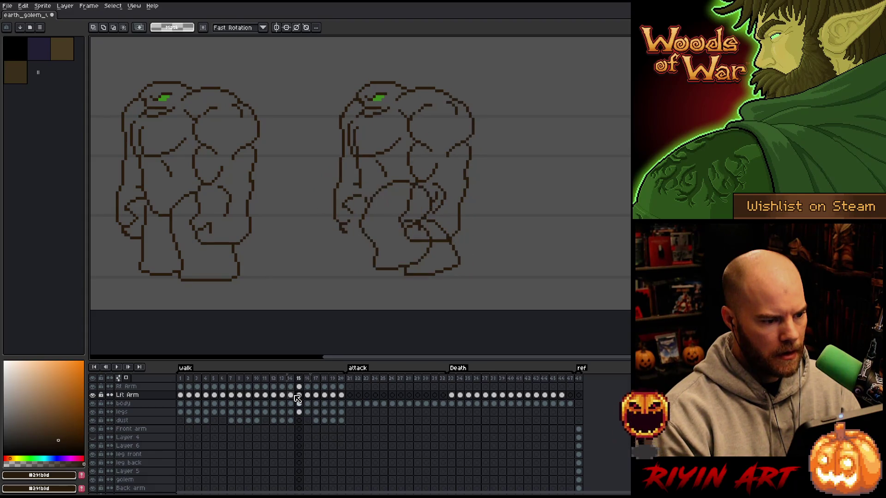
pyautogui.press('Right')
pyautogui.press('Right')
pyautogui.press('Right')
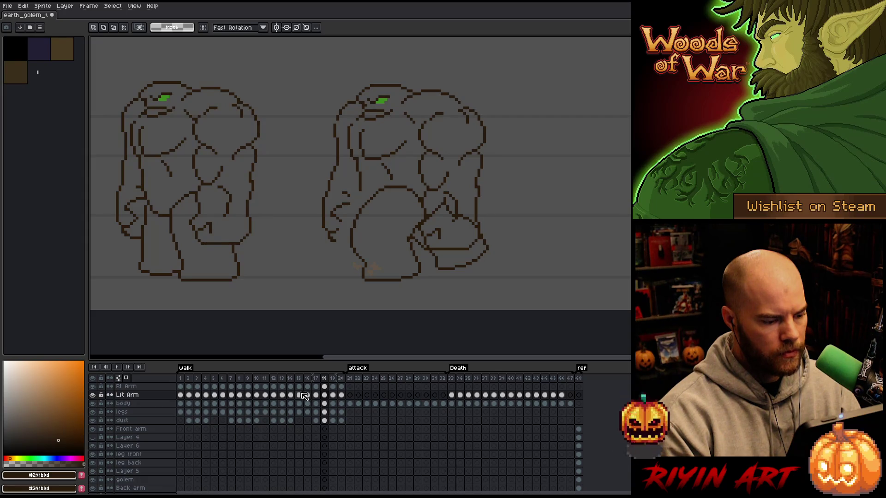
pyautogui.press('Left')
pyautogui.press('Left')
pyautogui.press('Left')
pyautogui.press('Left')
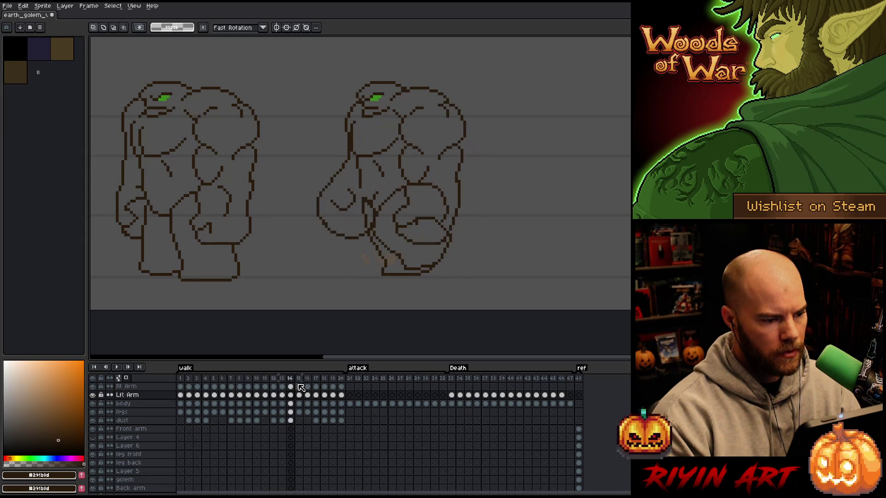
pyautogui.press('Right')
pyautogui.press('Left')
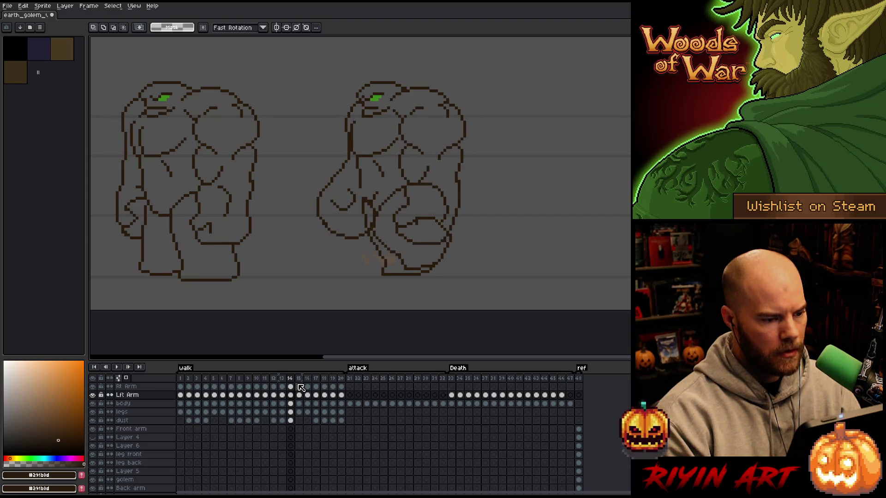
pyautogui.press('Right')
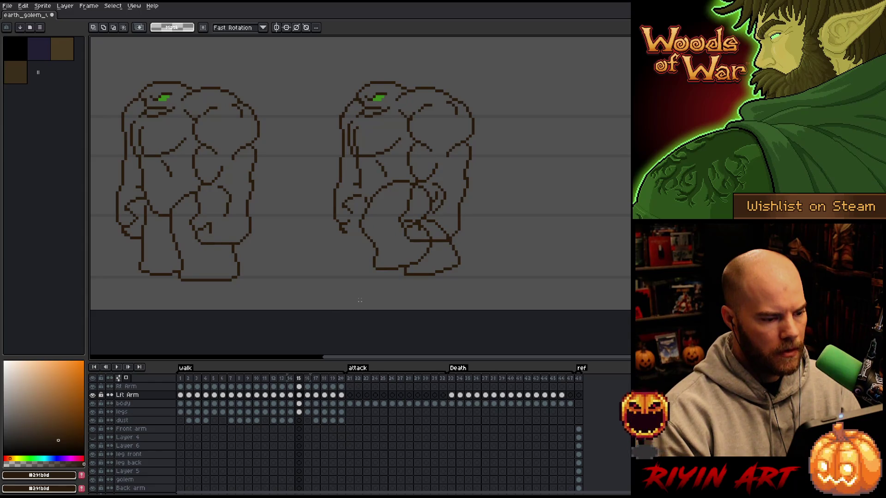
# Step: Switch to the Rt Arm layer, select the right golem's lower body, and compare frames 15 and 16
pyautogui.click(303, 387)
pyautogui.moveTo(422, 308); pyautogui.dragTo(286, 170)
pyautogui.click(372, 241)
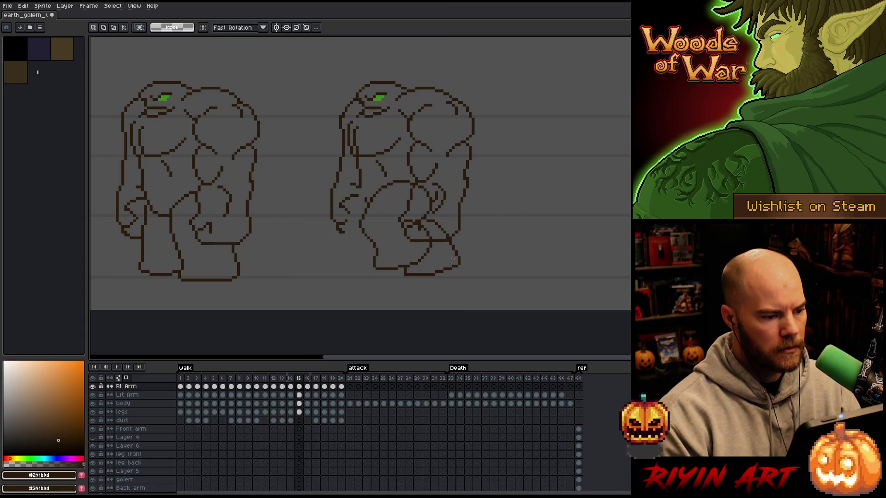
pyautogui.moveTo(460, 264)
pyautogui.mouseDown()
pyautogui.moveTo(309, 218)
pyautogui.moveTo(283, 192)
pyautogui.moveTo(284, 167)
pyautogui.moveTo(283, 179)
pyautogui.mouseUp()
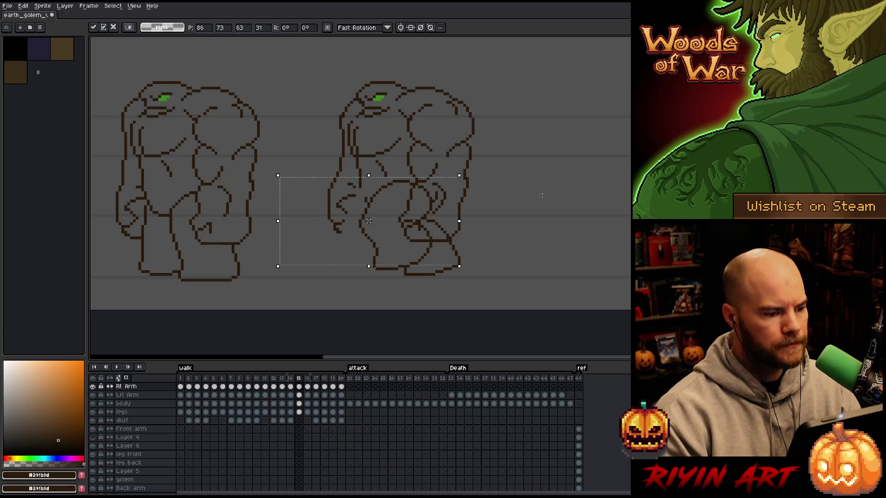
pyautogui.hotkey('ctrl', 'd')
pyautogui.press('Right')
pyautogui.press('Left')
pyautogui.press('Right')
pyautogui.press('Left')
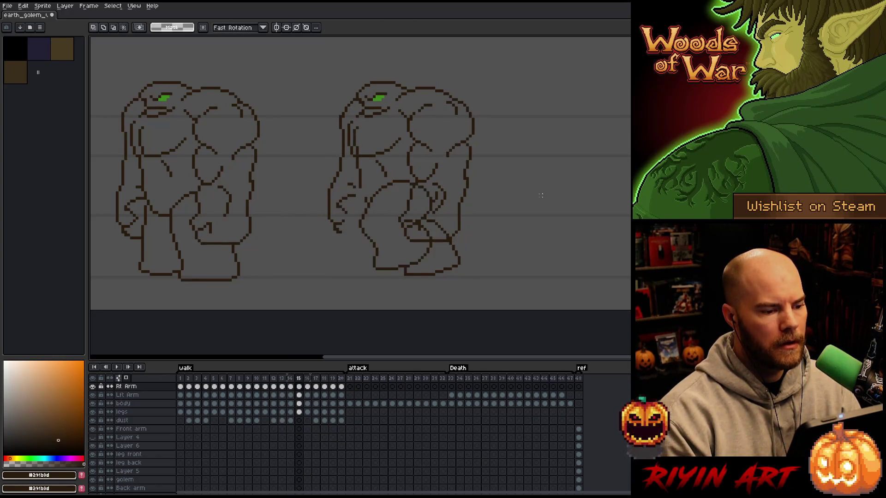
pyautogui.press('Right')
pyautogui.press('Left')
pyautogui.press('Right')
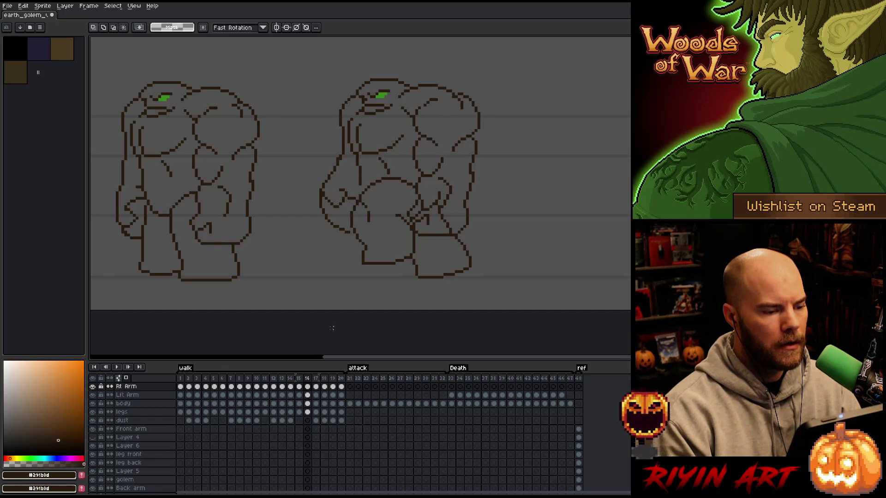
# Step: On frame 16, shift the right golem's lower arm and legs slightly right
pyautogui.moveTo(411, 297)
pyautogui.mouseDown()
pyautogui.moveTo(262, 211)
pyautogui.moveTo(274, 162)
pyautogui.mouseUp()
pyautogui.moveTo(342, 229); pyautogui.dragTo(346, 229)
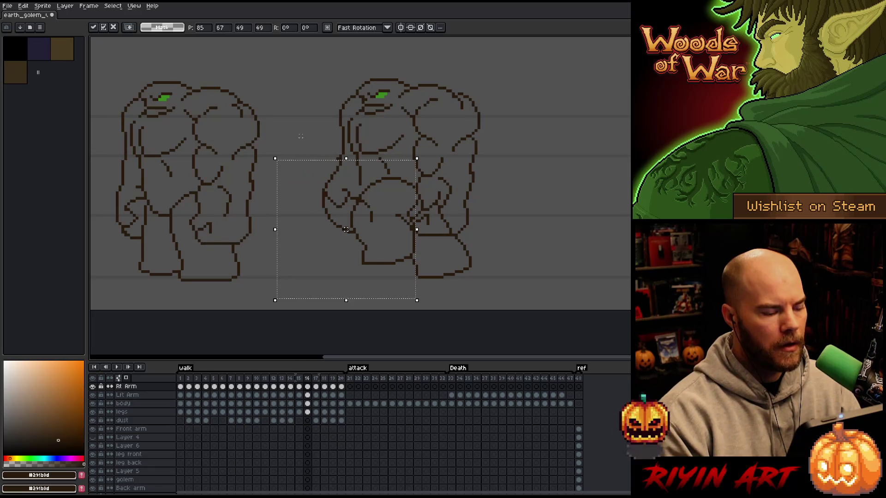
pyautogui.click(322, 153)
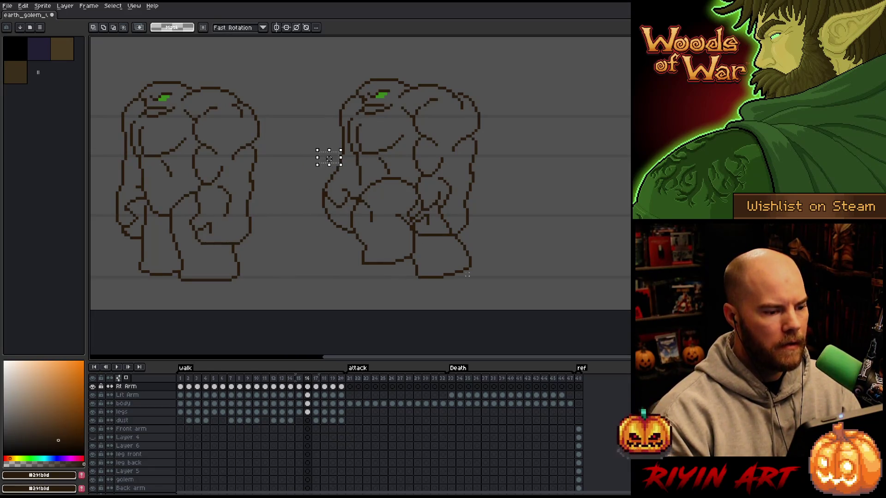
pyautogui.moveTo(469, 271)
pyautogui.mouseDown()
pyautogui.moveTo(286, 211)
pyautogui.moveTo(275, 170)
pyautogui.mouseUp()
pyautogui.click(428, 194)
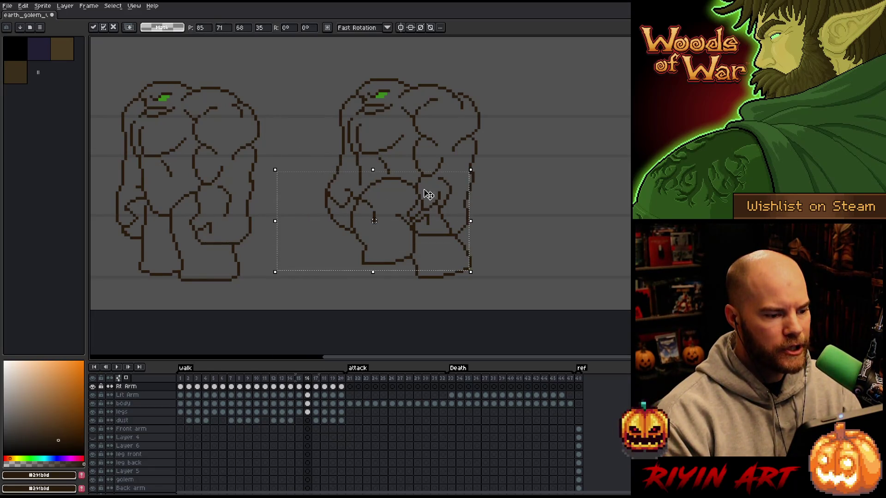
pyautogui.click(483, 204)
pyautogui.moveTo(470, 271); pyautogui.dragTo(281, 178)
pyautogui.click(382, 226)
pyautogui.click(520, 181)
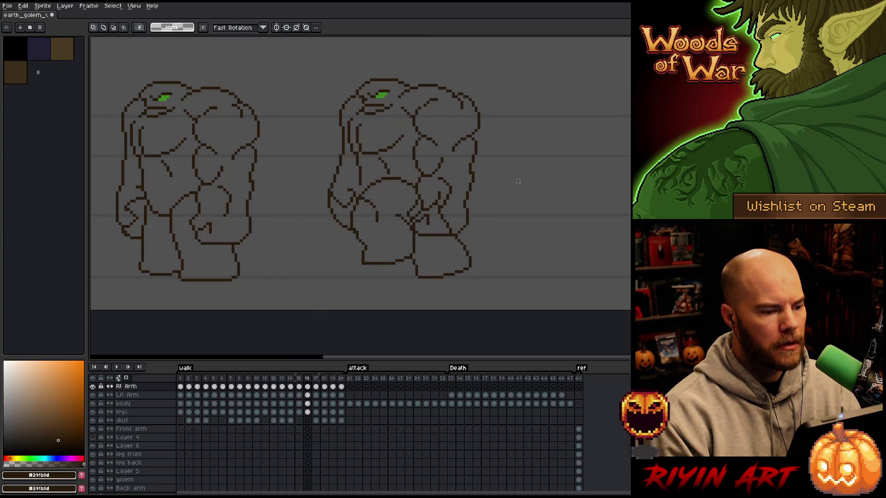
# Step: Flip between frames 14 through 17 to check the adjusted pose, ending on frame 16
pyautogui.press(',')
pyautogui.press('.')
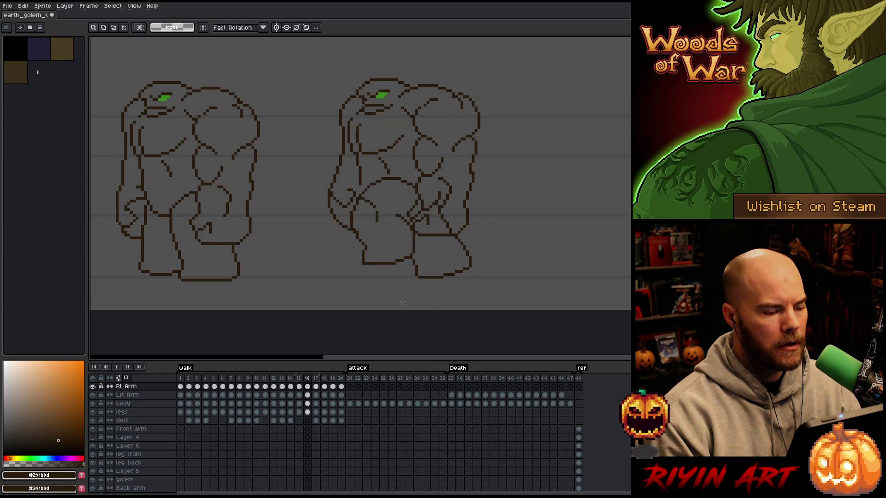
pyautogui.press('.')
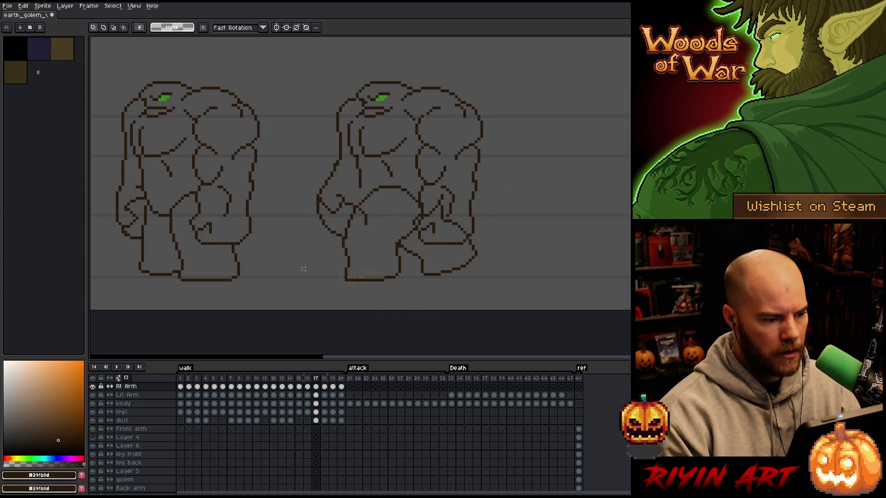
pyautogui.press(',')
pyautogui.press(',')
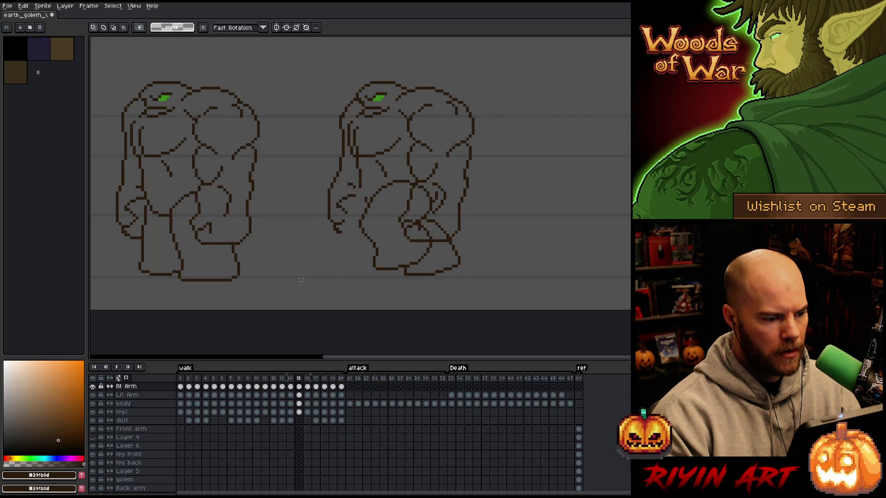
pyautogui.press(',')
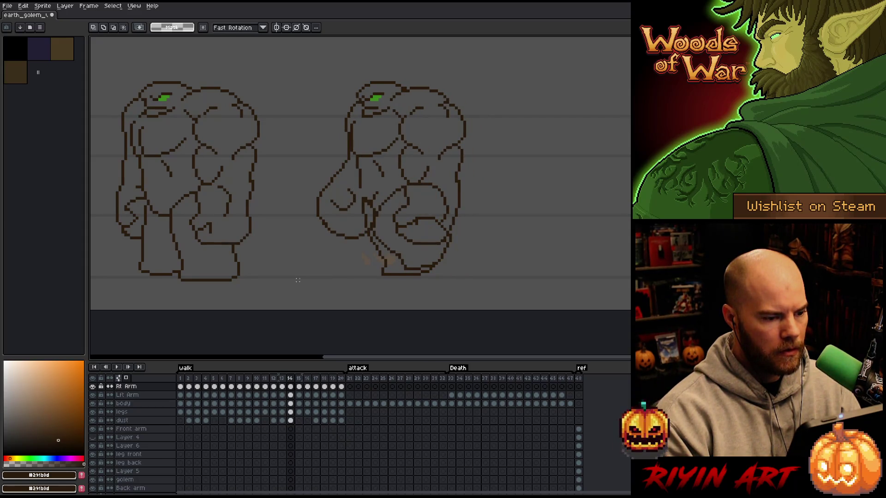
pyautogui.press('.')
pyautogui.press(',')
pyautogui.press('.')
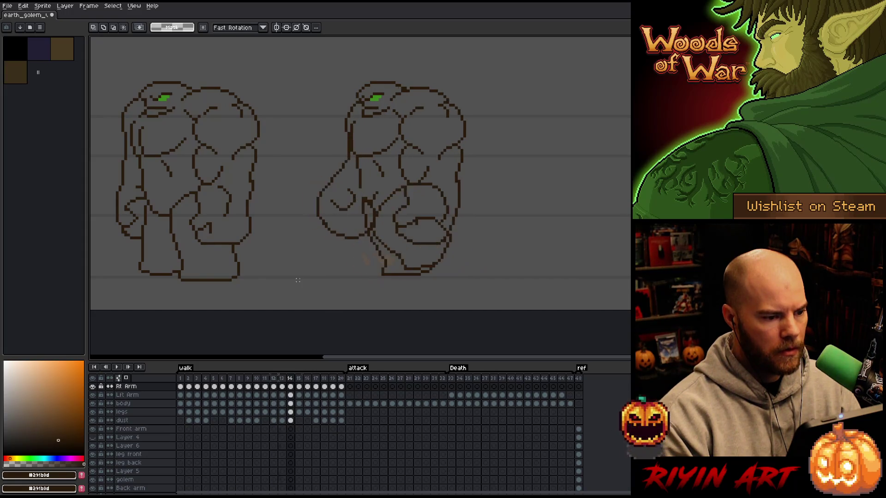
pyautogui.press('.')
pyautogui.press(',')
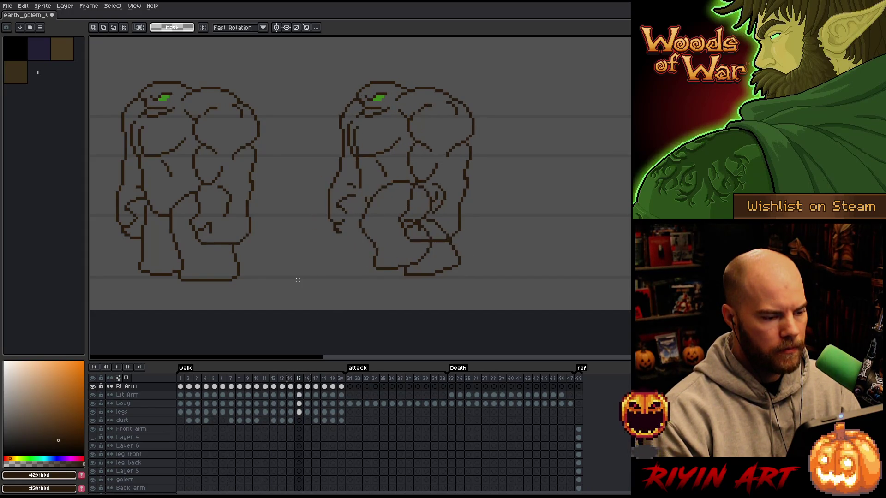
pyautogui.press('.')
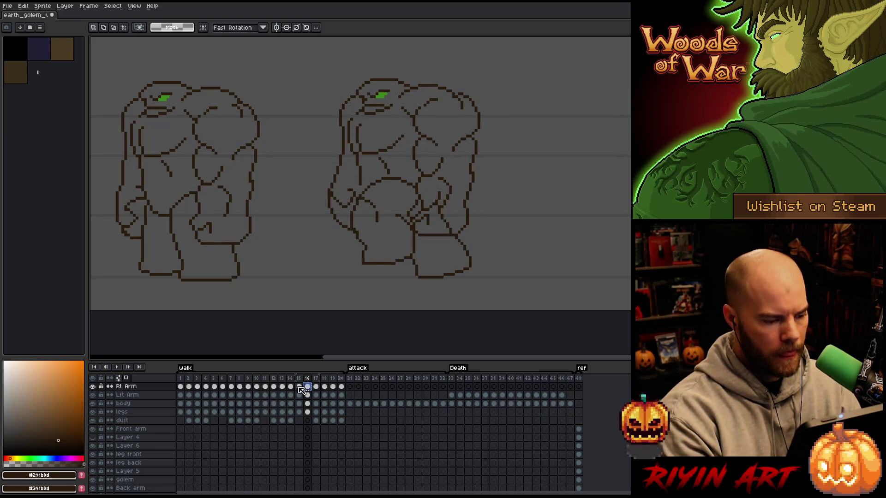
# Step: On frame 15, move the selected arm down, checking it against frame 14
pyautogui.click(298, 386)
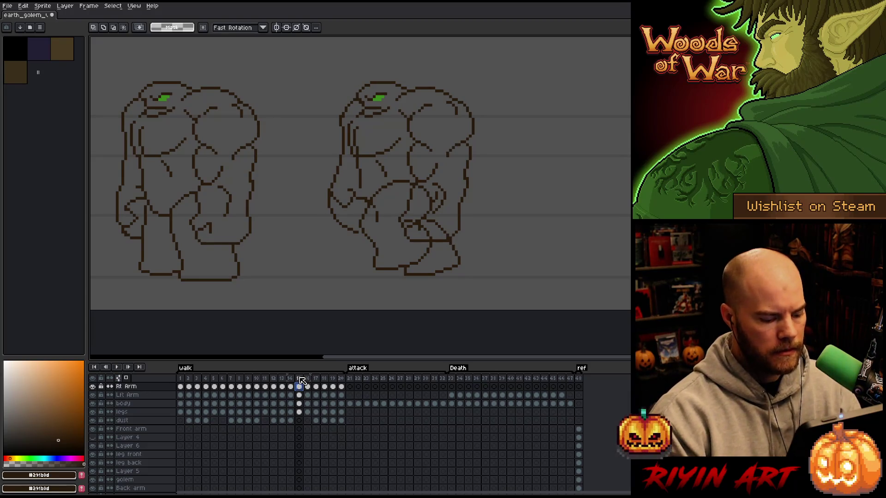
pyautogui.press('Down')
pyautogui.press('Down')
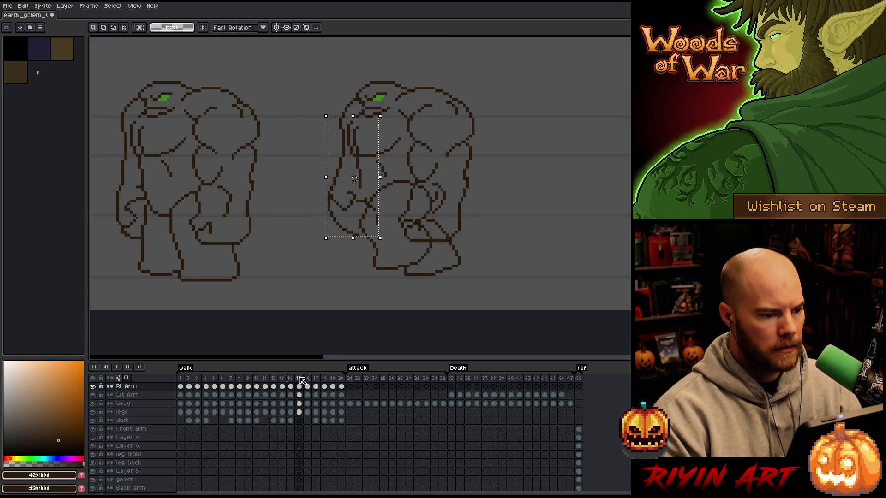
pyautogui.press(',')
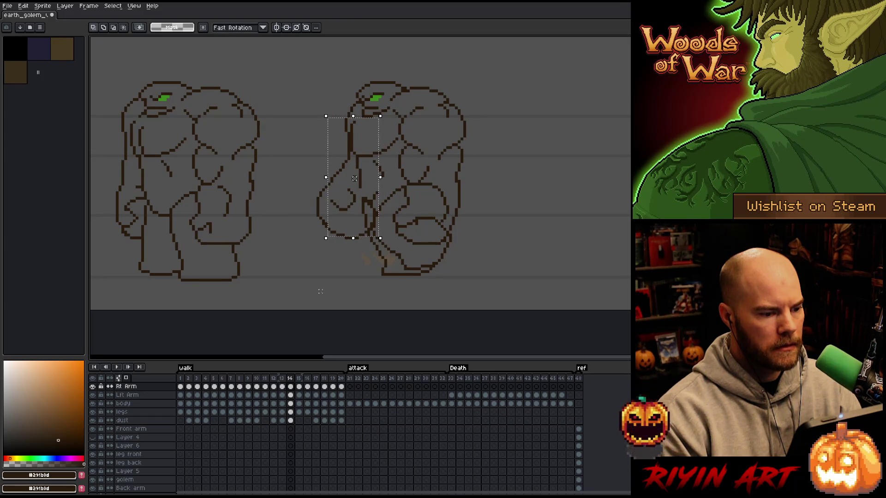
pyautogui.press('.')
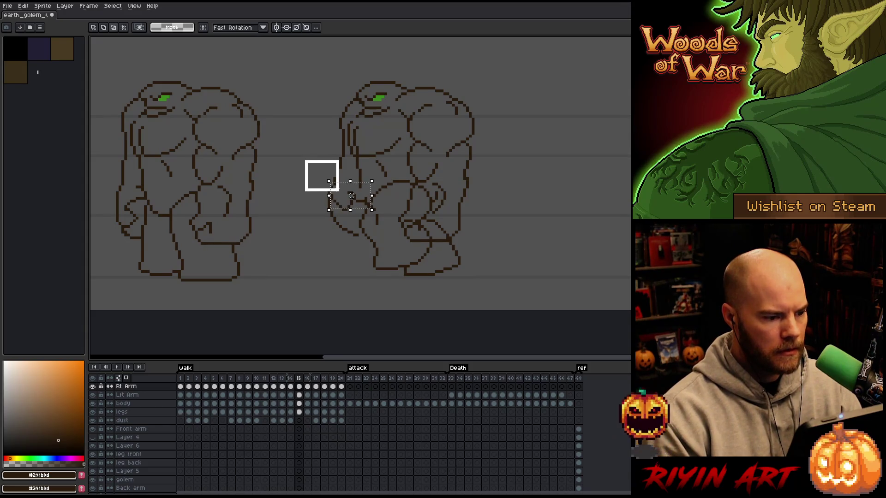
pyautogui.hotkey('ctrl', 'd')
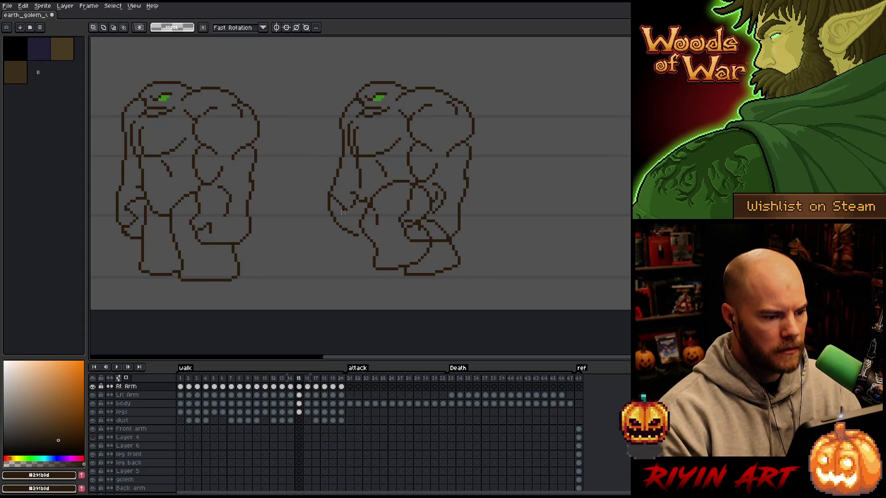
# Step: Step through the nearby walk frames, then play the walk cycle
pyautogui.press(',')
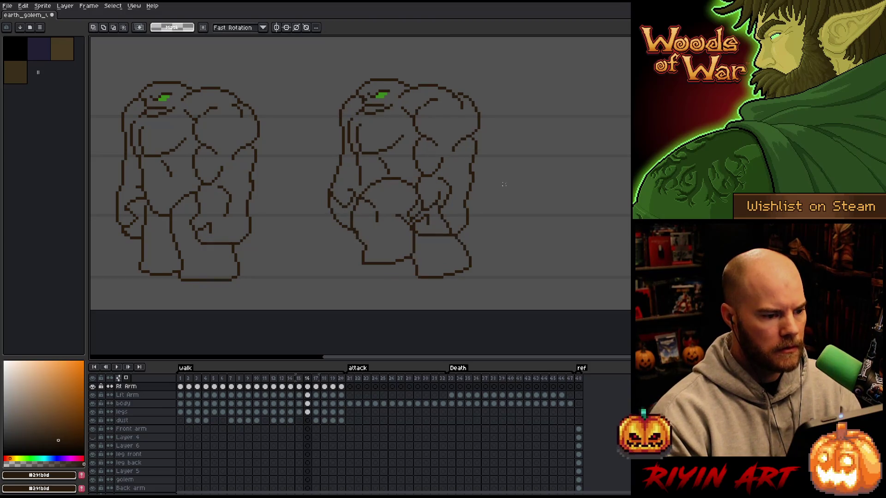
pyautogui.press('.')
pyautogui.press(',')
pyautogui.press(',')
pyautogui.press('.')
pyautogui.press('.')
pyautogui.press('.')
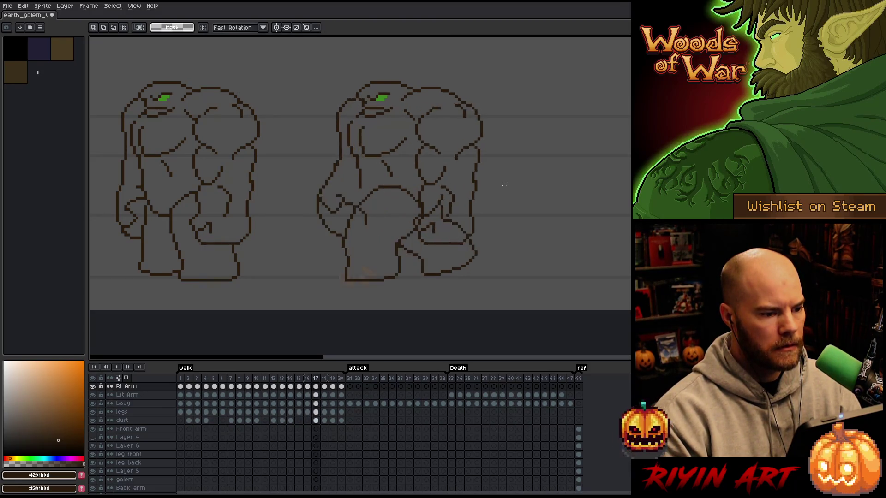
pyautogui.press('Return')
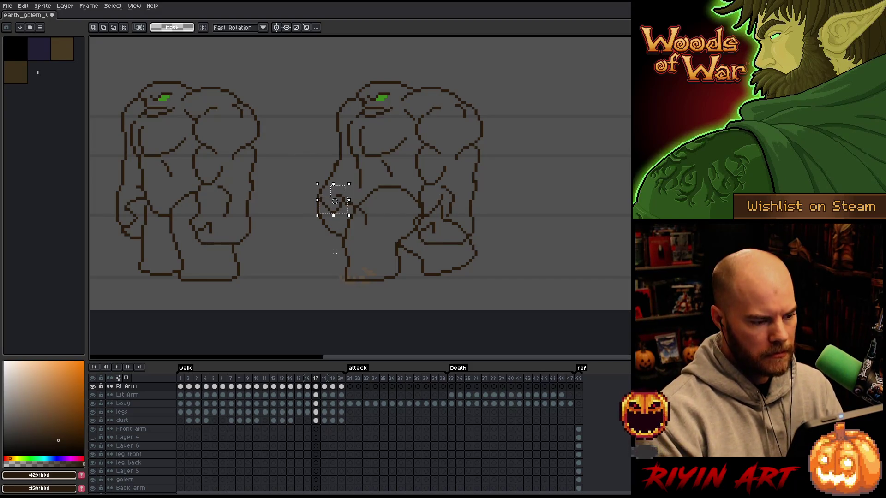
# Step: On walk frame 18, shift the selected hand pixels about 13 px right and commit them
pyautogui.press('Right')
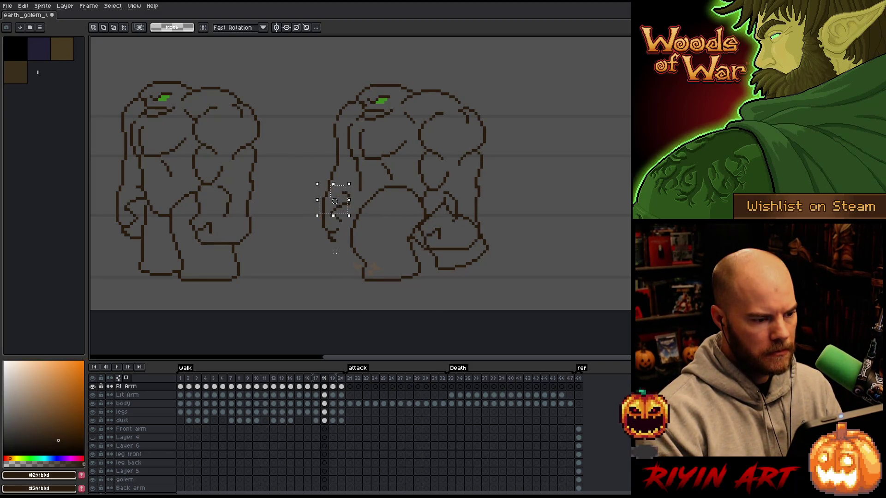
pyautogui.click(335, 202)
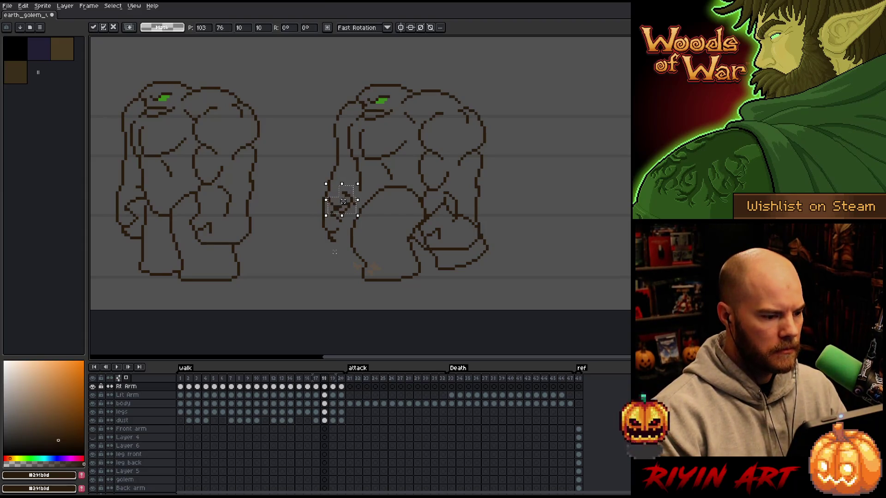
pyautogui.press('Return')
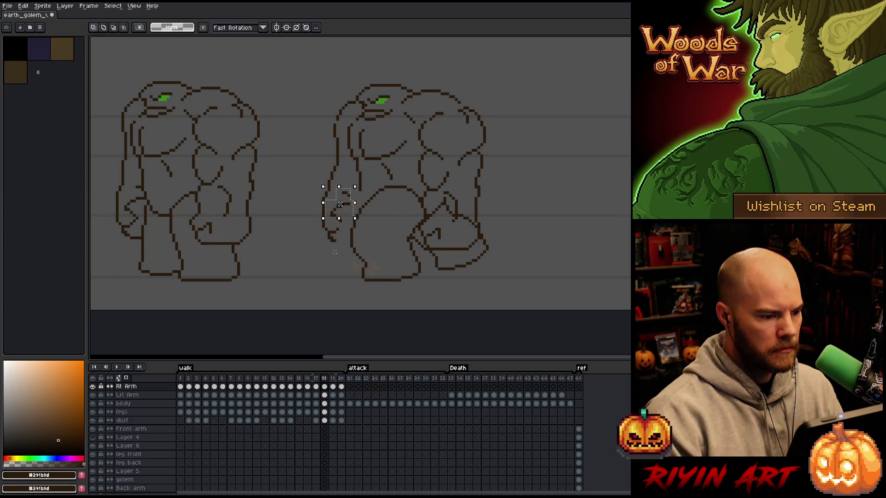
pyautogui.moveTo(340, 204); pyautogui.dragTo(343, 207)
pyautogui.press('Return')
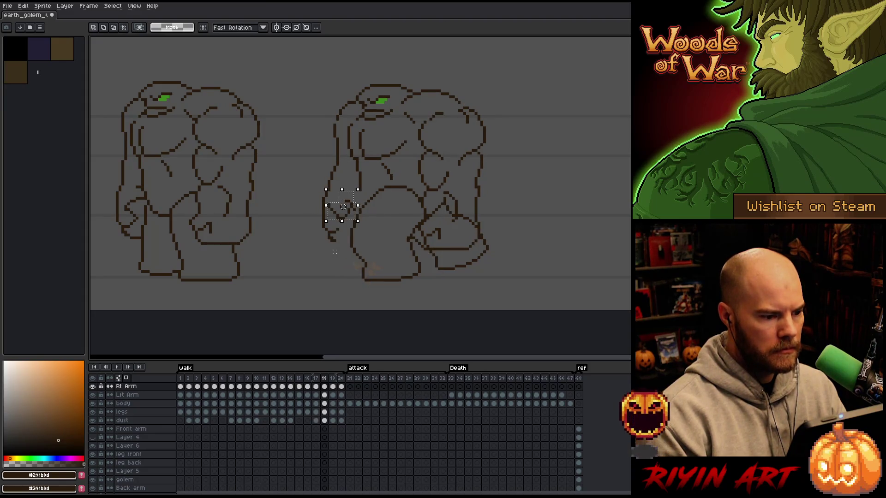
pyautogui.hotkey('ctrl', 'd')
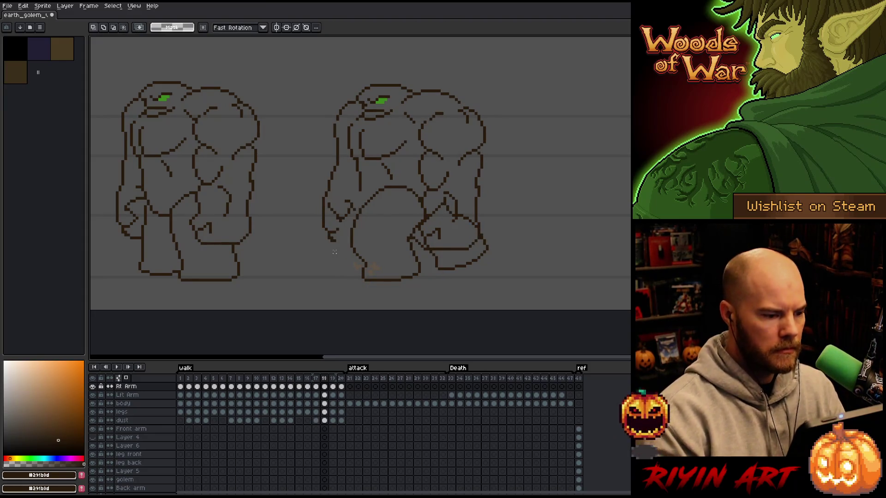
# Step: Erase the short stray outline at the arm's bottom, then go to frame 19
pyautogui.press('b')
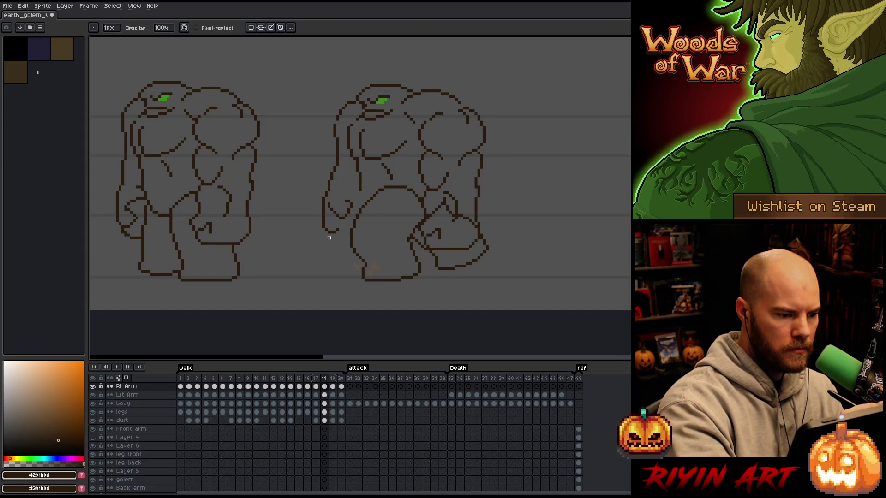
pyautogui.press('e')
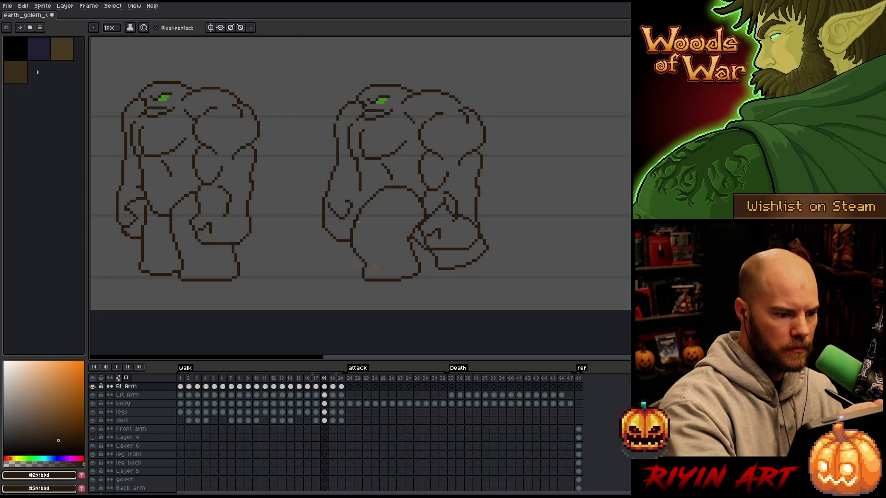
pyautogui.moveTo(349, 238); pyautogui.dragTo(328, 235)
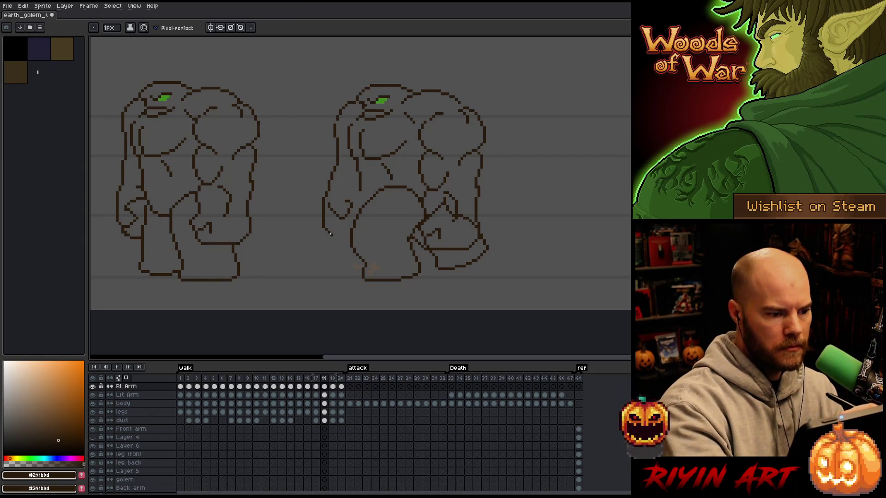
pyautogui.press('.')
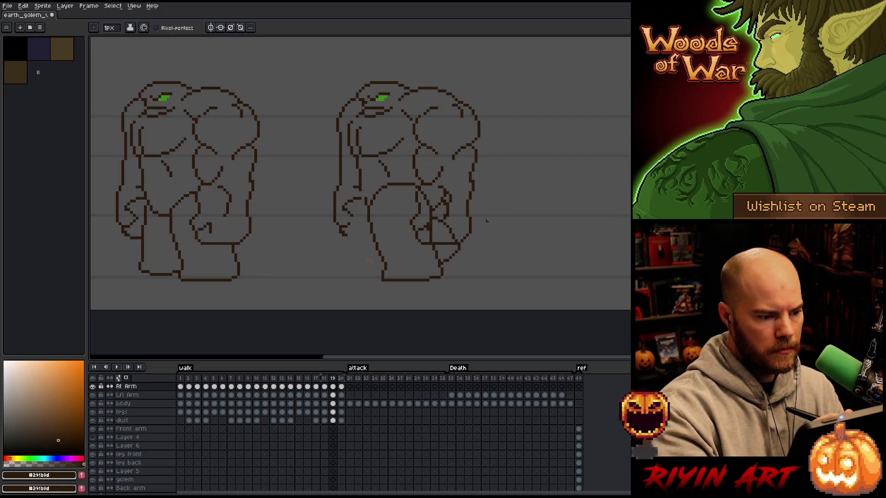
# Step: Lasso the golem's hand on frame 19 and commit it in its new position
pyautogui.press('q')
pyautogui.moveTo(364, 196)
pyautogui.mouseDown()
pyautogui.moveTo(341, 228)
pyautogui.moveTo(369, 196)
pyautogui.moveTo(339, 196)
pyautogui.moveTo(354, 210)
pyautogui.mouseUp()
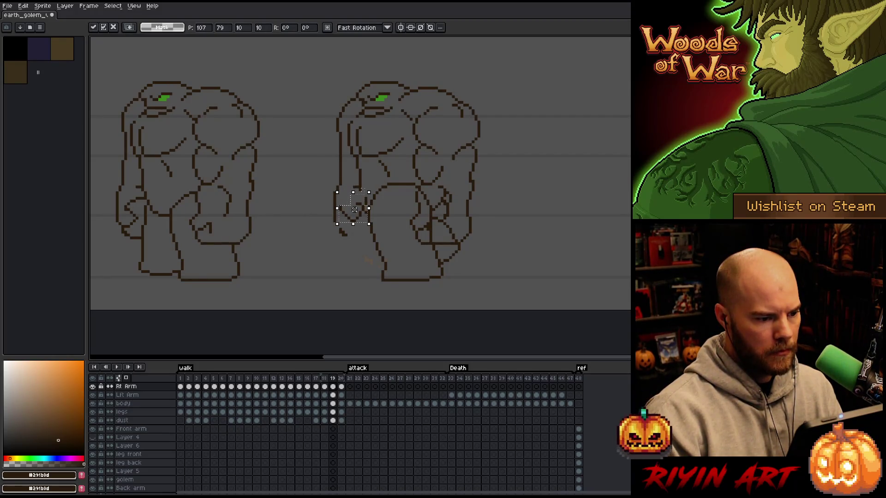
pyautogui.press('Return')
# Step: Advance to frame 20 and cycle through the pencil, eraser and brush-grab tools
pyautogui.press('Right')
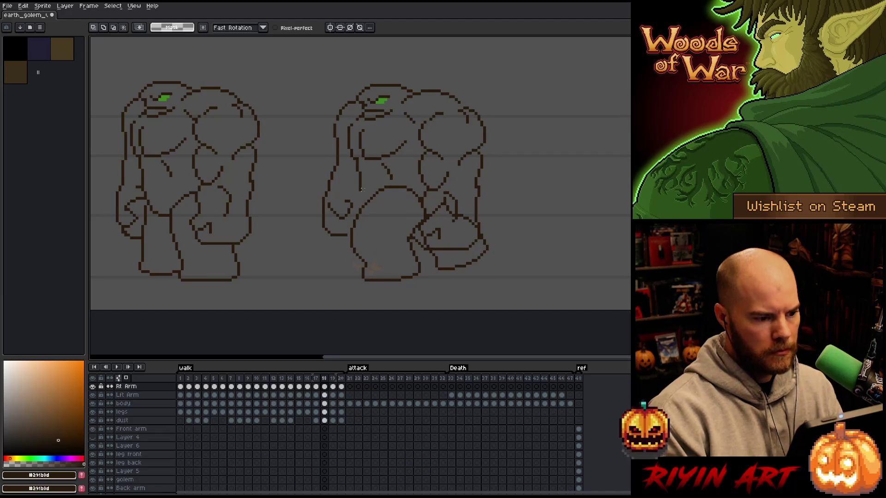
pyautogui.press('Left')
pyautogui.press('Right')
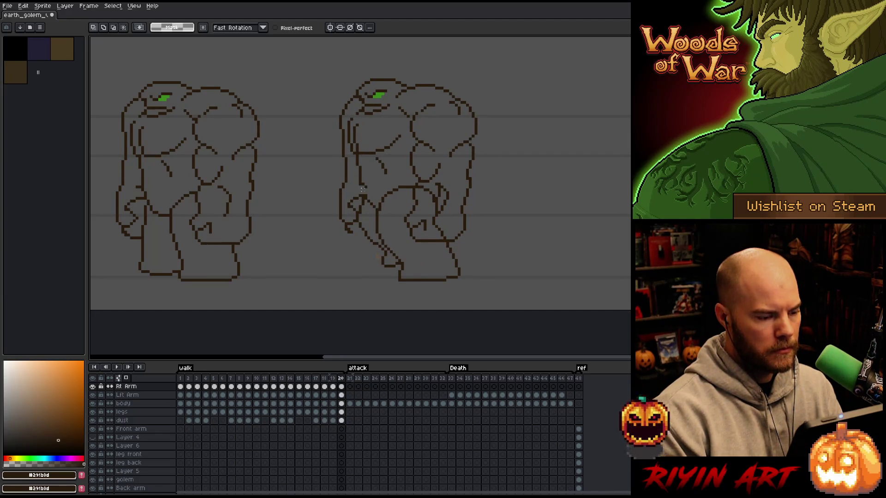
pyautogui.press('b')
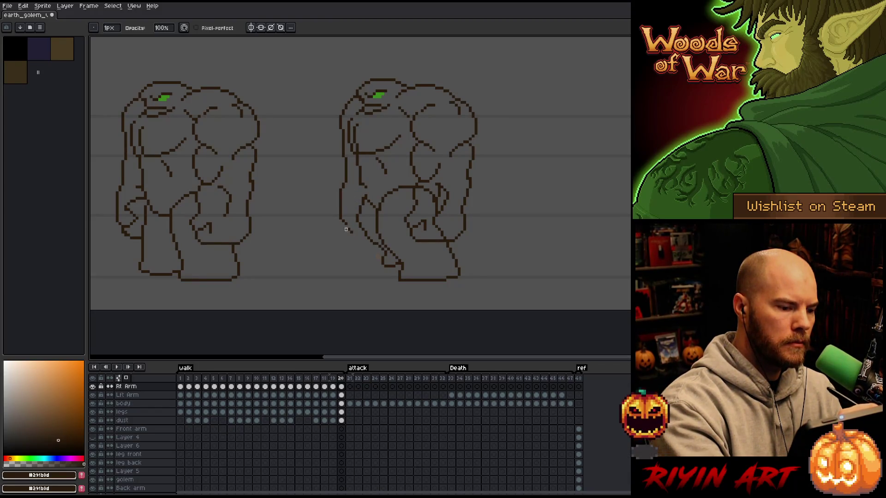
pyautogui.press('e')
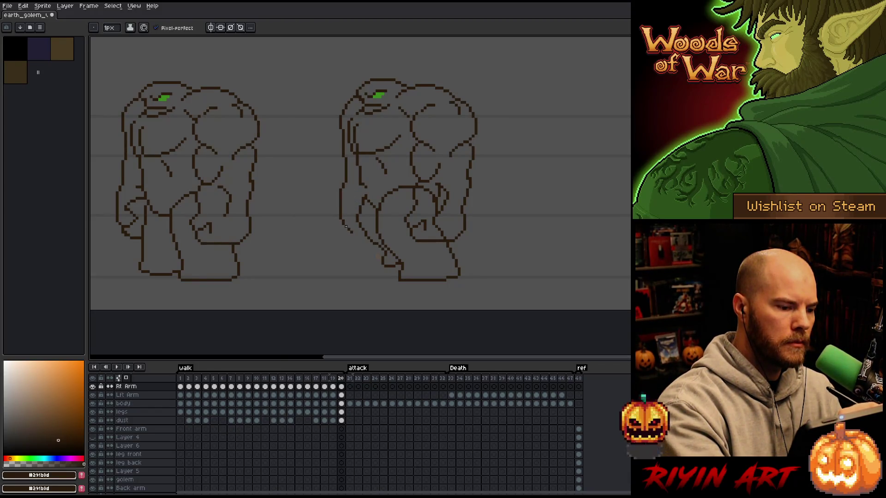
pyautogui.hotkey('ctrl', 'b')
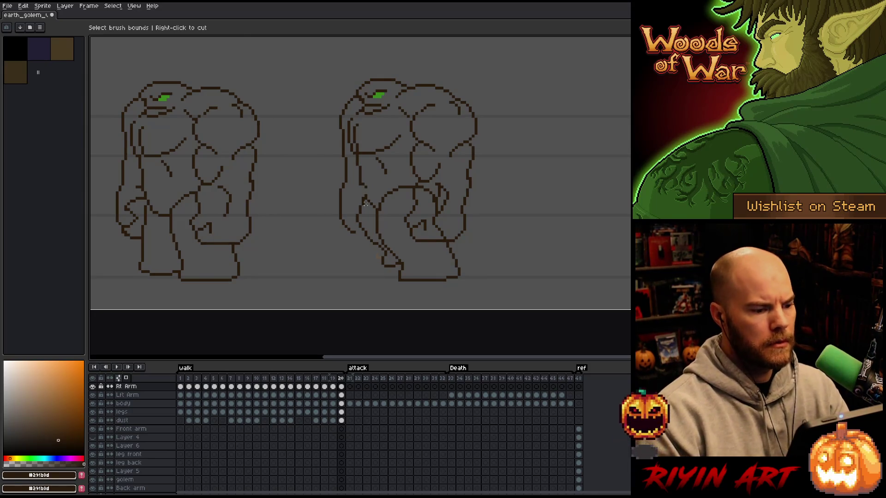
# Step: Wrap from frame 19 back to frame 1 and select the arm area there
pyautogui.moveTo(320, 184)
pyautogui.mouseDown()
pyautogui.moveTo(352, 216)
pyautogui.moveTo(346, 198)
pyautogui.moveTo(371, 209)
pyautogui.mouseUp()
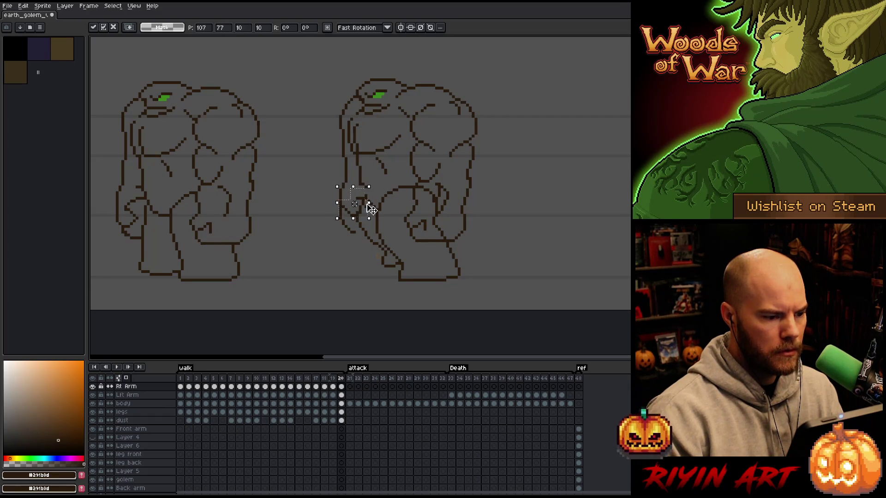
pyautogui.press(',')
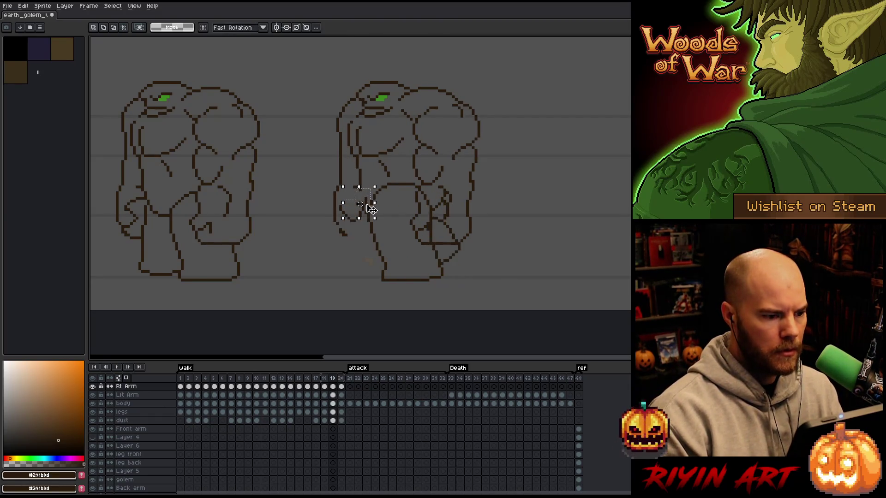
pyautogui.press('.')
pyautogui.press('.')
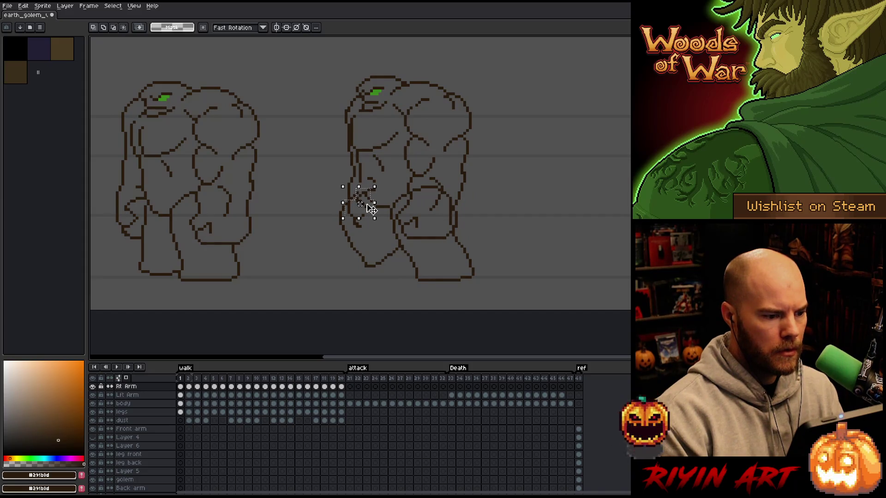
pyautogui.hotkey('ctrl', 'd')
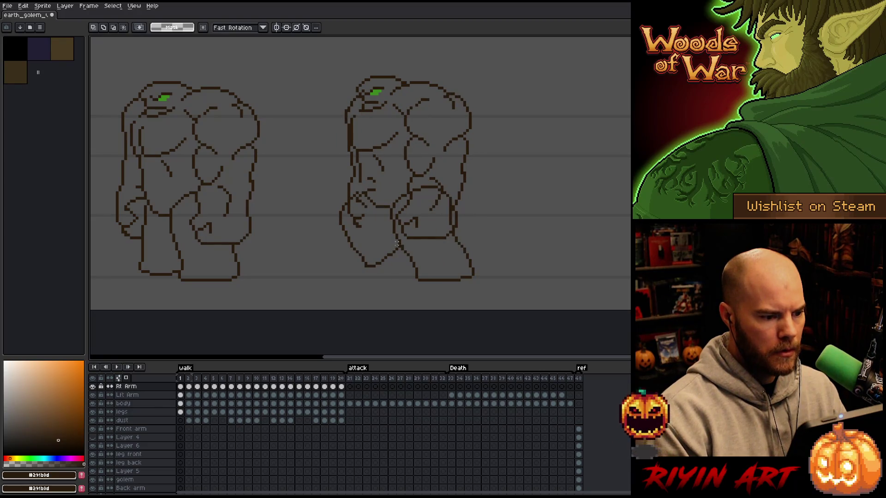
pyautogui.moveTo(405, 255); pyautogui.dragTo(303, 175)
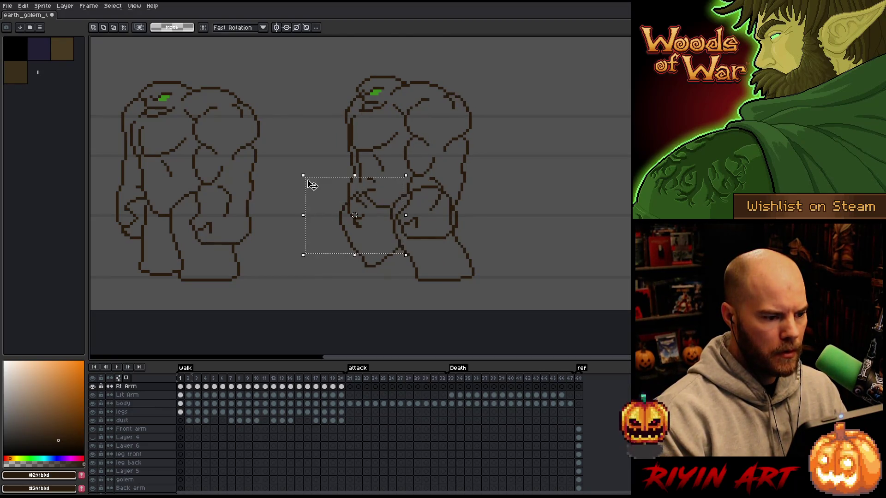
pyautogui.hotkey('ctrl', 'd')
pyautogui.moveTo(406, 169); pyautogui.dragTo(359, 249)
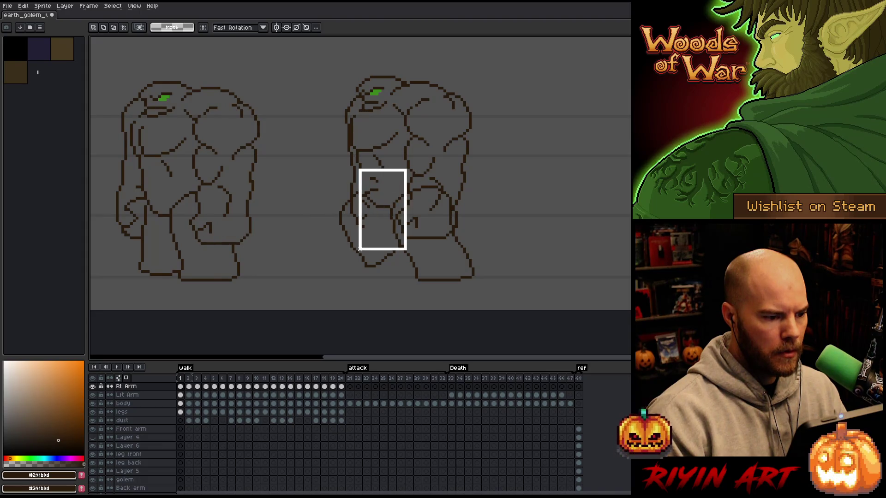
# Step: Select the arm on frame 2 and the hand on frame 4
pyautogui.press('Right')
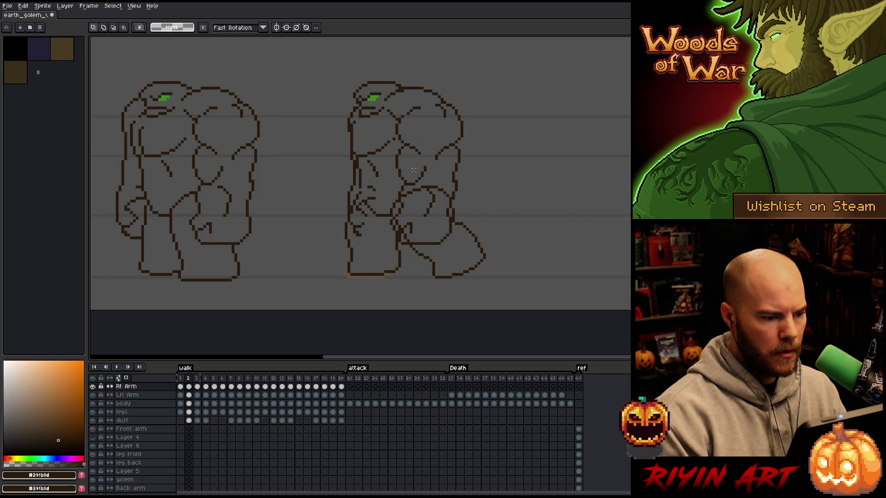
pyautogui.moveTo(413, 169); pyautogui.dragTo(354, 257)
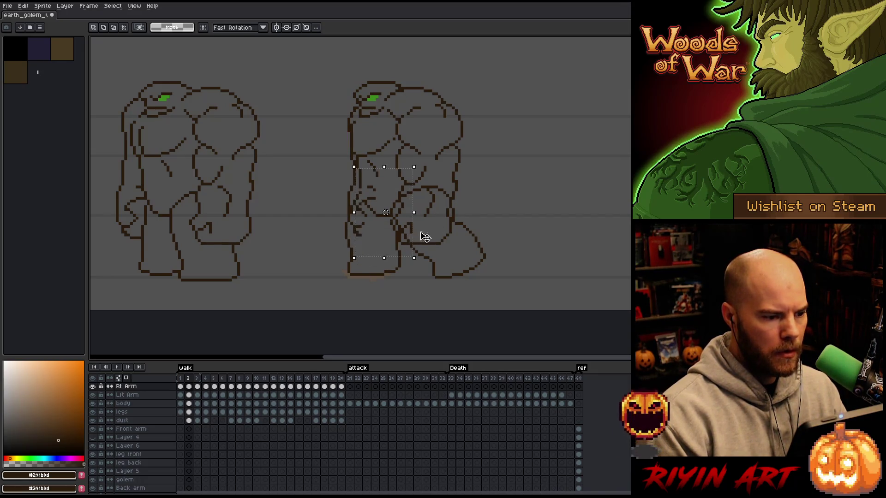
pyautogui.press('Right')
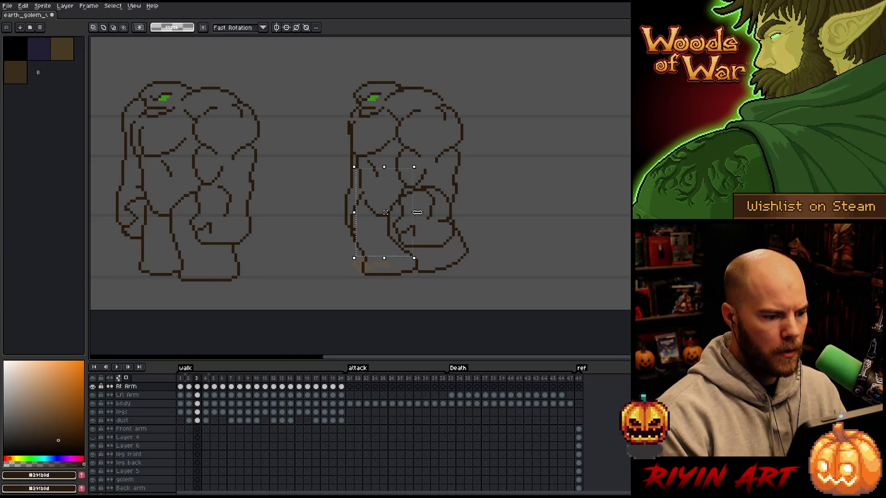
pyautogui.press('Right')
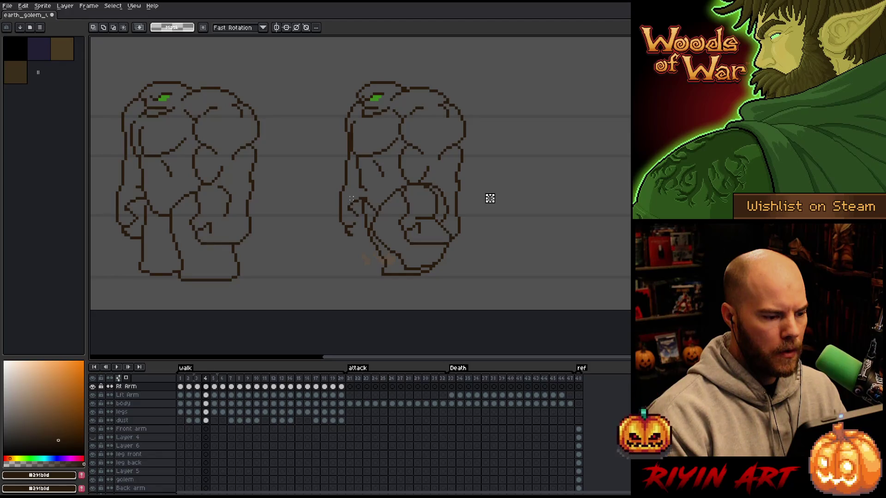
pyautogui.moveTo(346, 194)
pyautogui.mouseDown()
pyautogui.moveTo(391, 242)
pyautogui.moveTo(392, 228)
pyautogui.moveTo(362, 218)
pyautogui.mouseUp()
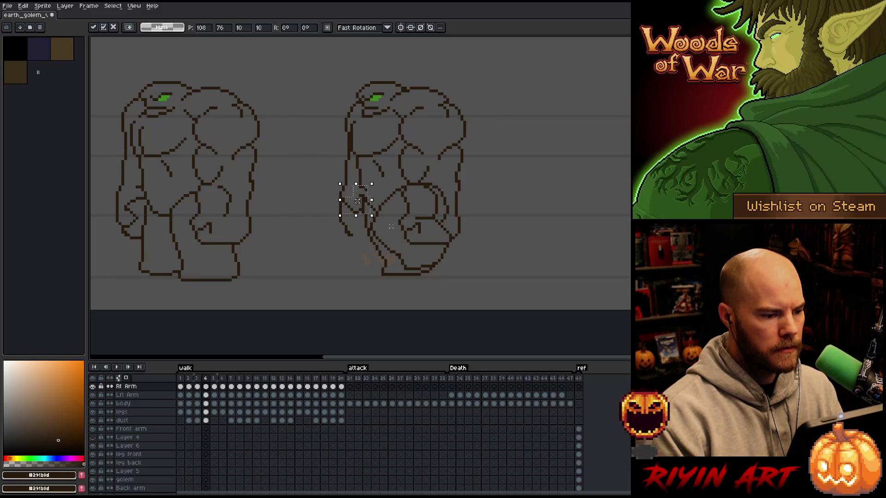
# Step: Lasso the arm on frame 5 and move it up and to the left
pyautogui.press('Right')
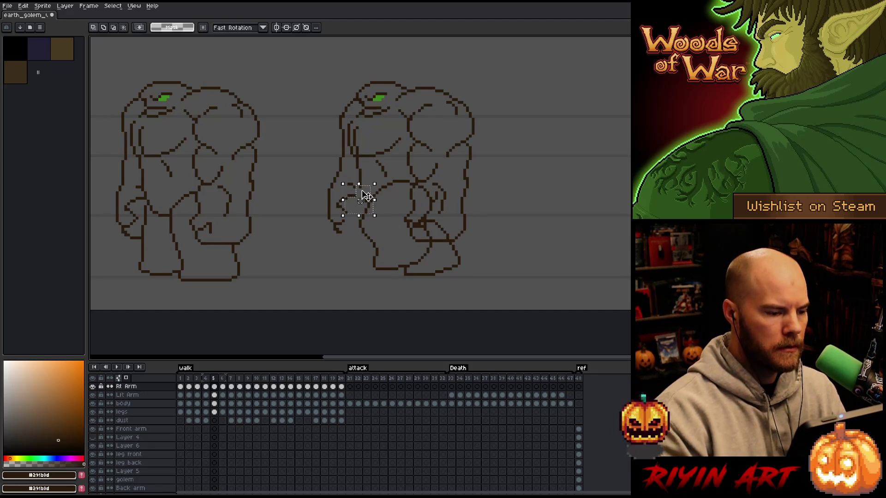
pyautogui.press('q')
pyautogui.moveTo(414, 205)
pyautogui.mouseDown()
pyautogui.moveTo(350, 179)
pyautogui.moveTo(341, 236)
pyautogui.moveTo(362, 248)
pyautogui.mouseUp()
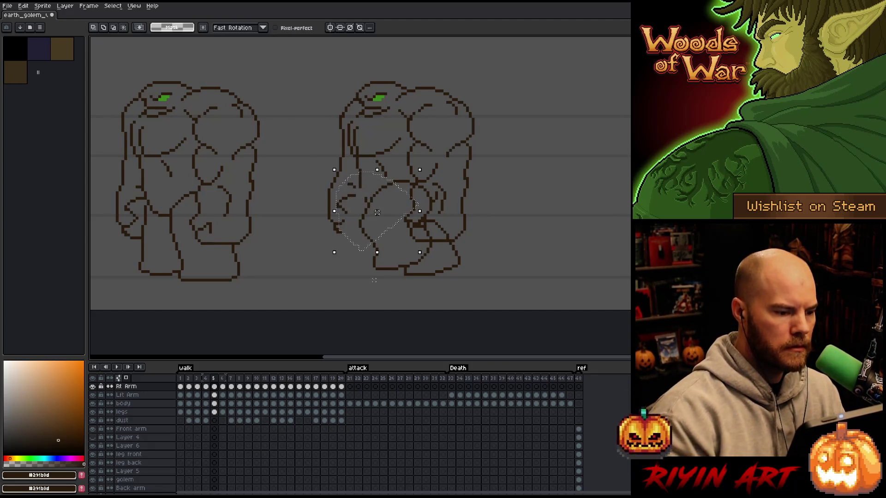
pyautogui.moveTo(376, 212)
pyautogui.mouseDown()
pyautogui.moveTo(330, 197)
pyautogui.moveTo(349, 201)
pyautogui.mouseUp()
pyautogui.press('Right')
pyautogui.press('Right')
pyautogui.press('Right')
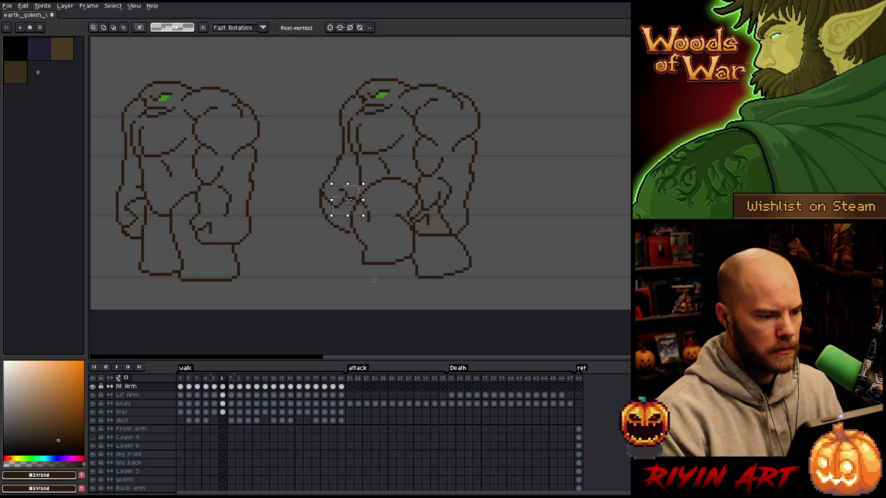
pyautogui.press('Left')
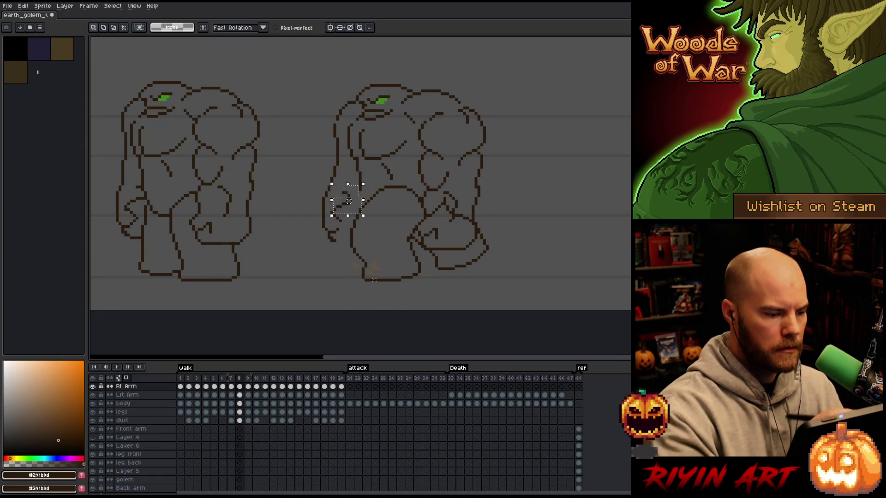
# Step: Lasso and reposition the arm on frames 8 and 9
pyautogui.moveTo(370, 189); pyautogui.dragTo(405, 214)
pyautogui.moveTo(335, 228); pyautogui.dragTo(367, 267)
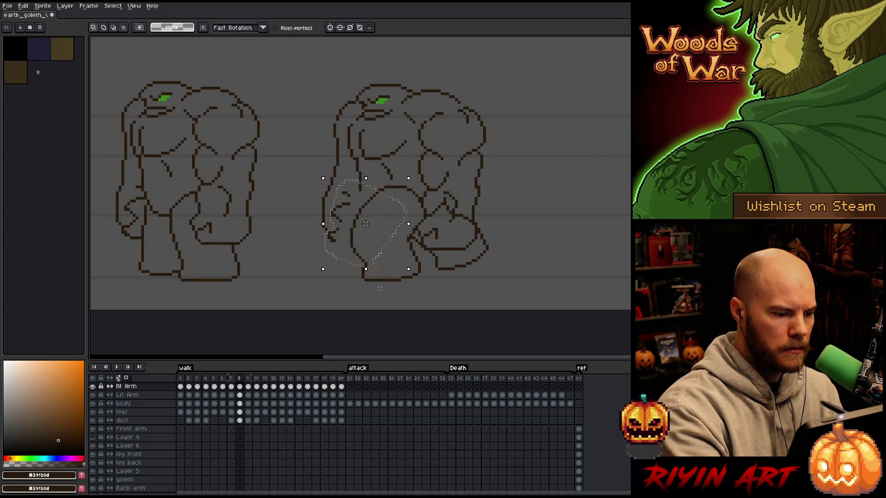
pyautogui.moveTo(365, 224); pyautogui.dragTo(335, 201)
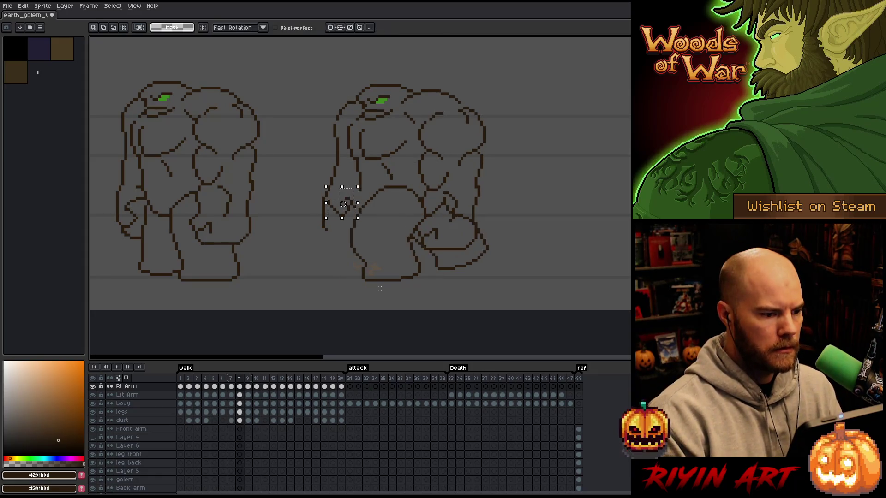
pyautogui.press('.')
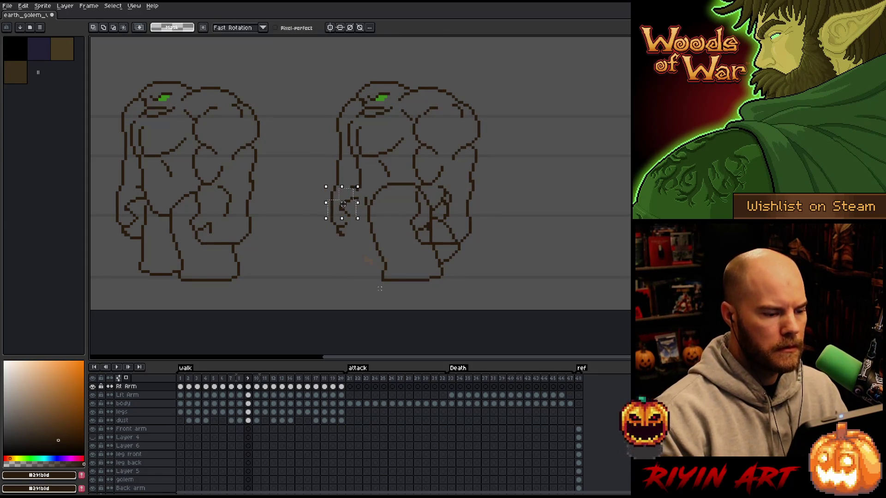
pyautogui.moveTo(381, 185)
pyautogui.mouseDown()
pyautogui.moveTo(352, 174)
pyautogui.moveTo(337, 238)
pyautogui.moveTo(386, 251)
pyautogui.mouseUp()
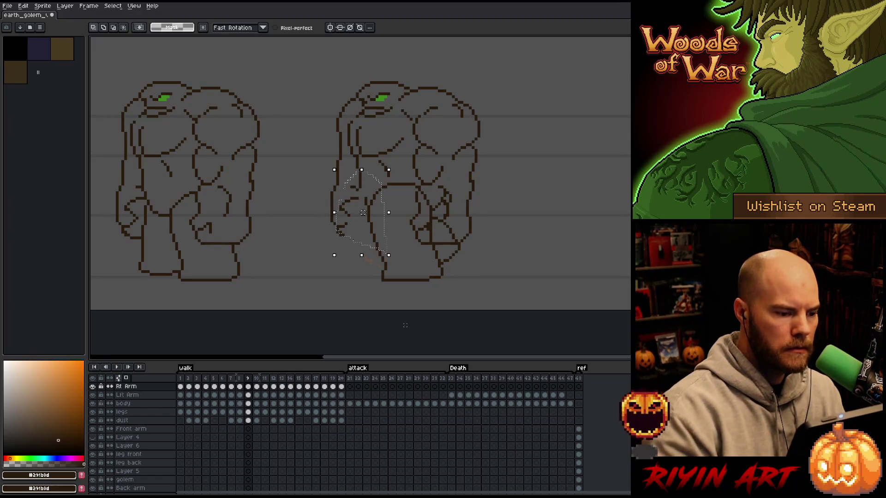
pyautogui.moveTo(362, 212); pyautogui.dragTo(337, 201)
# Step: Select the arm, lower arm and hand on frame 17 and drop them in place
pyautogui.press('.')
pyautogui.press('.')
pyautogui.press('.')
pyautogui.moveTo(399, 232)
pyautogui.mouseDown()
pyautogui.moveTo(332, 182)
pyautogui.moveTo(400, 232)
pyautogui.mouseUp()
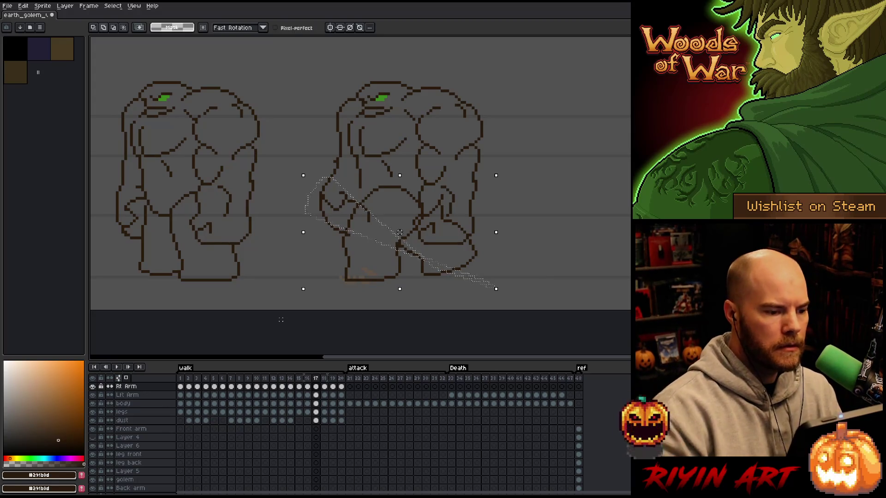
pyautogui.moveTo(390, 191)
pyautogui.mouseDown()
pyautogui.moveTo(417, 274)
pyautogui.moveTo(340, 291)
pyautogui.moveTo(329, 185)
pyautogui.mouseUp()
pyautogui.hotkey('ctrl', 'd')
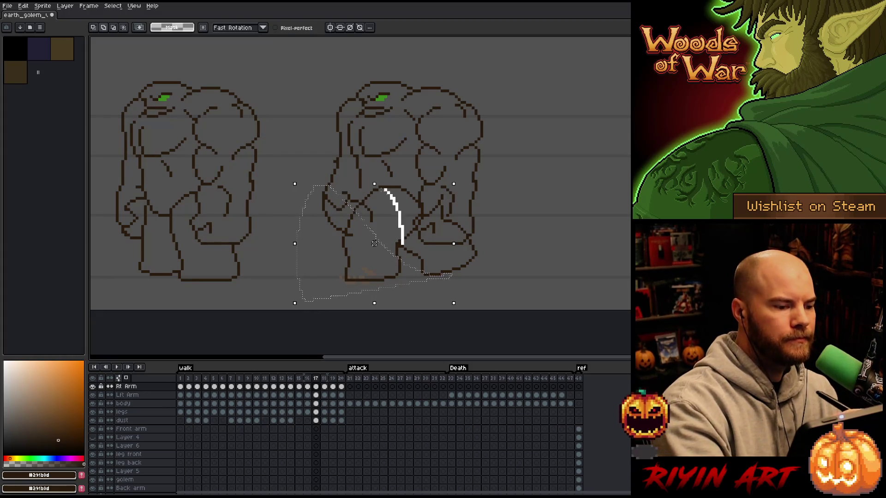
pyautogui.hotkey('ctrl', 'd')
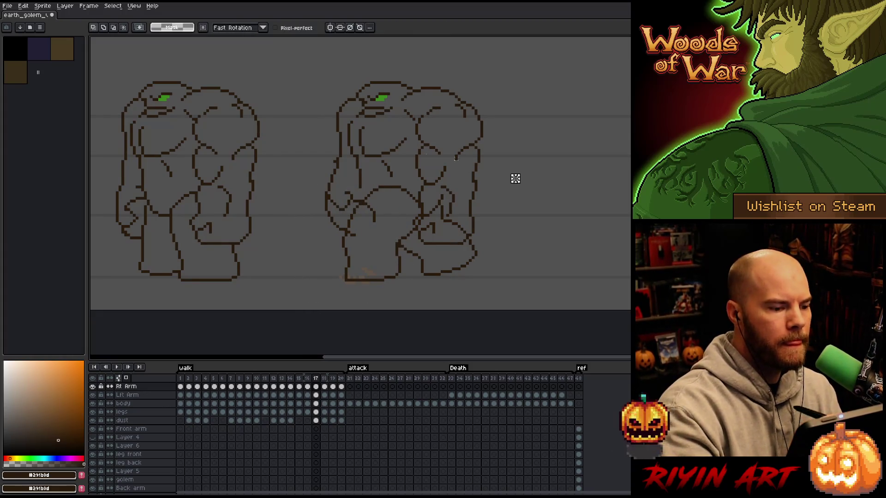
# Step: Clear the arm selection and save the golem animation file
pyautogui.press('b')
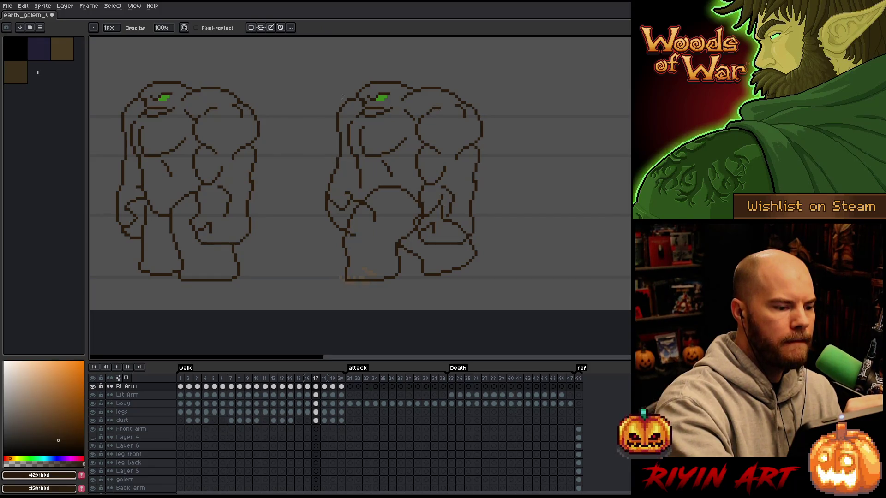
pyautogui.hotkey('ctrl', 's')
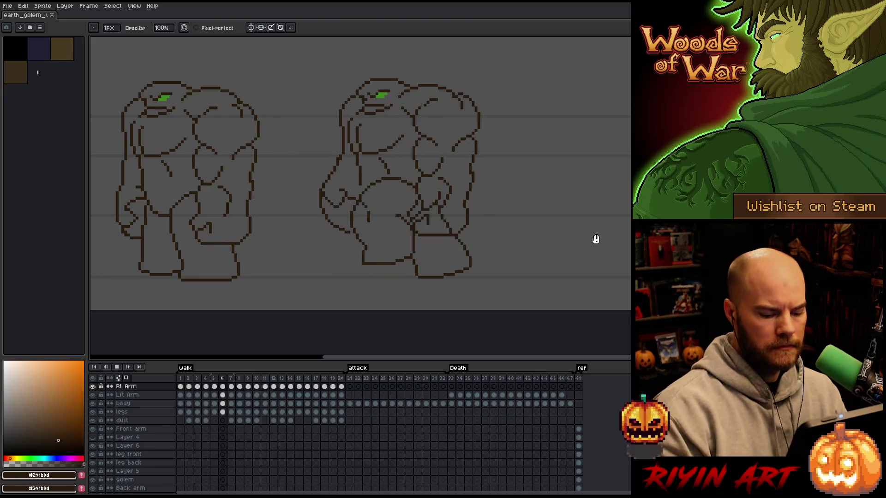
# Step: Stop playback and step through walk frames 7 to 11, comparing poses
pyautogui.press('Return')
pyautogui.press('m')
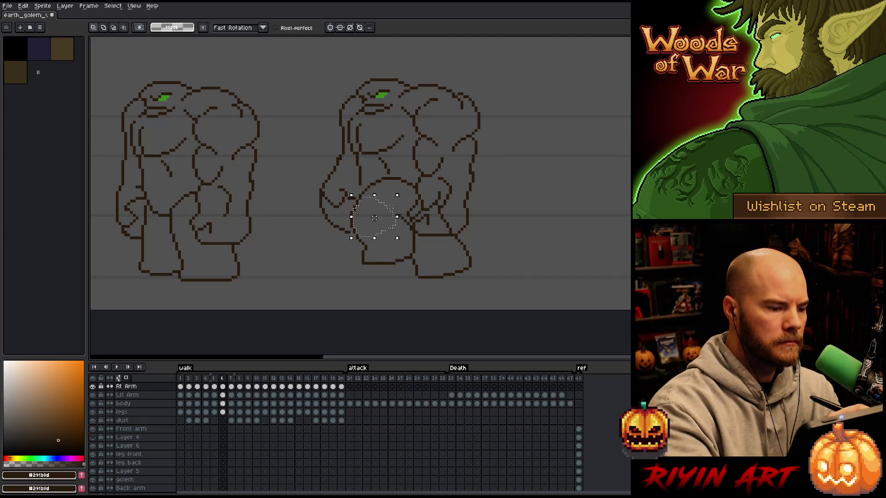
pyautogui.press('.')
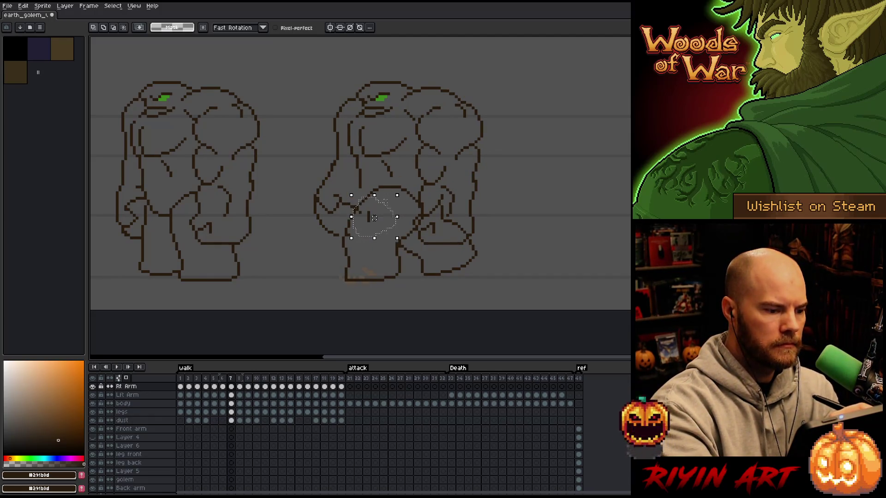
pyautogui.click(362, 247)
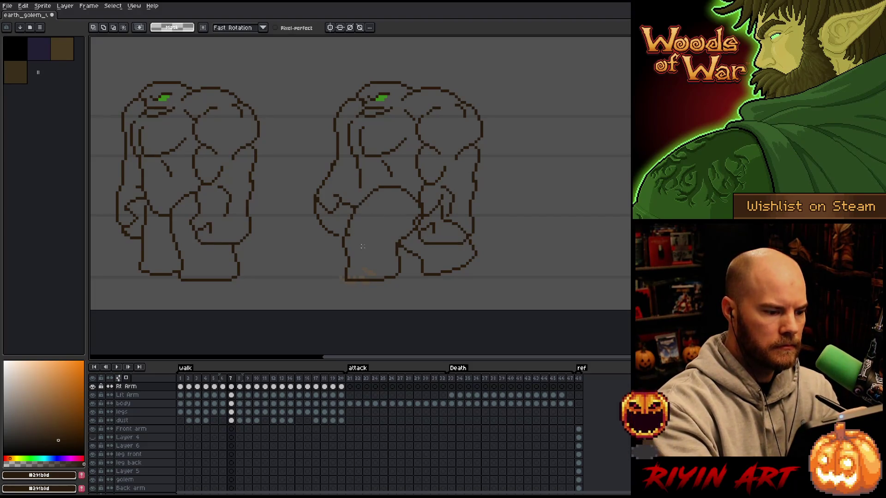
pyautogui.press('b')
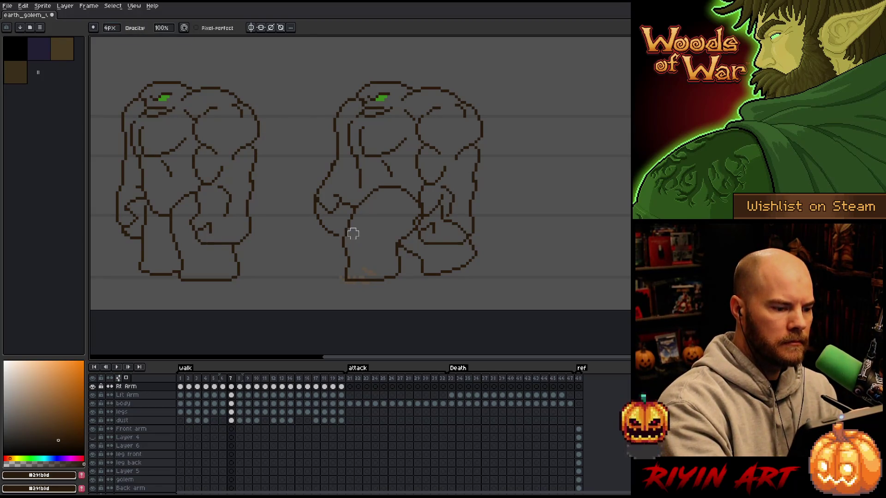
pyautogui.press('.')
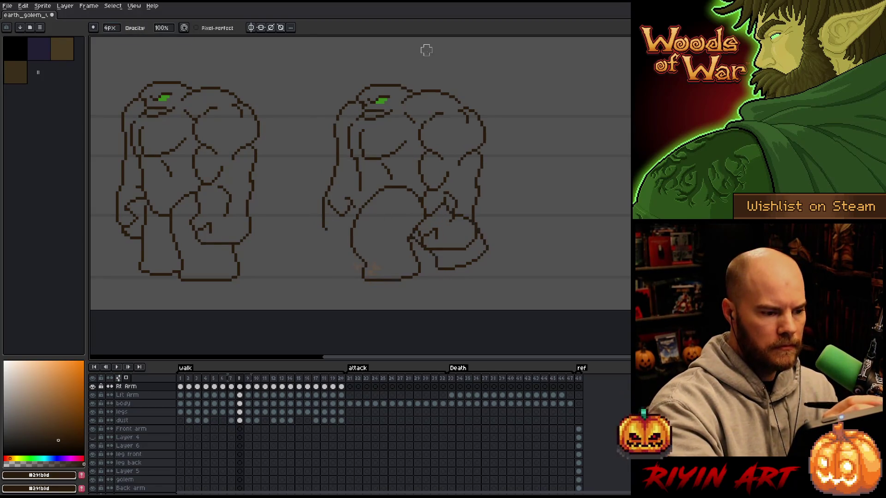
pyautogui.press('.')
pyautogui.press('.')
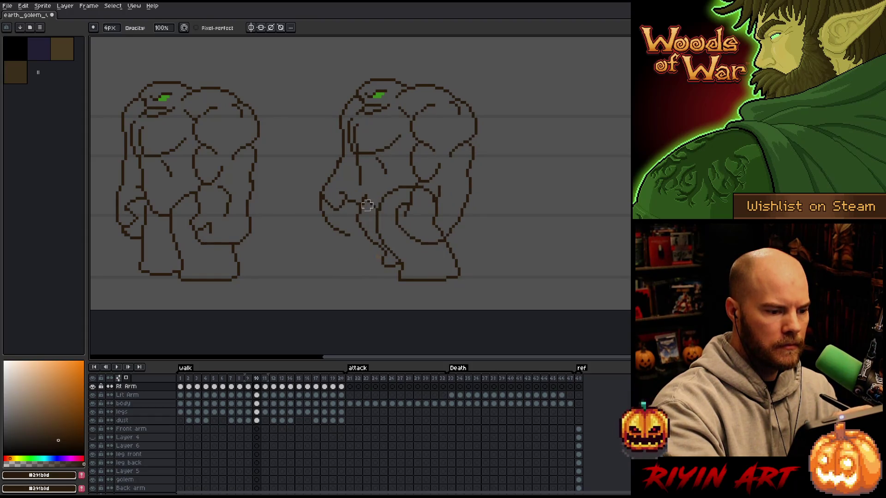
pyautogui.press(',')
pyautogui.press('.')
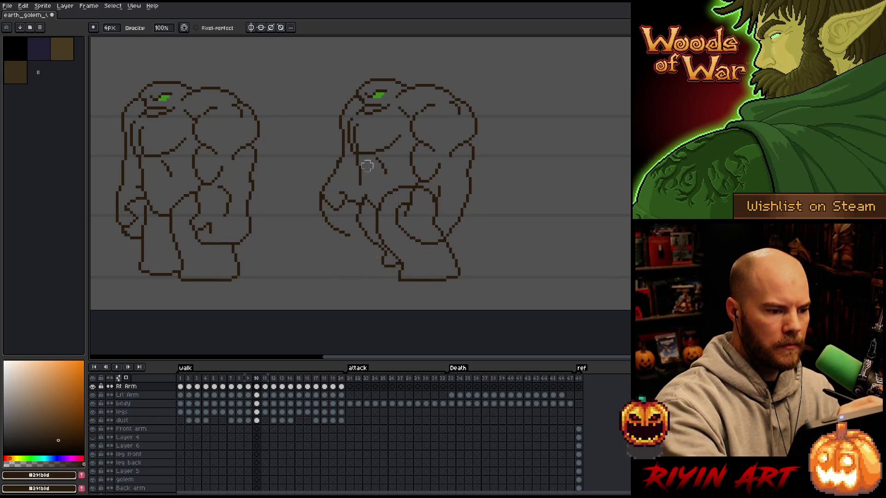
pyautogui.press('.')
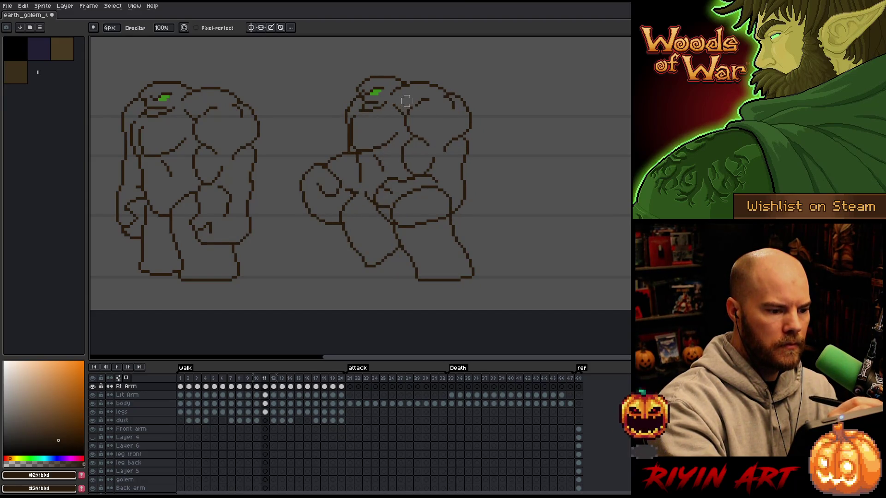
# Step: Lasso the front arm on frame 11 and nudge it slightly right and down
pyautogui.press('q')
pyautogui.moveTo(369, 213)
pyautogui.mouseDown()
pyautogui.moveTo(365, 196)
pyautogui.moveTo(334, 171)
pyautogui.moveTo(335, 242)
pyautogui.moveTo(332, 229)
pyautogui.mouseUp()
pyautogui.click(332, 230)
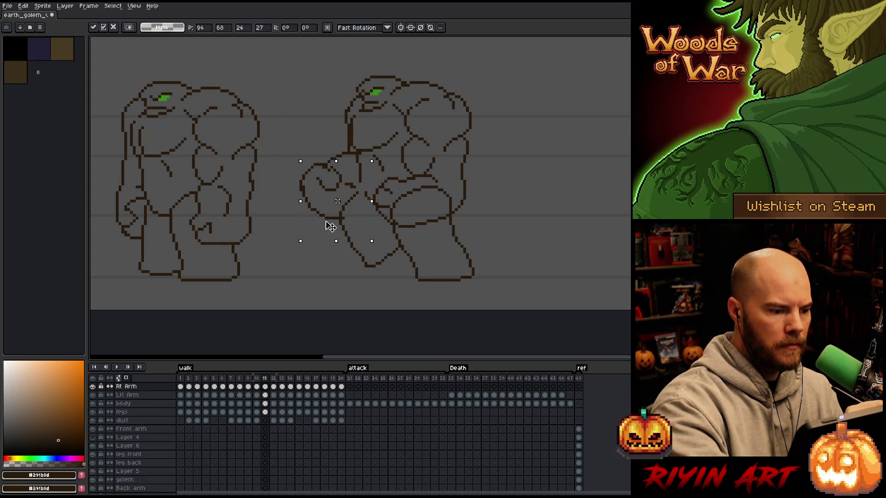
pyautogui.click(394, 167)
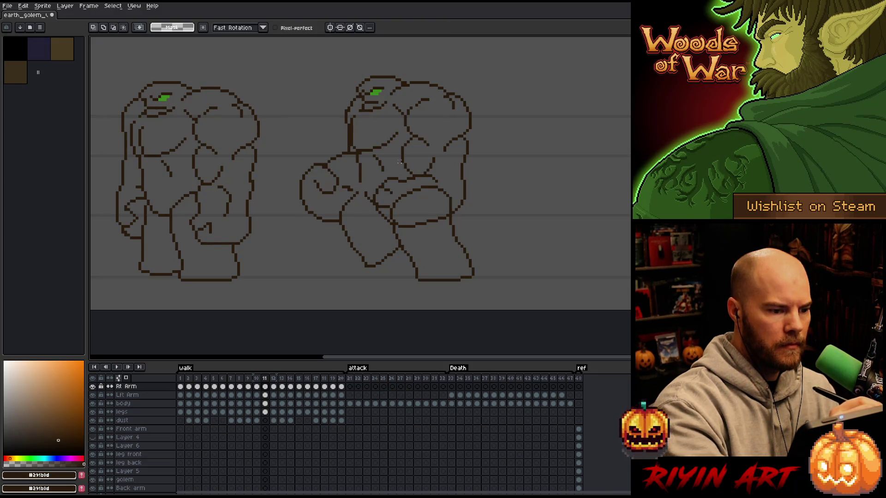
pyautogui.moveTo(367, 237)
pyautogui.mouseDown()
pyautogui.moveTo(327, 238)
pyautogui.moveTo(295, 192)
pyautogui.moveTo(366, 184)
pyautogui.mouseUp()
pyautogui.click(335, 222)
pyautogui.moveTo(335, 221); pyautogui.dragTo(338, 224)
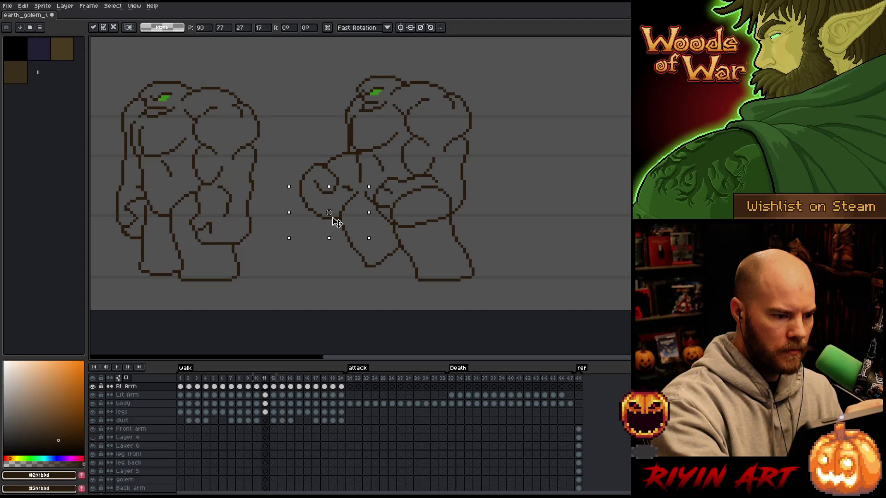
pyautogui.click(417, 153)
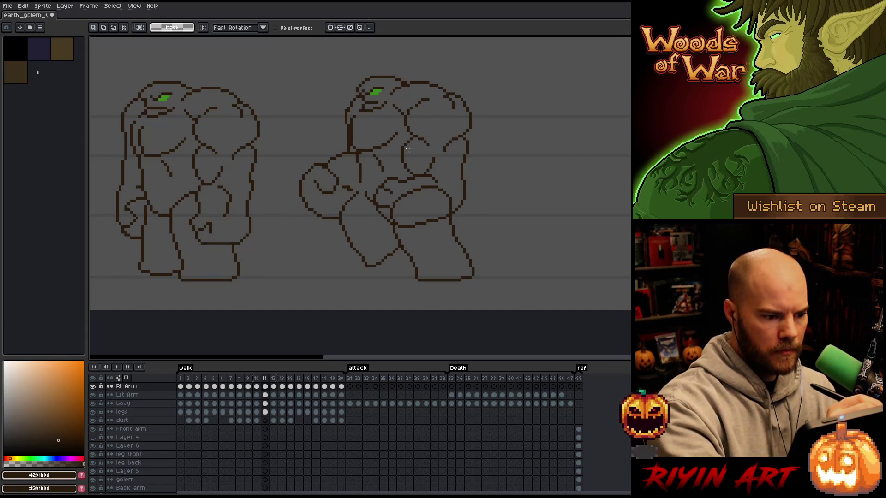
# Step: On frame 12, select and reselect the front arm, leaving it in place
pyautogui.press('Right')
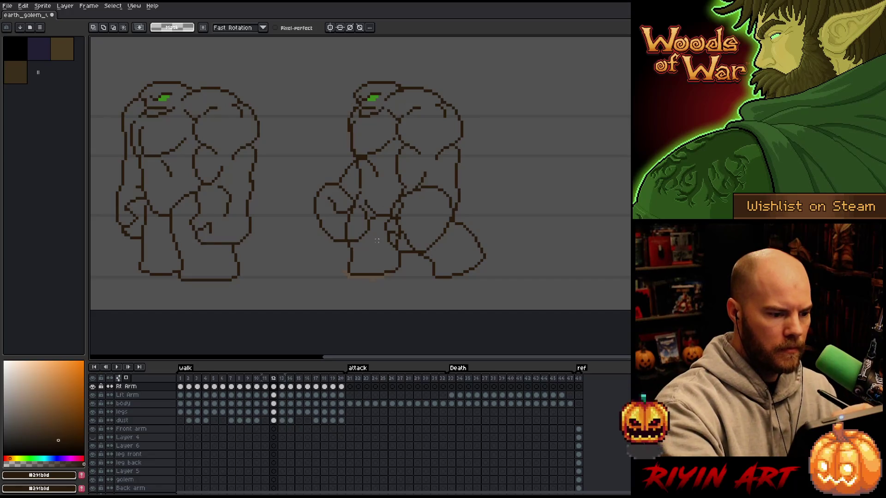
pyautogui.moveTo(380, 203); pyautogui.dragTo(316, 228)
pyautogui.click(351, 243)
pyautogui.moveTo(388, 235)
pyautogui.mouseDown()
pyautogui.moveTo(351, 191)
pyautogui.moveTo(316, 203)
pyautogui.moveTo(366, 228)
pyautogui.mouseUp()
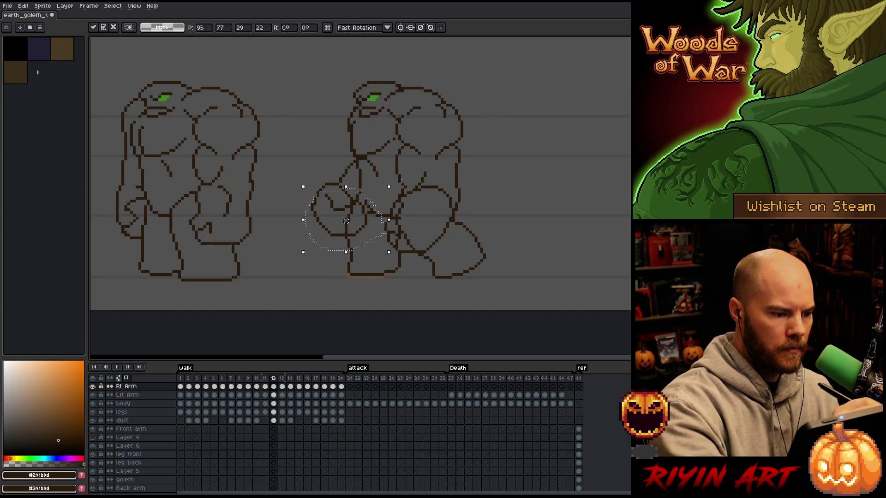
pyautogui.click(307, 212)
pyautogui.moveTo(309, 204)
pyautogui.mouseDown()
pyautogui.moveTo(336, 222)
pyautogui.moveTo(297, 238)
pyautogui.moveTo(305, 208)
pyautogui.mouseUp()
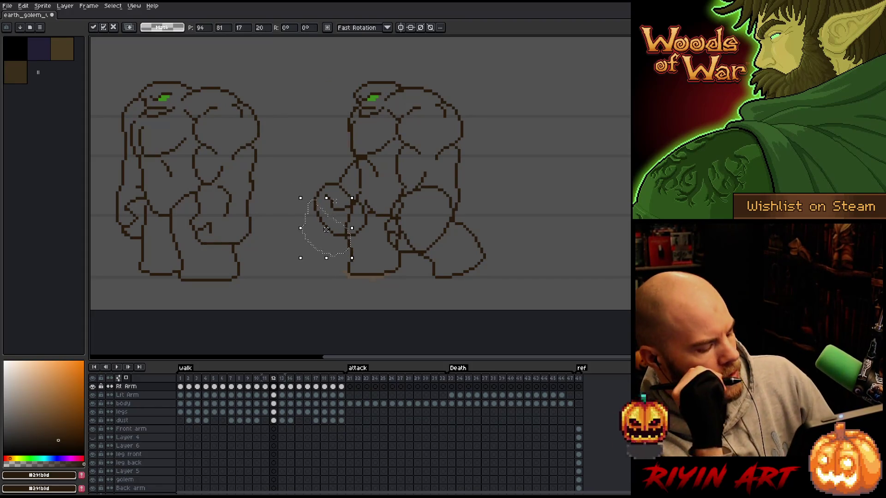
pyautogui.press('Return')
pyautogui.click(334, 201)
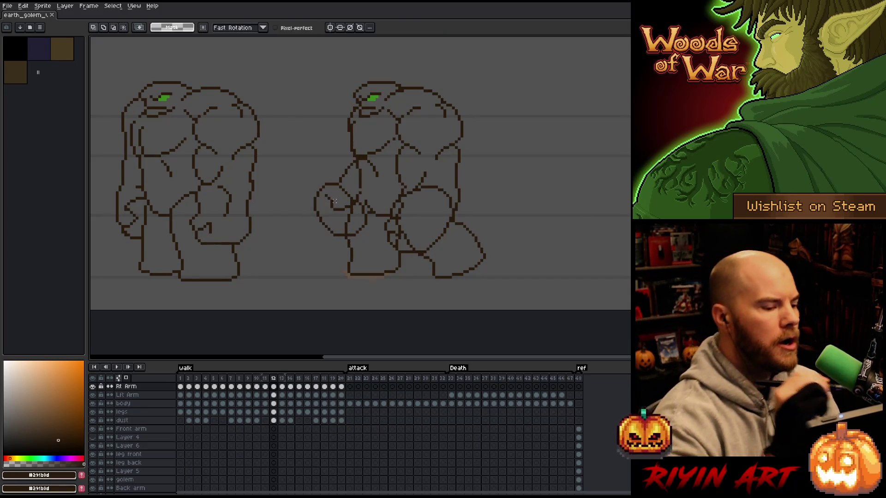
pyautogui.moveTo(360, 218)
pyautogui.mouseDown()
pyautogui.moveTo(333, 214)
pyautogui.moveTo(323, 248)
pyautogui.moveTo(344, 255)
pyautogui.mouseUp()
pyautogui.click(344, 227)
pyautogui.click(368, 263)
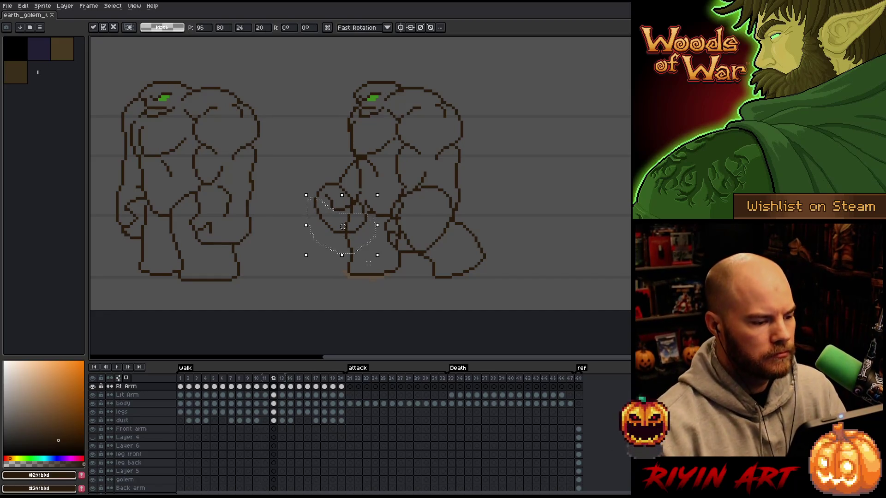
# Step: Flip between frames 12, 13 and 14 to compare the arm poses
pyautogui.press('Right')
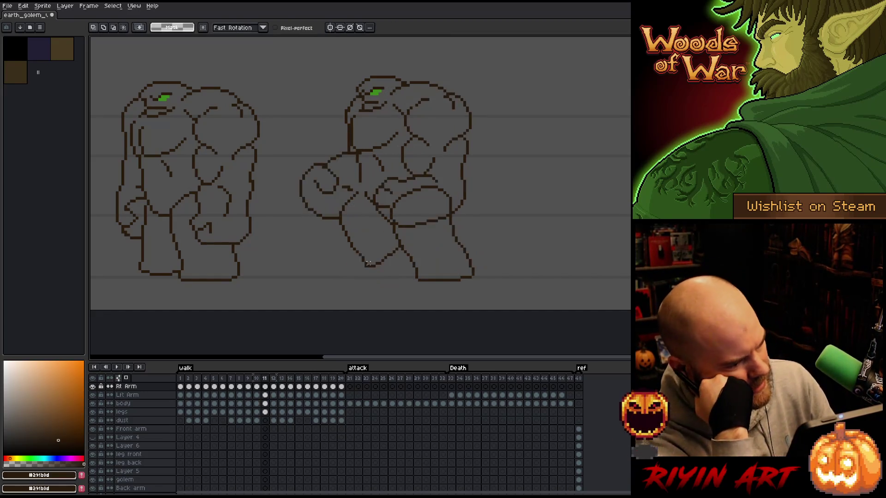
pyautogui.press('Left')
pyautogui.press('Right')
pyautogui.press('Right')
pyautogui.press('Left')
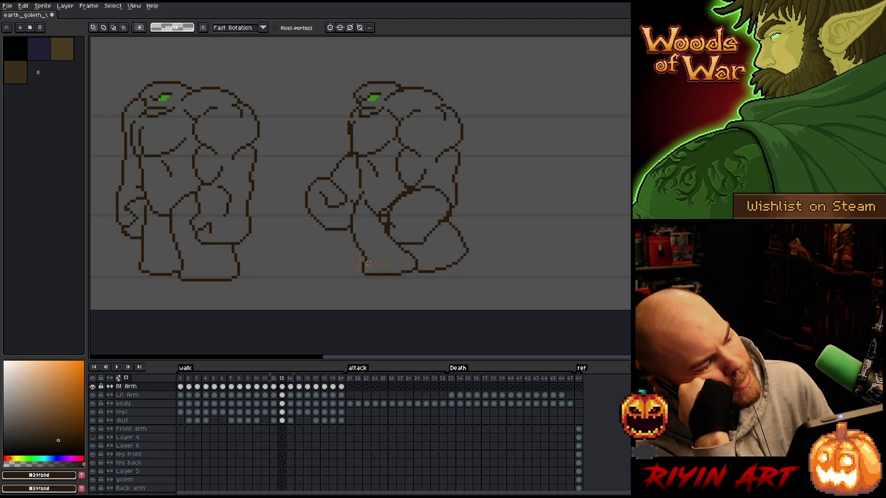
pyautogui.press('Right')
pyautogui.press('Left')
pyautogui.press('Left')
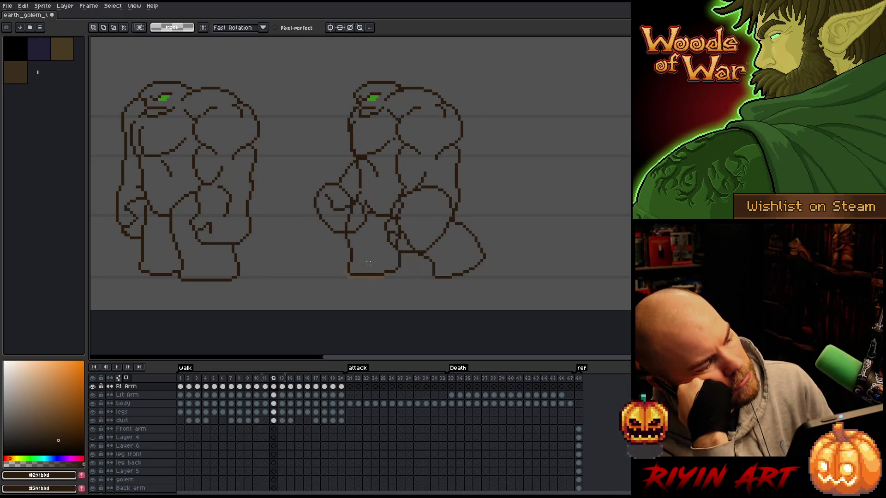
pyautogui.press('b')
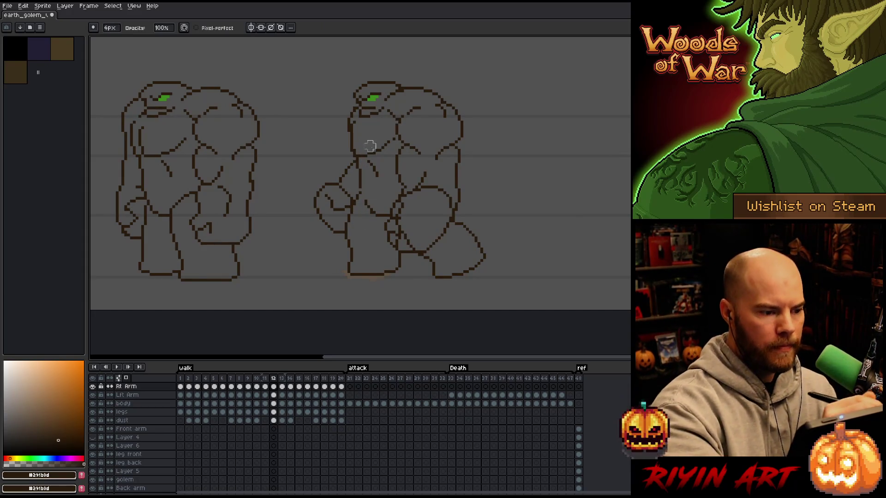
pyautogui.press('Right')
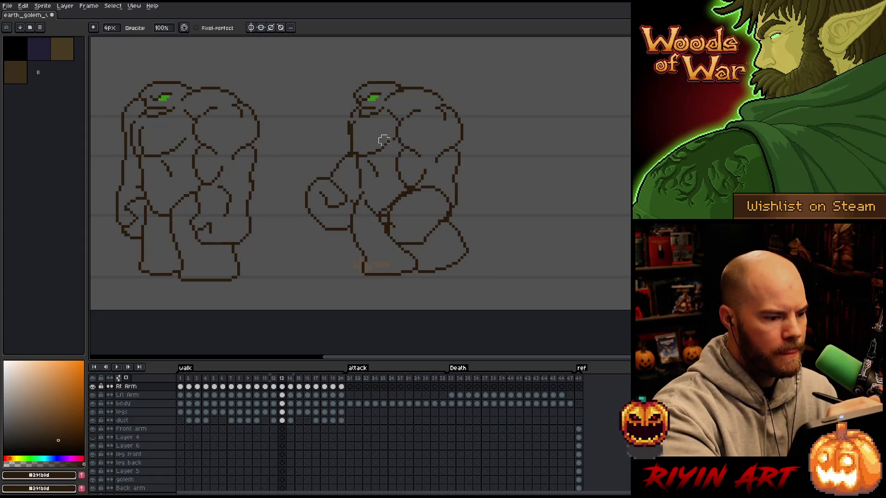
pyautogui.press('Right')
pyautogui.press('Left')
pyautogui.press('Right')
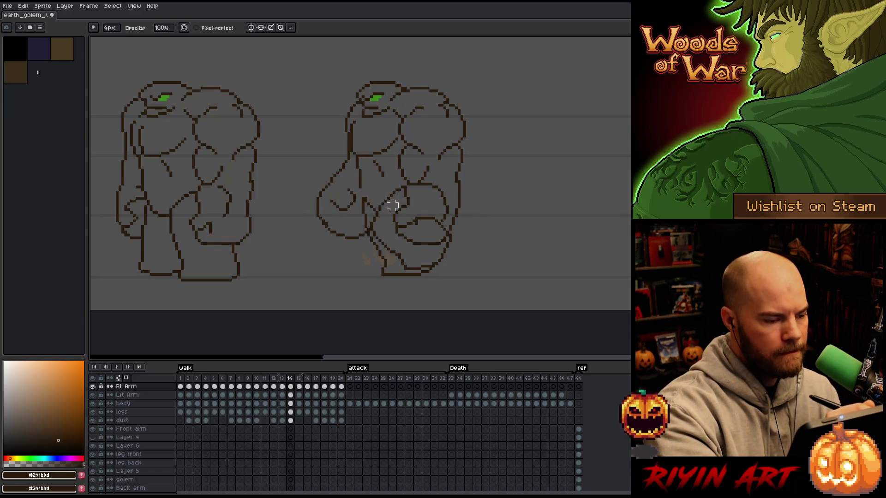
# Step: On frame 14, nudge the front arm up one pixel and commit it
pyautogui.press('q')
pyautogui.moveTo(391, 231)
pyautogui.mouseDown()
pyautogui.moveTo(340, 220)
pyautogui.moveTo(373, 279)
pyautogui.mouseUp()
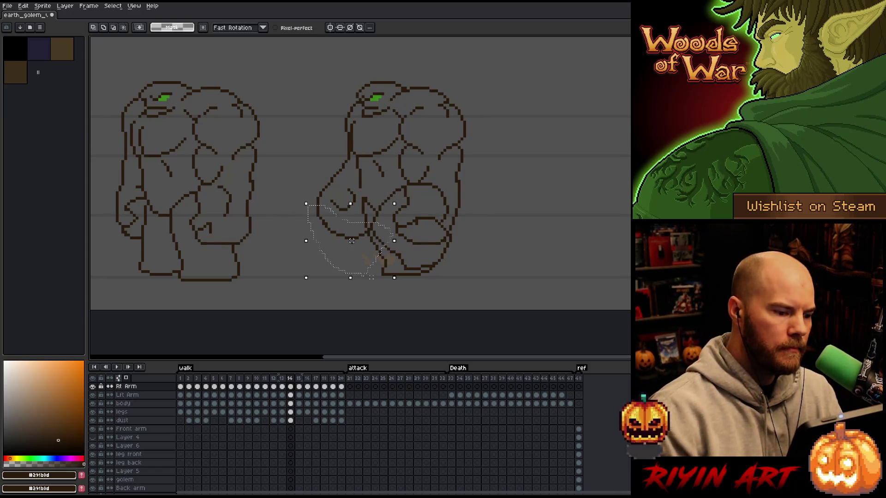
pyautogui.press('Up')
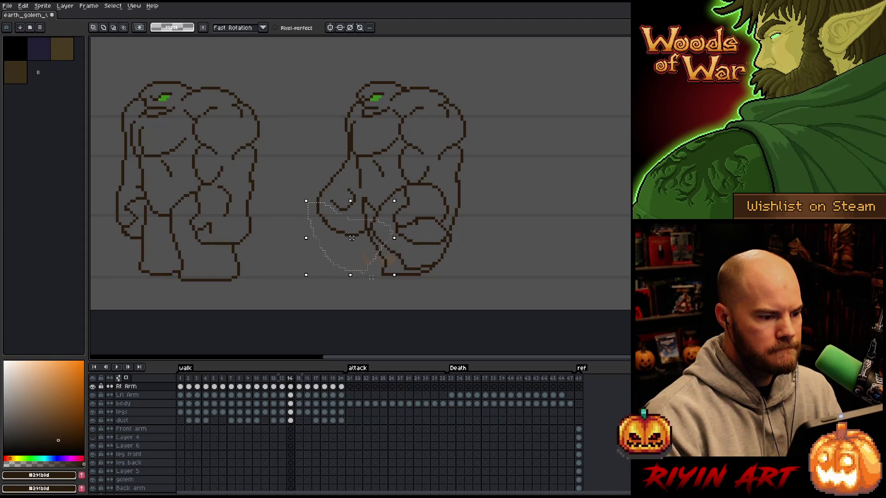
pyautogui.moveTo(339, 148)
pyautogui.mouseDown()
pyautogui.moveTo(346, 175)
pyautogui.moveTo(324, 177)
pyautogui.moveTo(335, 170)
pyautogui.mouseUp()
pyautogui.hotkey('ctrl', 'd')
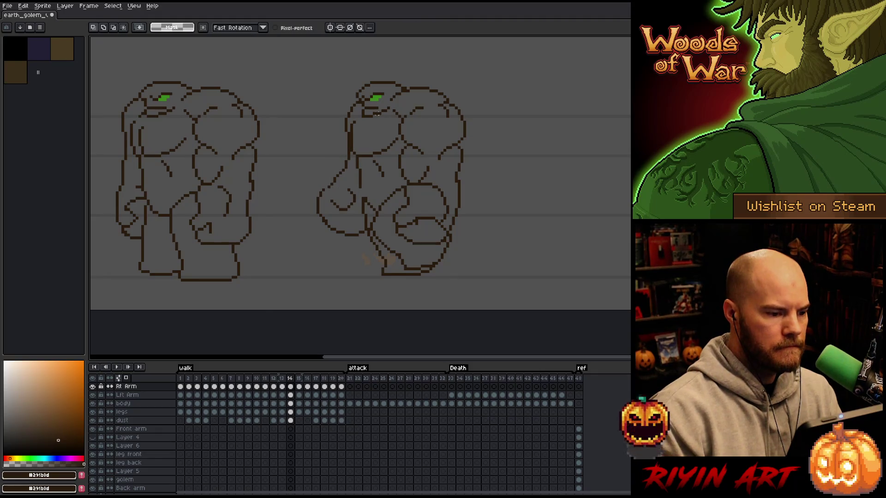
pyautogui.press('b')
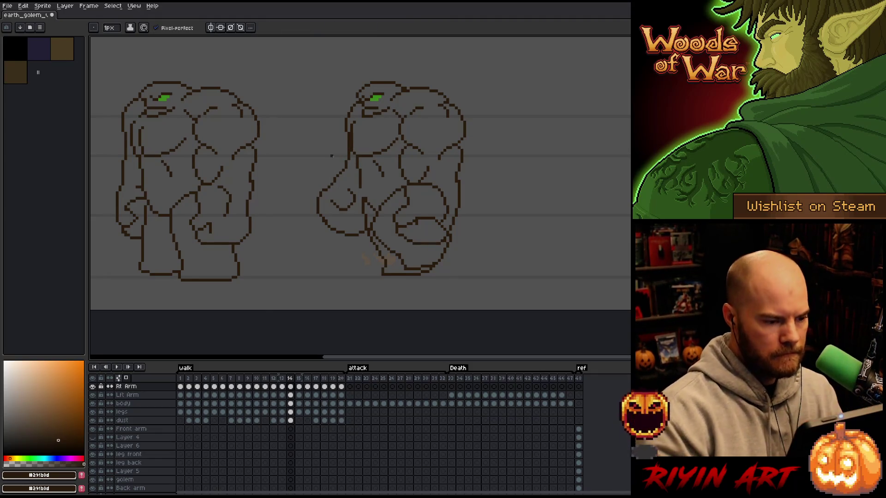
# Step: Shift the arm's left part right a few pixels and touch up its left outline
pyautogui.press('q')
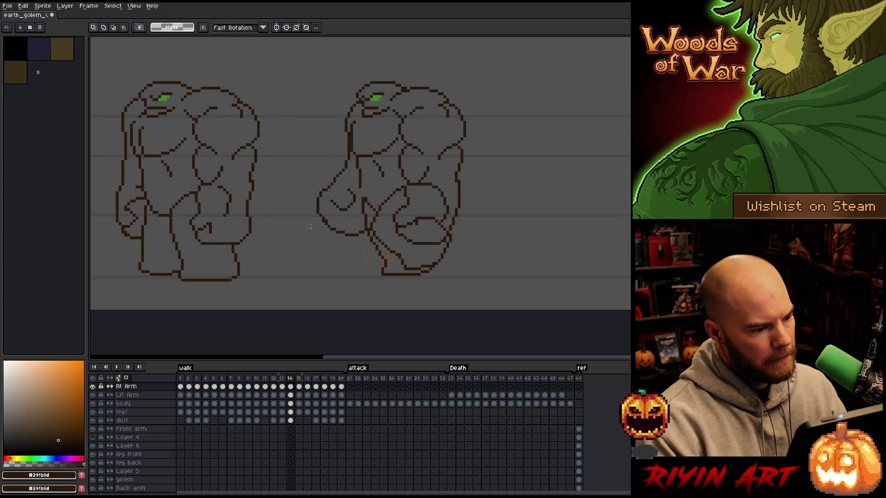
pyautogui.moveTo(323, 184); pyautogui.dragTo(303, 228)
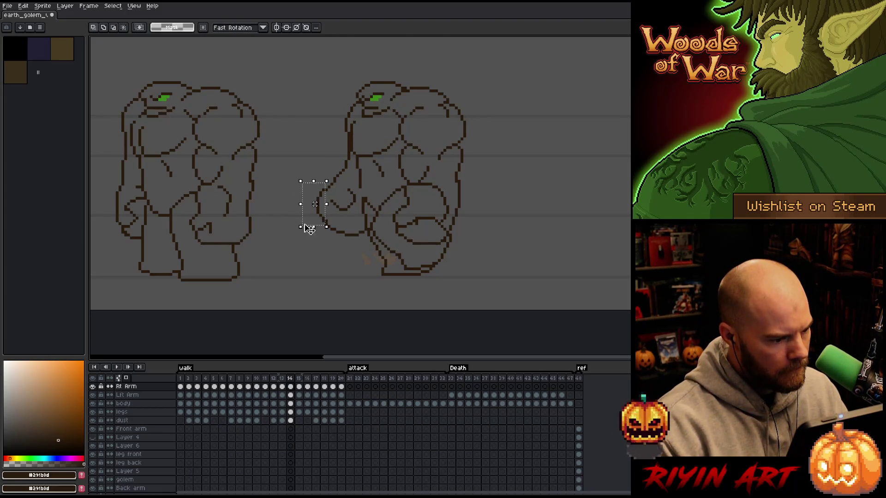
pyautogui.press('Right')
pyautogui.press('Right')
pyautogui.hotkey('ctrl', 'd')
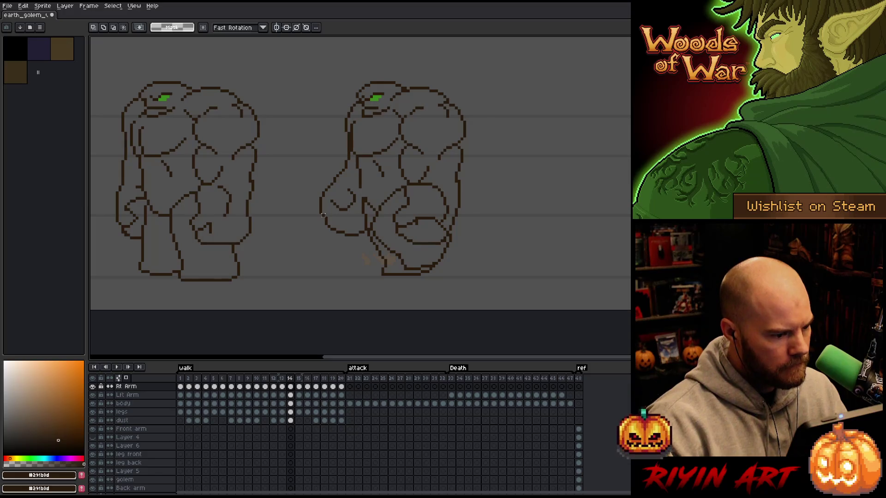
pyautogui.press('b')
pyautogui.click(331, 217)
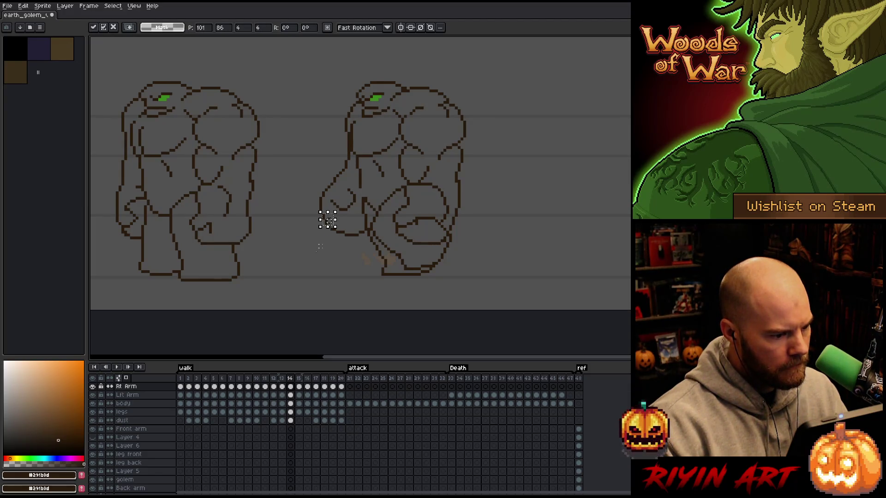
pyautogui.press('q')
# Step: Step through frames 15 to 18 and lasso the hand left of the legs
pyautogui.press('.')
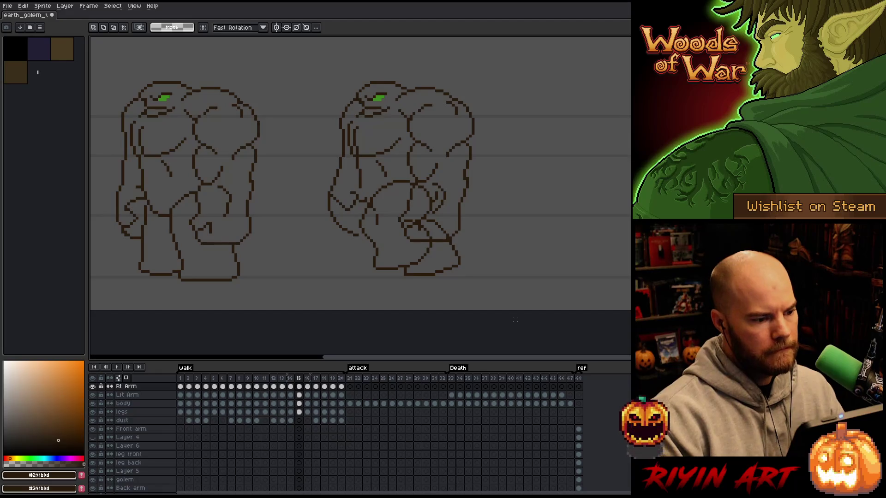
pyautogui.press('b')
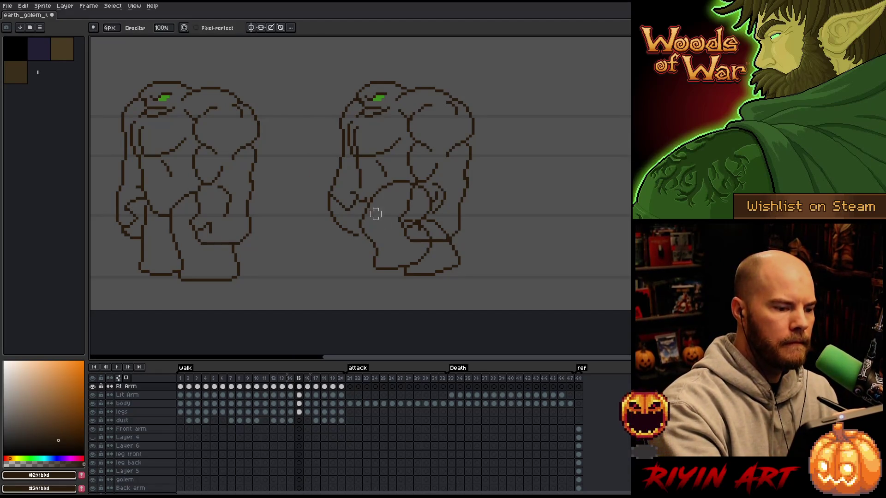
pyautogui.press('.')
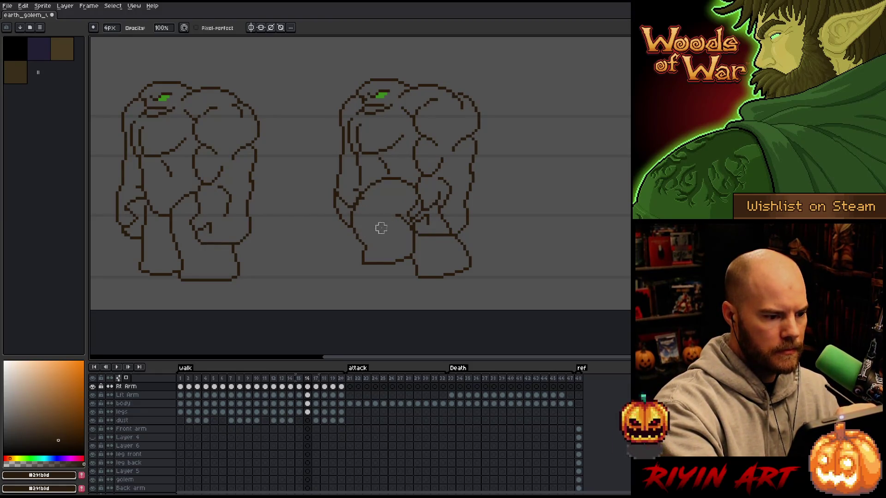
pyautogui.press('.')
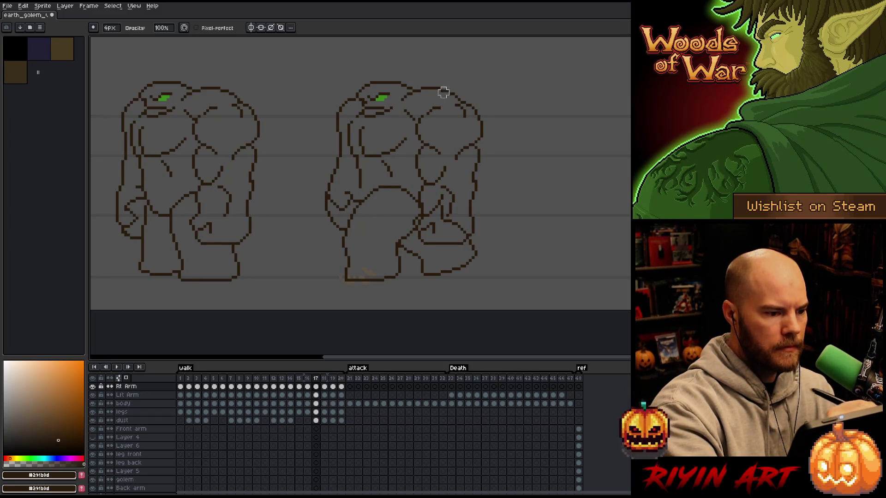
pyautogui.press(',')
pyautogui.press('.')
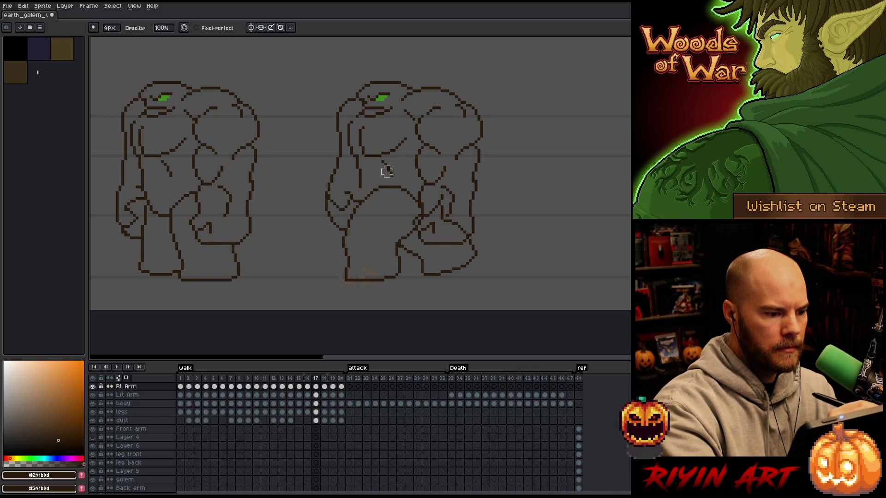
pyautogui.press('.')
pyautogui.press('q')
pyautogui.moveTo(381, 239)
pyautogui.mouseDown()
pyautogui.moveTo(336, 224)
pyautogui.moveTo(332, 269)
pyautogui.mouseUp()
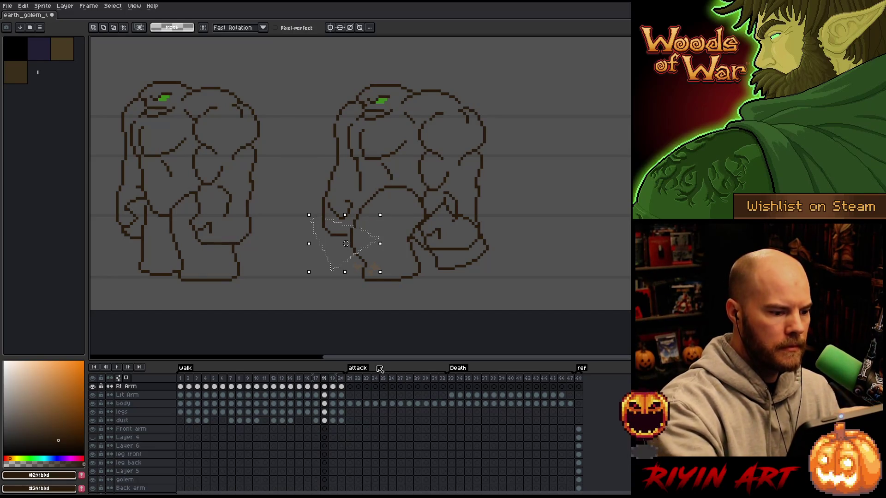
# Step: Nudge the hand left of the legs one pixel right and one pixel up
pyautogui.press('Right')
pyautogui.press('Return')
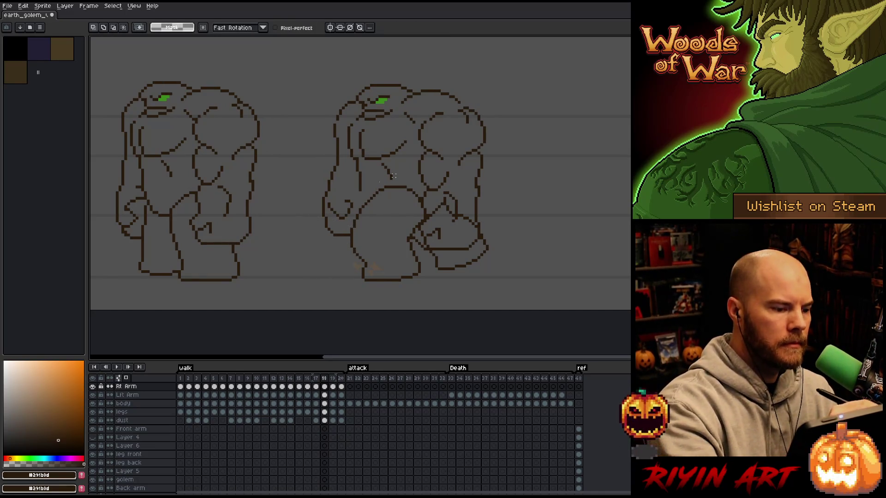
pyautogui.moveTo(376, 244)
pyautogui.mouseDown()
pyautogui.moveTo(356, 229)
pyautogui.moveTo(313, 236)
pyautogui.moveTo(316, 244)
pyautogui.moveTo(323, 226)
pyautogui.mouseUp()
pyautogui.press('Right')
pyautogui.press('Up')
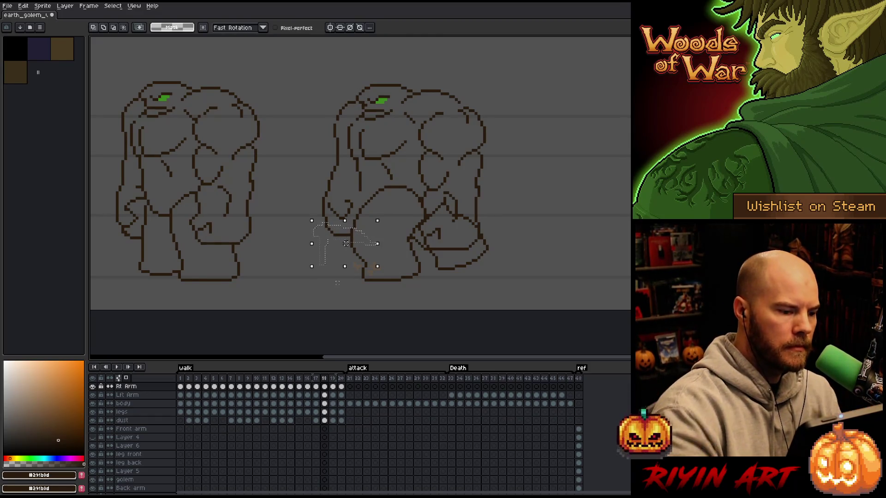
pyautogui.press('Return')
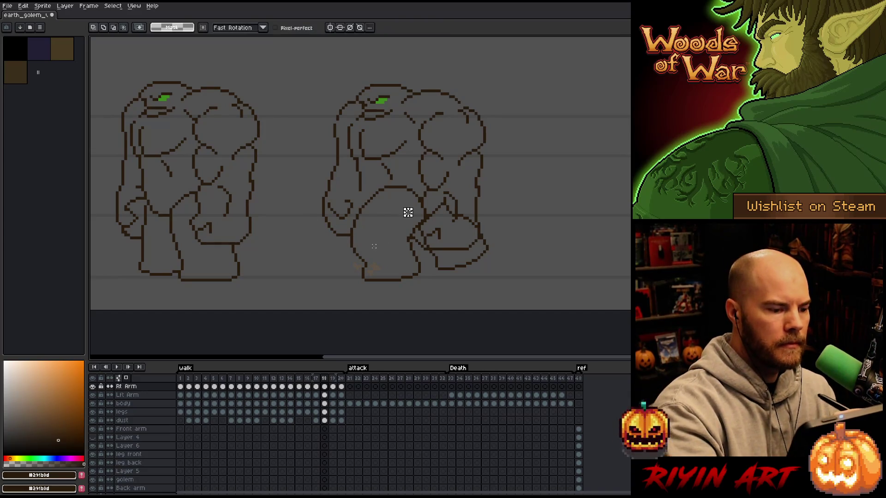
pyautogui.moveTo(376, 247)
pyautogui.mouseDown()
pyautogui.moveTo(356, 233)
pyautogui.moveTo(332, 240)
pyautogui.mouseUp()
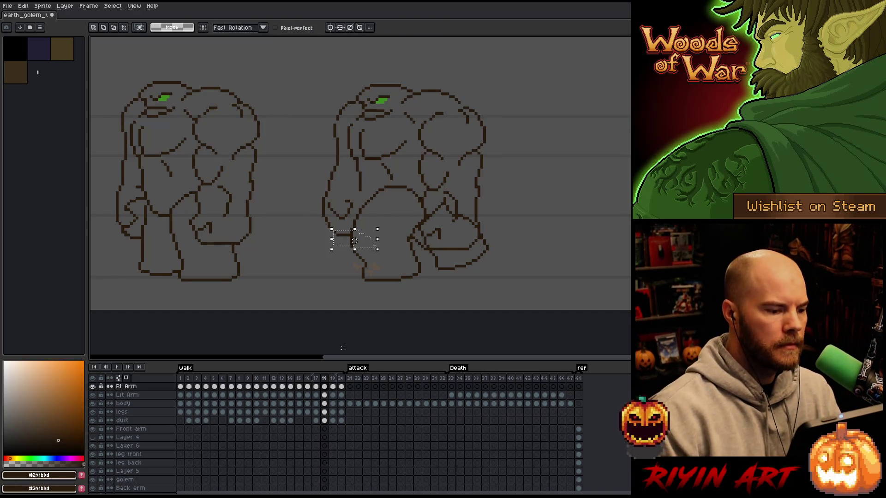
pyautogui.press('Return')
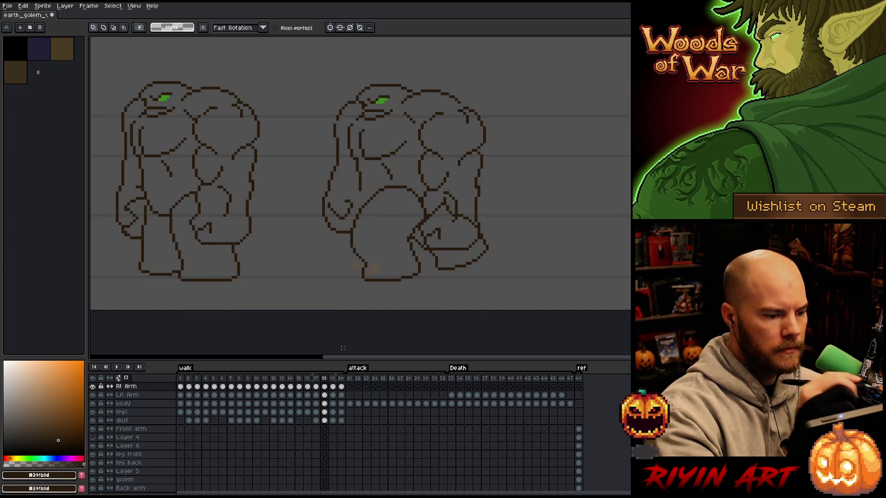
# Step: Set the brush size to 4px and advance to frame 19
pyautogui.press('b')
pyautogui.press('e')
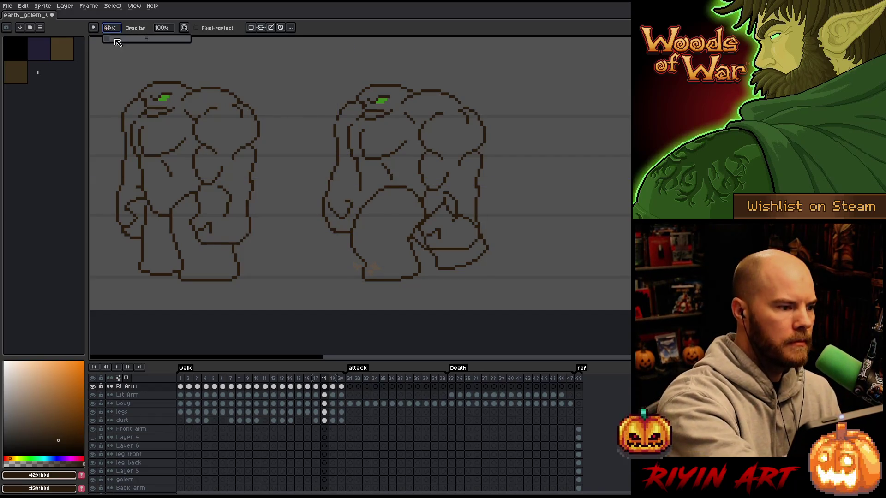
pyautogui.press('b')
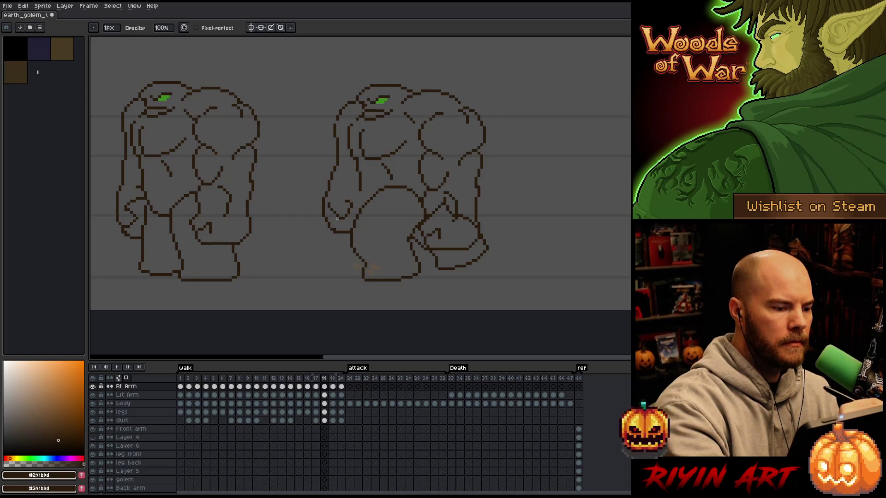
pyautogui.press('+')
pyautogui.press('+')
pyautogui.press('+')
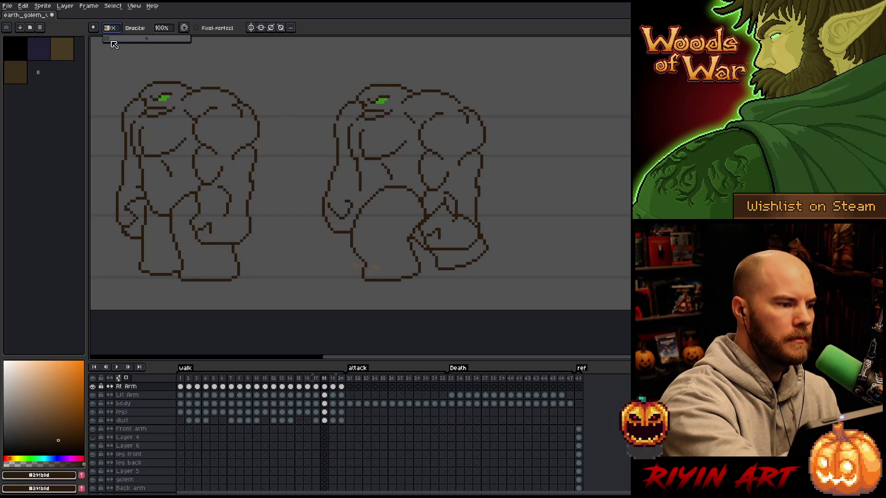
pyautogui.hotkey('ctrl', 'a')
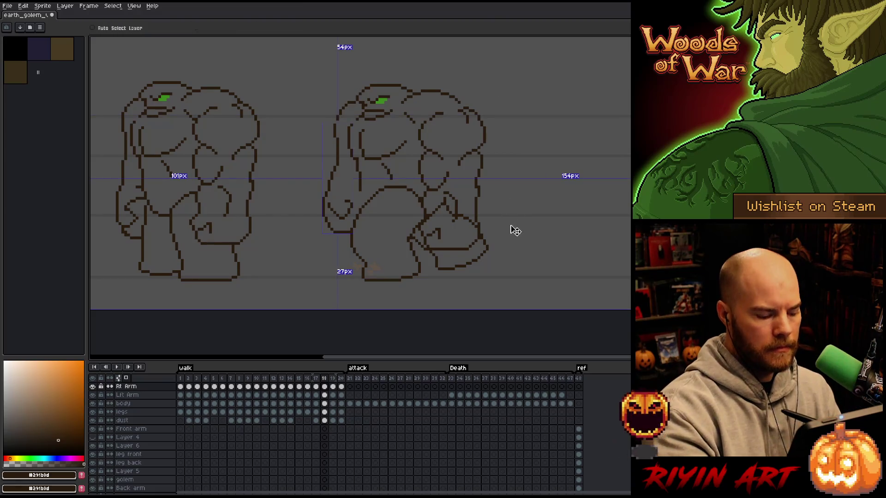
pyautogui.hotkey('ctrl', 'd')
pyautogui.press('Right')
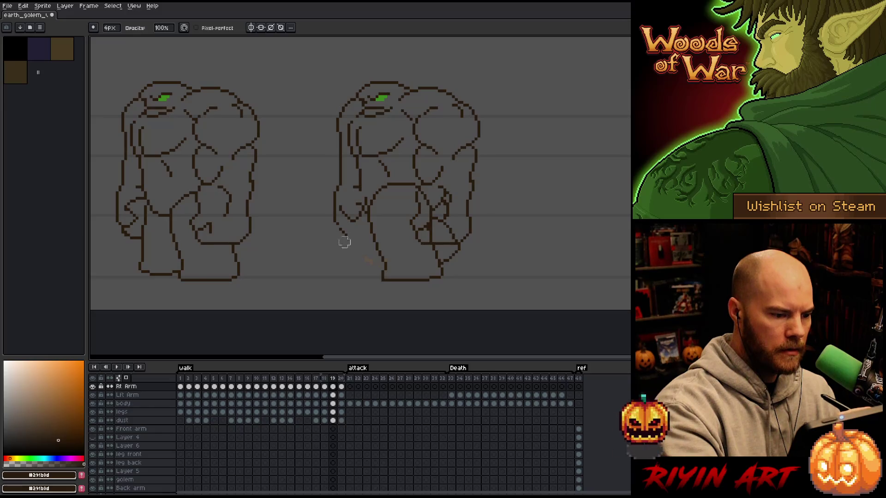
# Step: Redraw the lower-left hand outline on frame 19 and erase stray pixels beside it
pyautogui.press('b')
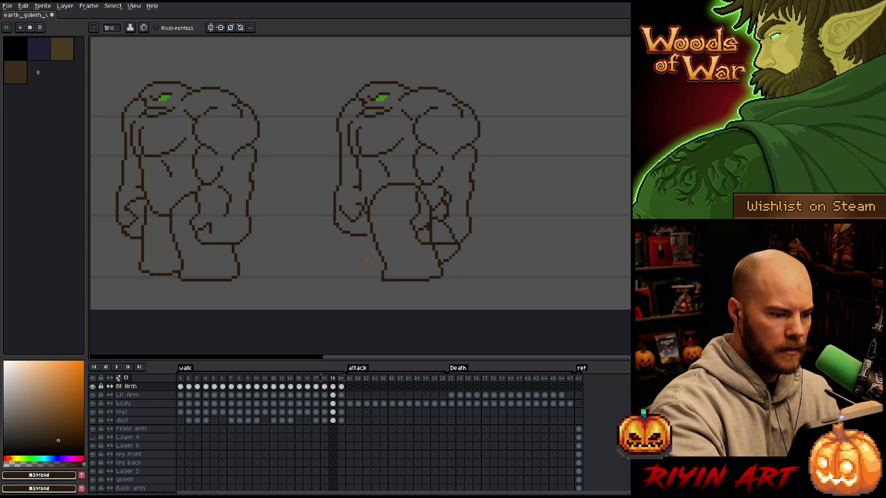
pyautogui.press('e')
pyautogui.moveTo(332, 203)
pyautogui.mouseDown()
pyautogui.moveTo(336, 226)
pyautogui.moveTo(370, 224)
pyautogui.mouseUp()
pyautogui.press('b')
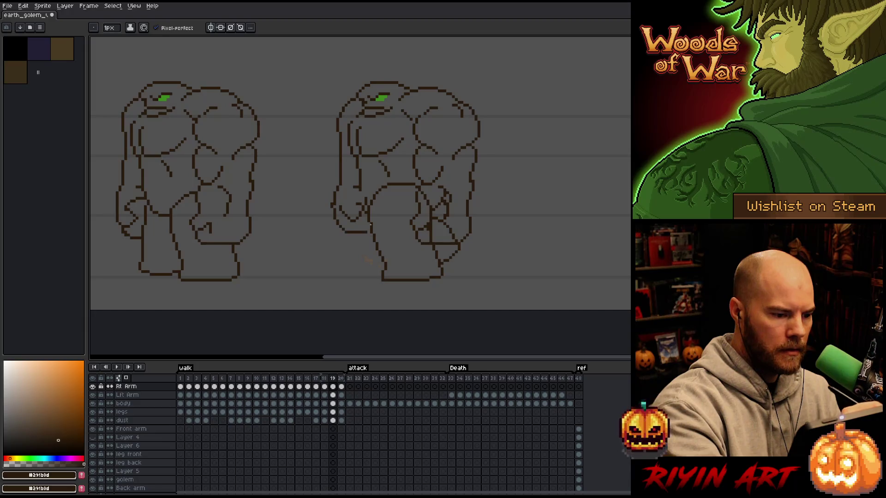
pyautogui.press('e')
pyautogui.click(332, 205)
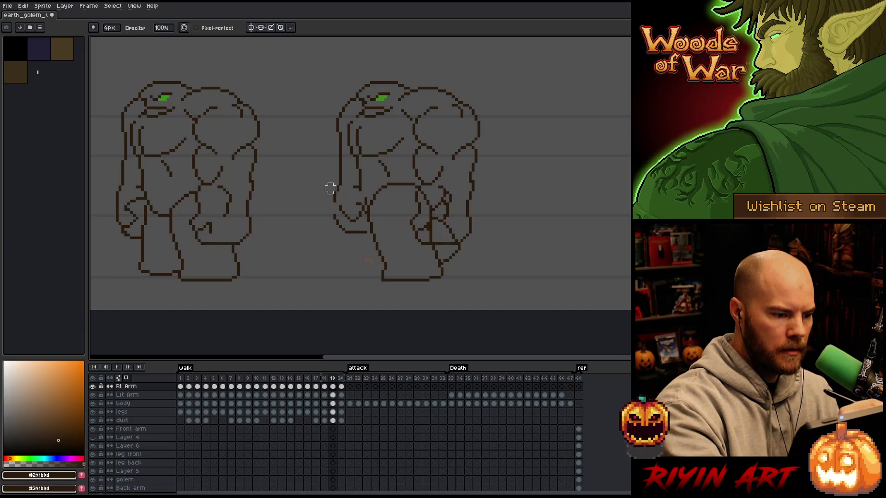
pyautogui.press('b')
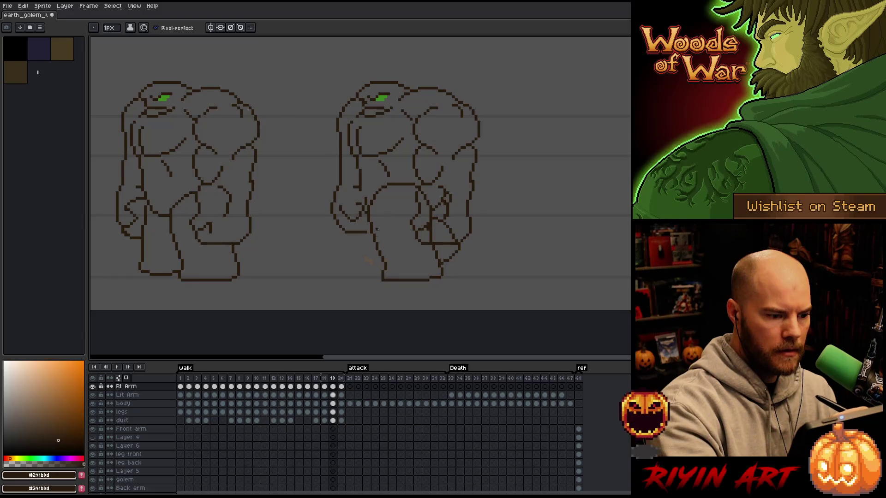
pyautogui.press('e')
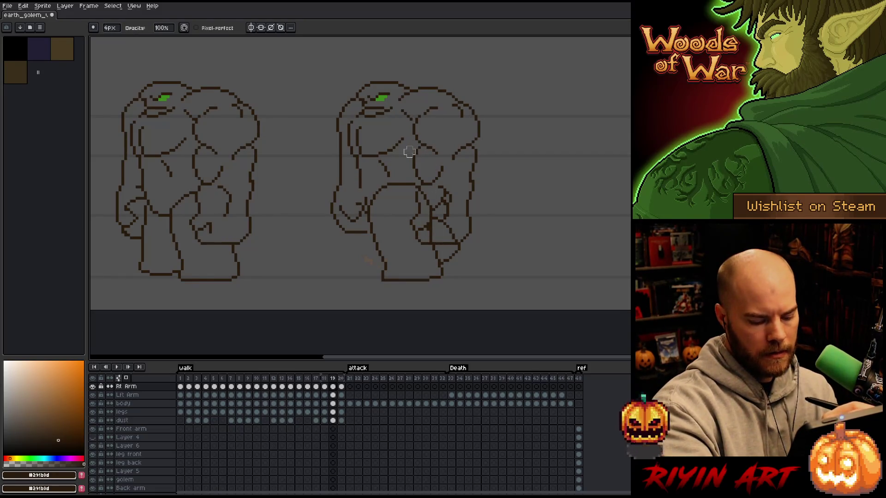
# Step: Check frame 20, then wrap around to walk frame 1
pyautogui.press('.')
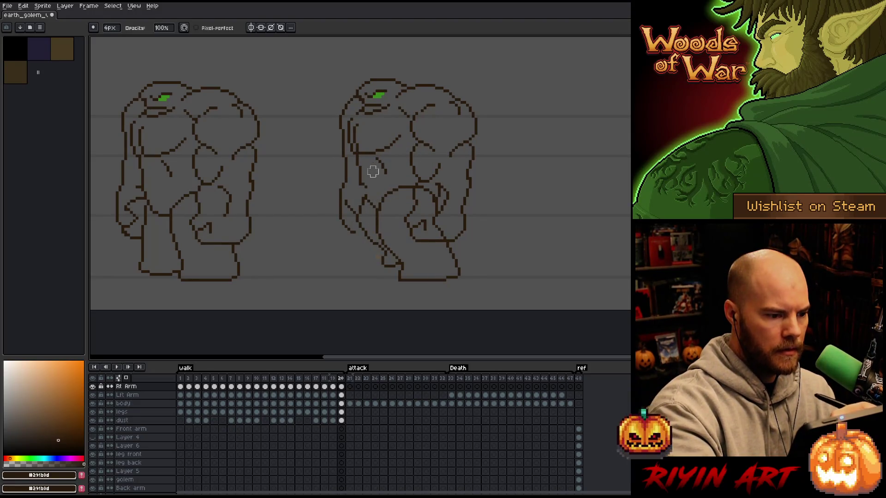
pyautogui.press('b')
pyautogui.press('e')
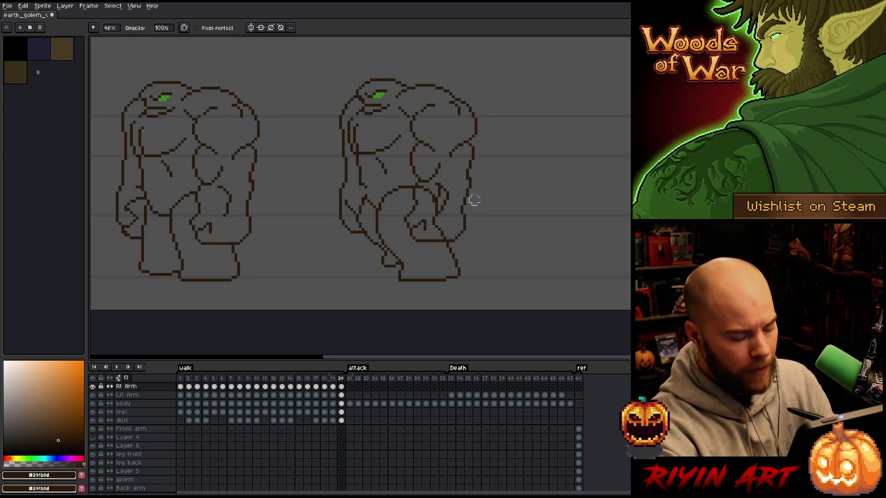
pyautogui.press('.')
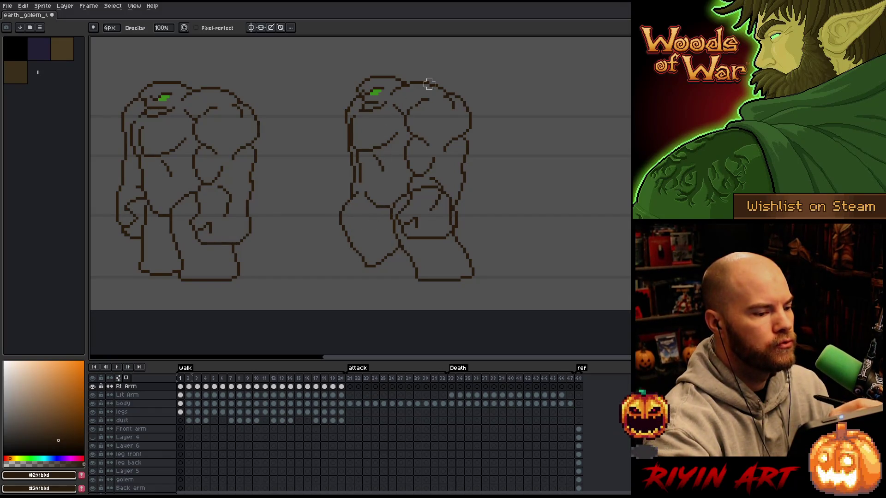
# Step: Ready the 4px eraser and flip through walk frames 1–3 comparing the golem's arm, ending on frame 2
pyautogui.press('b')
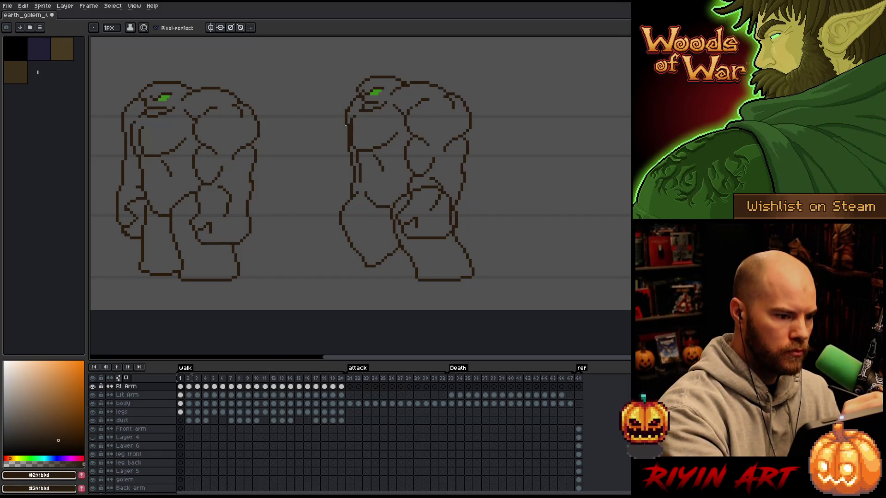
pyautogui.press('e')
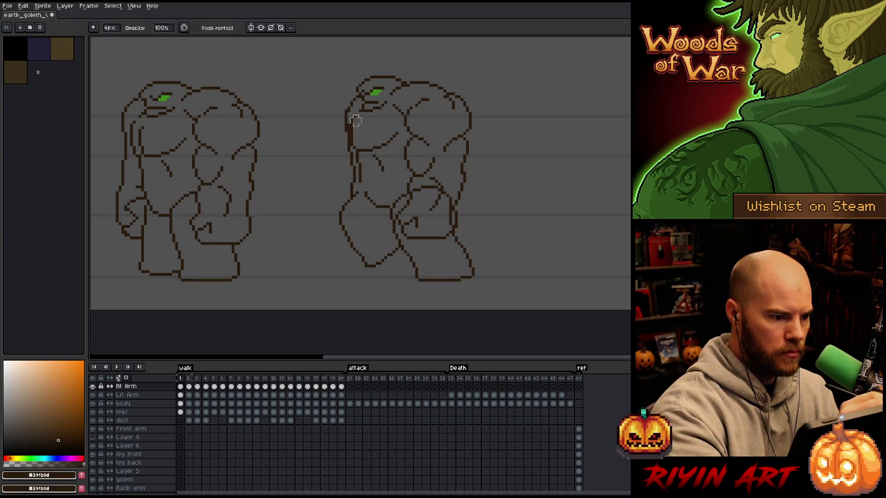
pyautogui.press('.')
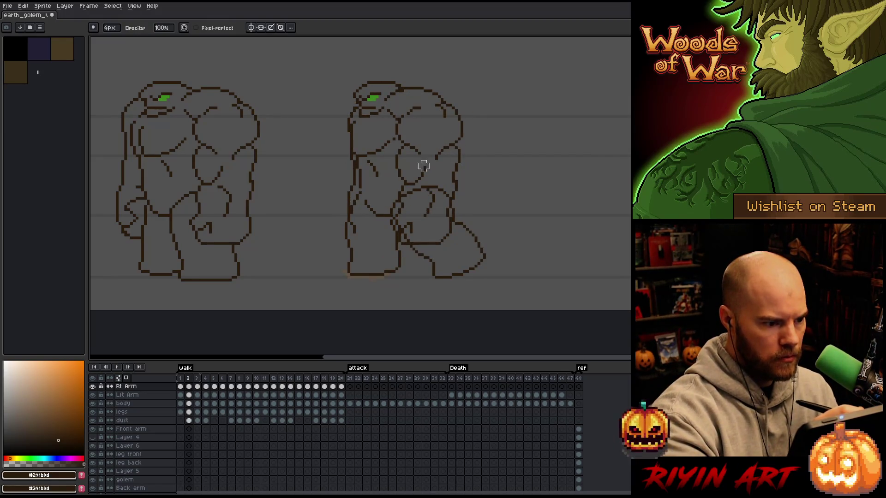
pyautogui.press(',')
pyautogui.press('.')
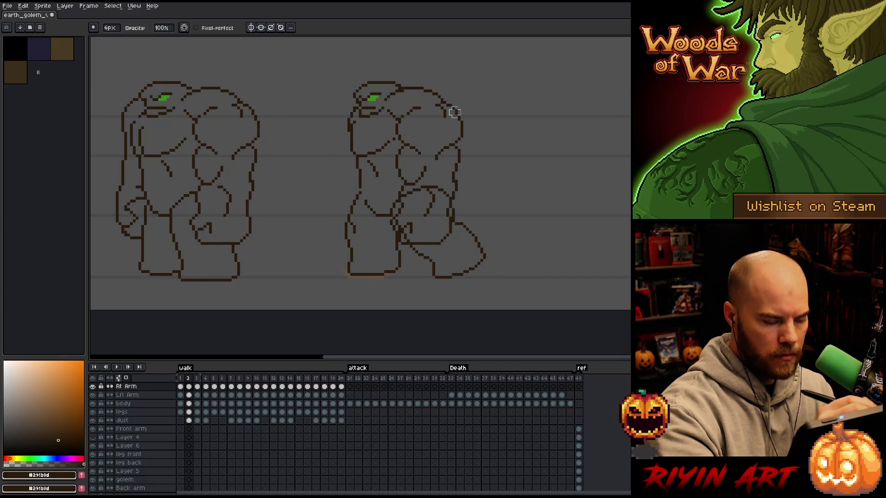
pyautogui.press('.')
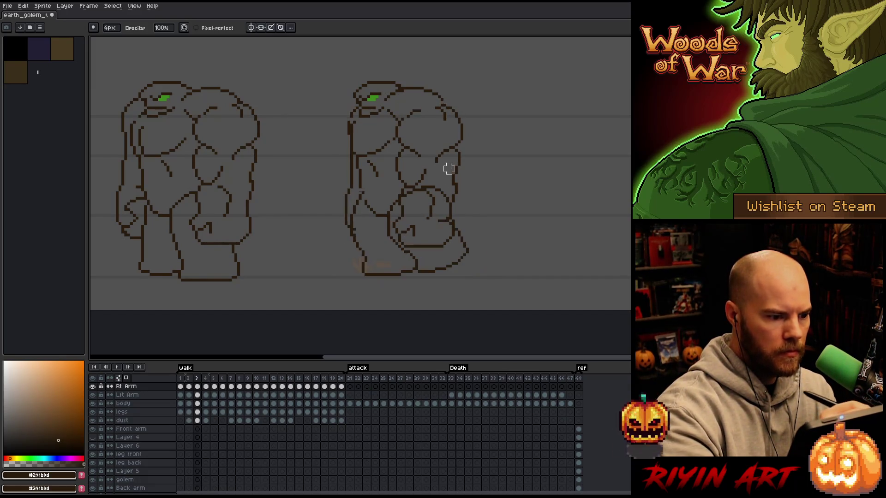
pyautogui.press('.')
pyautogui.press(',')
pyautogui.press(',')
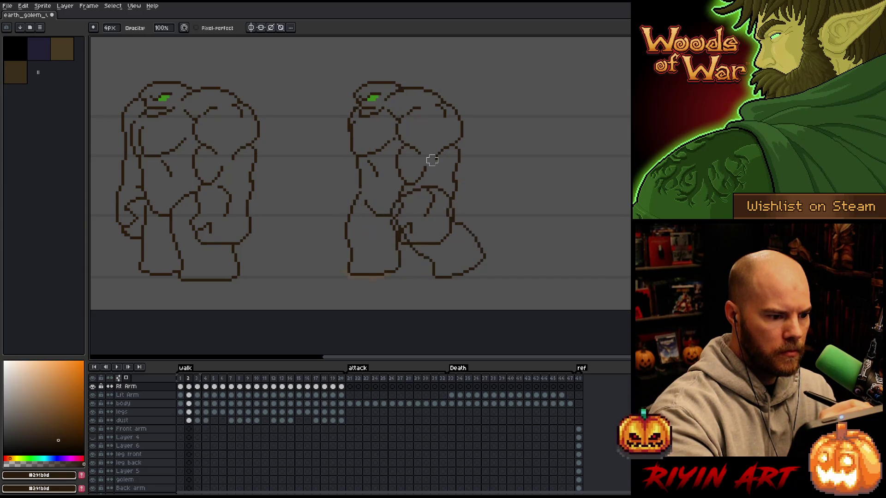
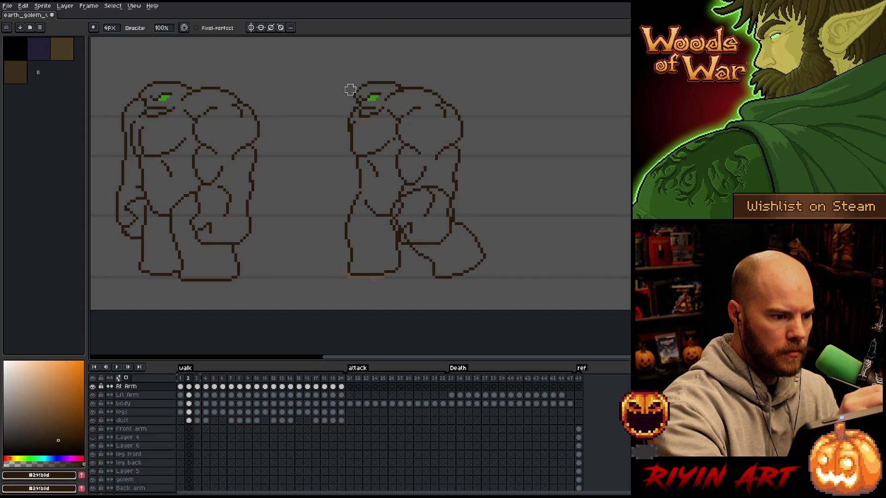
# Step: On the Rt Arm layer at walk frame 3, lasso the golem's left arm and shift it up
pyautogui.click(188, 403)
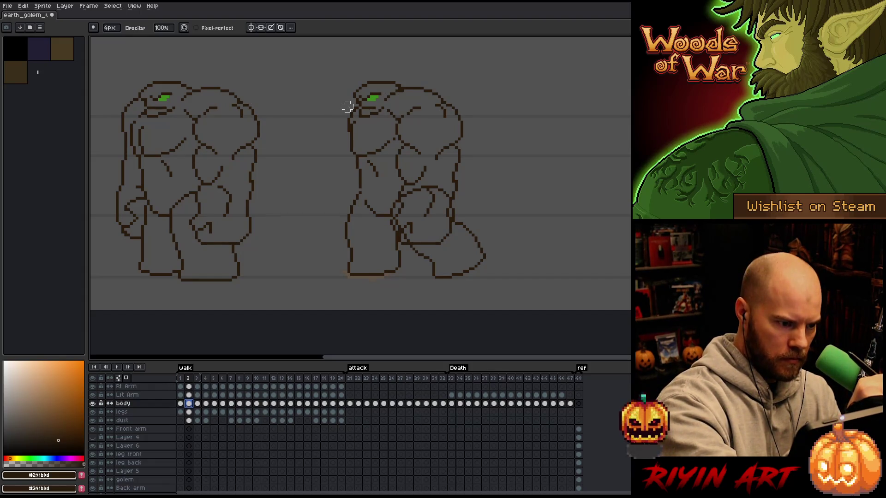
pyautogui.click(189, 386)
pyautogui.click(197, 387)
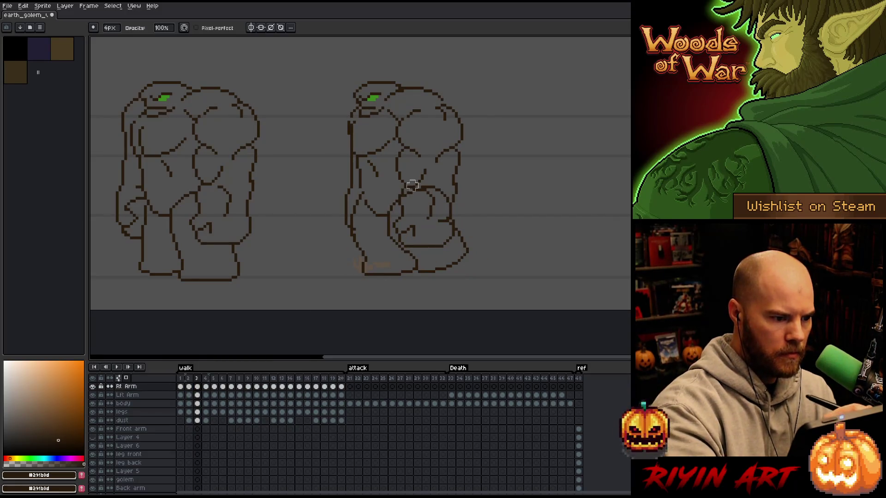
pyautogui.press('m')
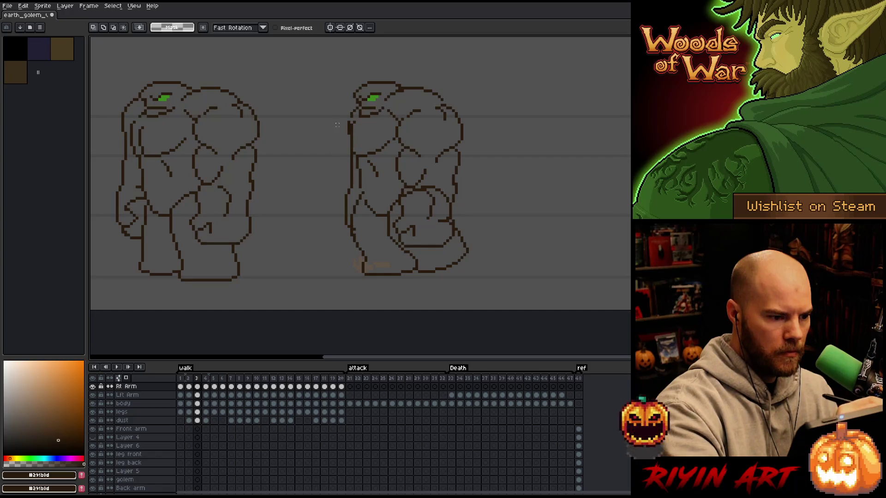
pyautogui.moveTo(349, 130)
pyautogui.mouseDown()
pyautogui.moveTo(368, 188)
pyautogui.moveTo(324, 273)
pyautogui.mouseUp()
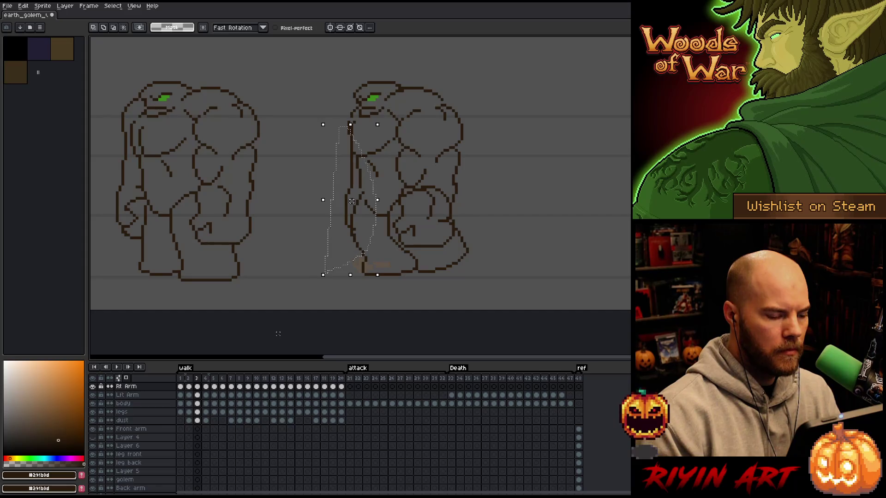
pyautogui.moveTo(352, 202); pyautogui.dragTo(357, 181)
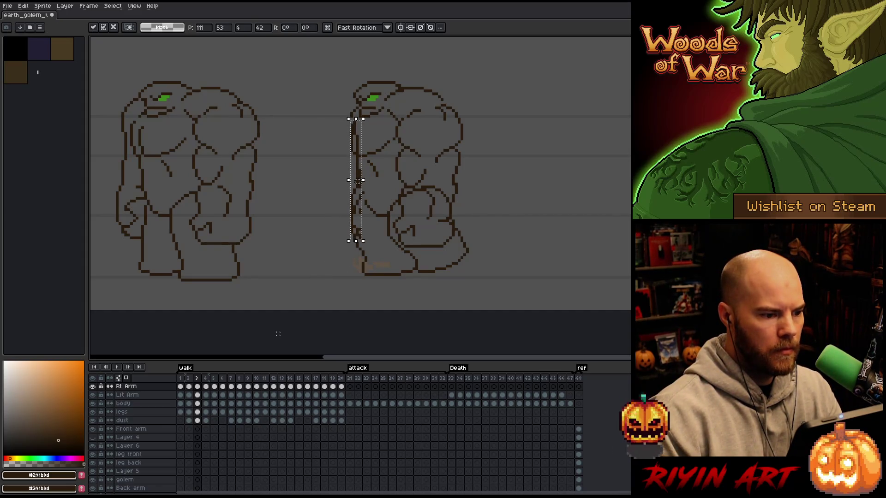
# Step: Compare frame 3 with frame 2, drop the selection and undo two arm-outline edits
pyautogui.press(',')
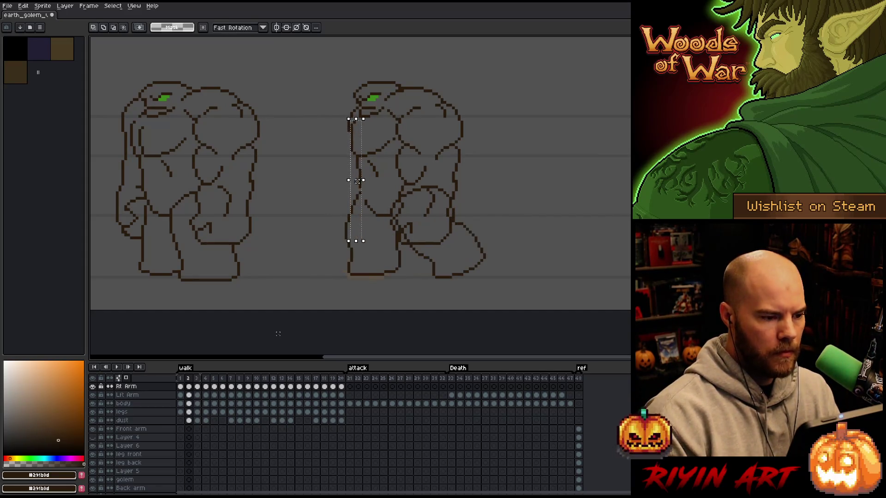
pyautogui.press('.')
pyautogui.press('.')
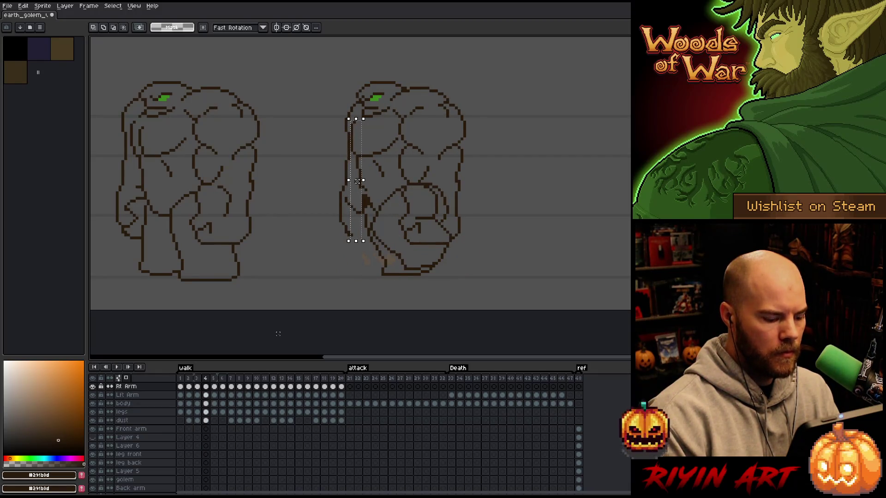
pyautogui.press(',')
pyautogui.hotkey('ctrl', 'd')
pyautogui.press('b')
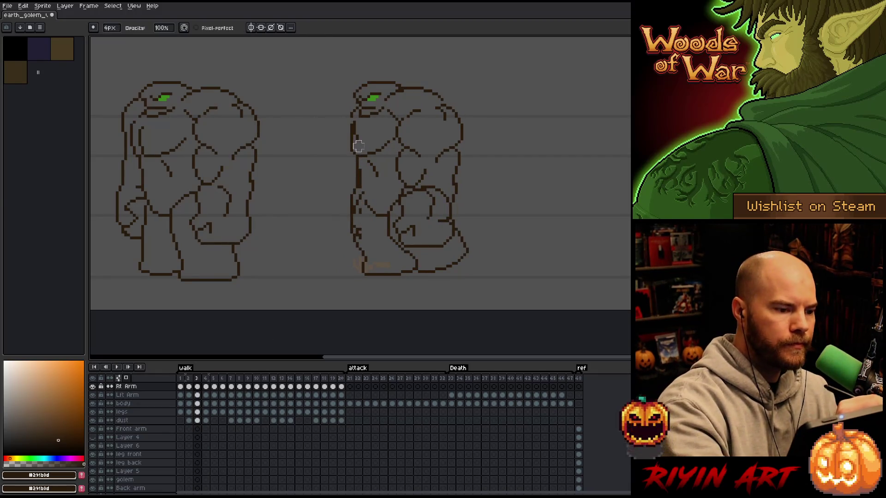
pyautogui.hotkey('ctrl', 'z')
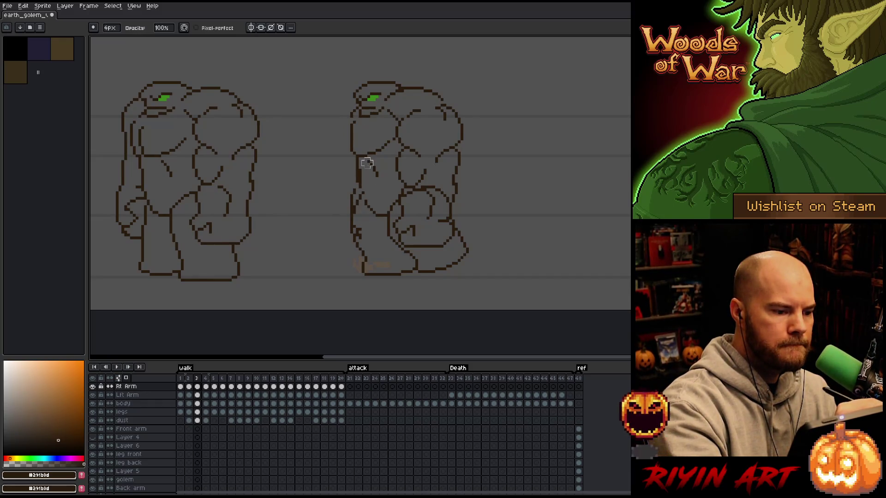
pyautogui.hotkey('ctrl', 'z')
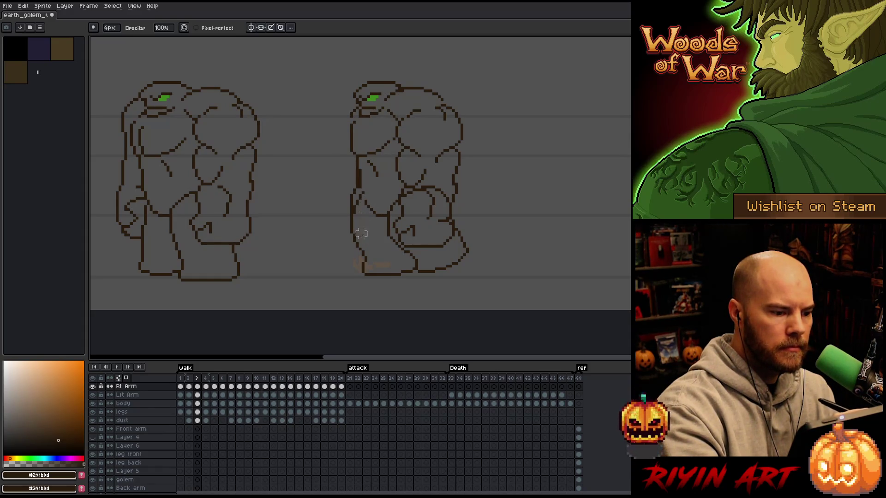
# Step: On walk frame 4, touch up the arm outline with Pencil and Eraser
pyautogui.press('Right')
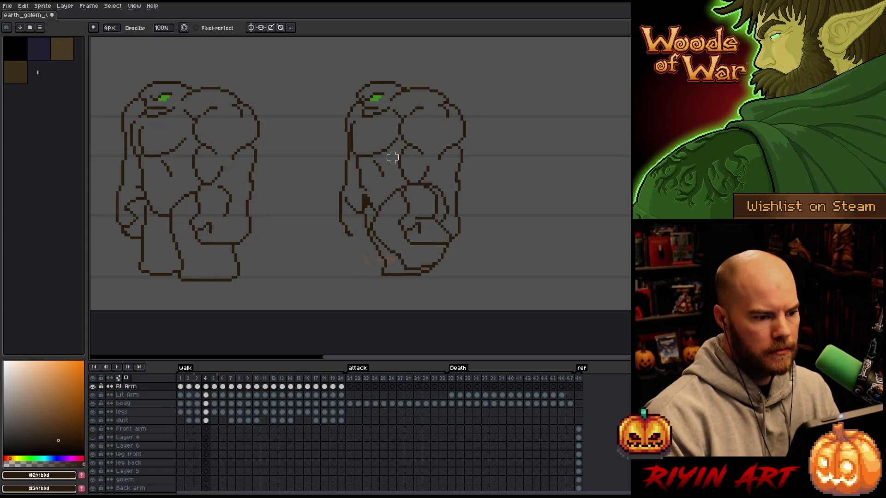
pyautogui.press('Left')
pyautogui.press('Right')
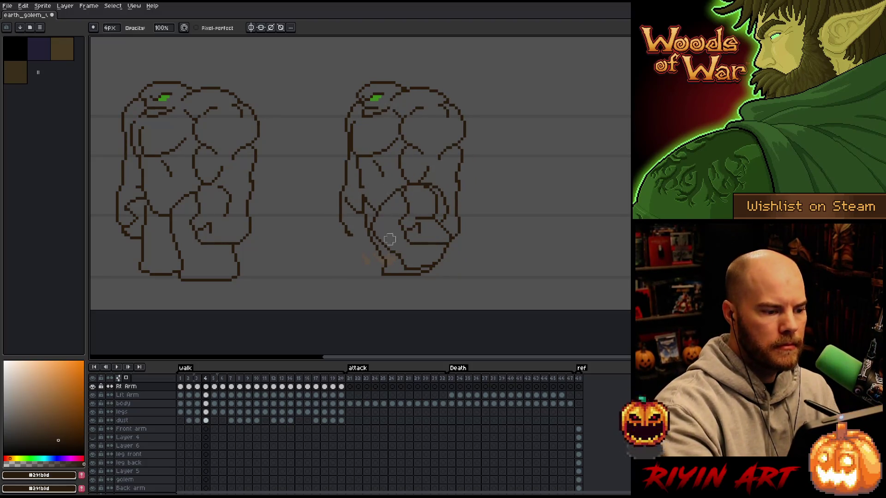
pyautogui.press('b')
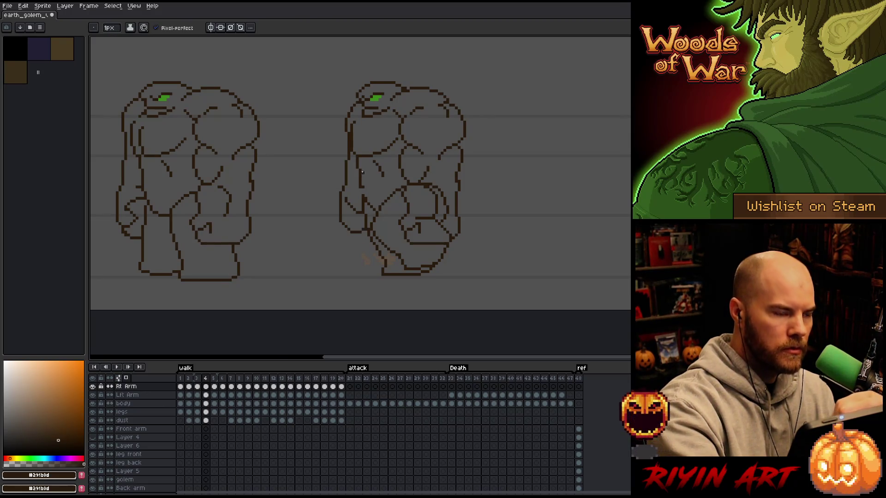
pyautogui.press('e')
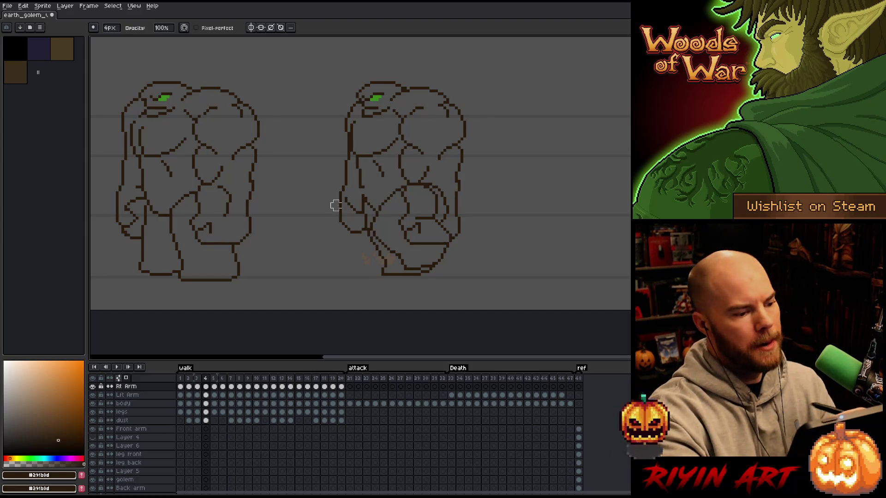
pyautogui.press('b')
pyautogui.press('e')
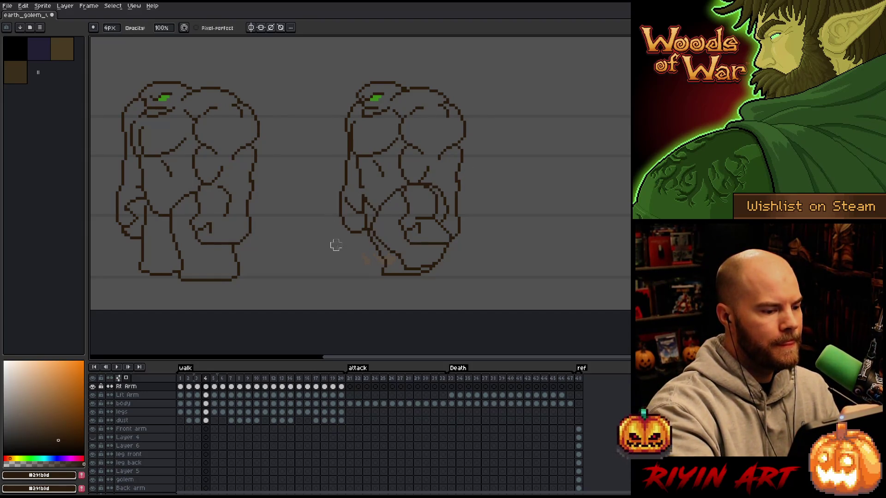
# Step: Lasso the region around the golem's lower arm on frame 4
pyautogui.press('q')
pyautogui.moveTo(373, 244)
pyautogui.mouseDown()
pyautogui.moveTo(368, 237)
pyautogui.moveTo(334, 245)
pyautogui.moveTo(346, 207)
pyautogui.moveTo(332, 235)
pyautogui.mouseUp()
pyautogui.click(354, 229)
pyautogui.click(382, 237)
pyautogui.click(357, 223)
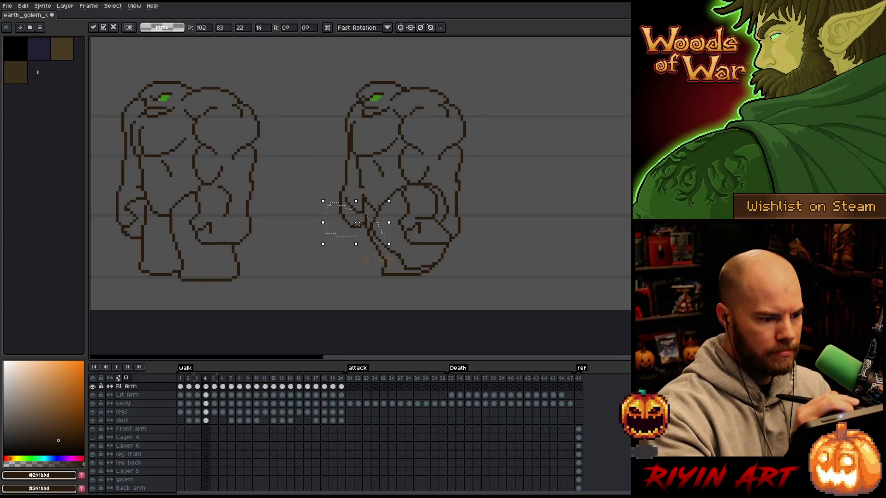
# Step: Move the selected lower-arm piece down slightly and commit it
pyautogui.moveTo(357, 223); pyautogui.dragTo(357, 226)
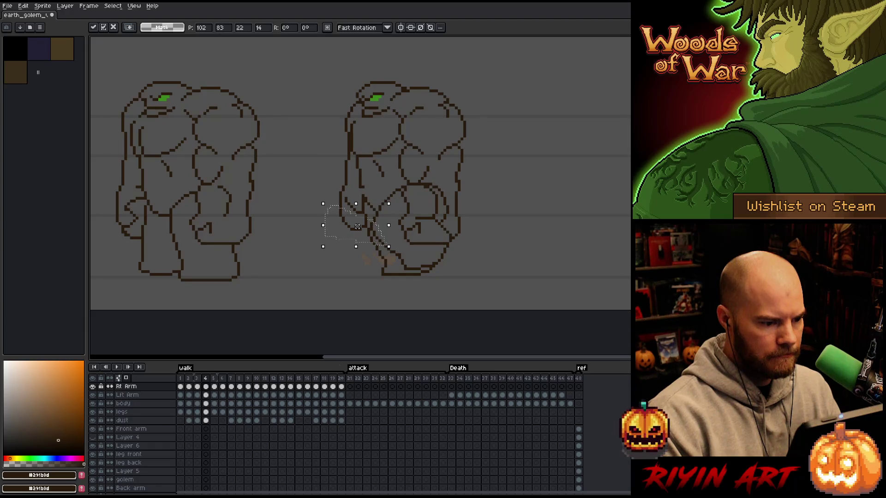
pyautogui.press('.')
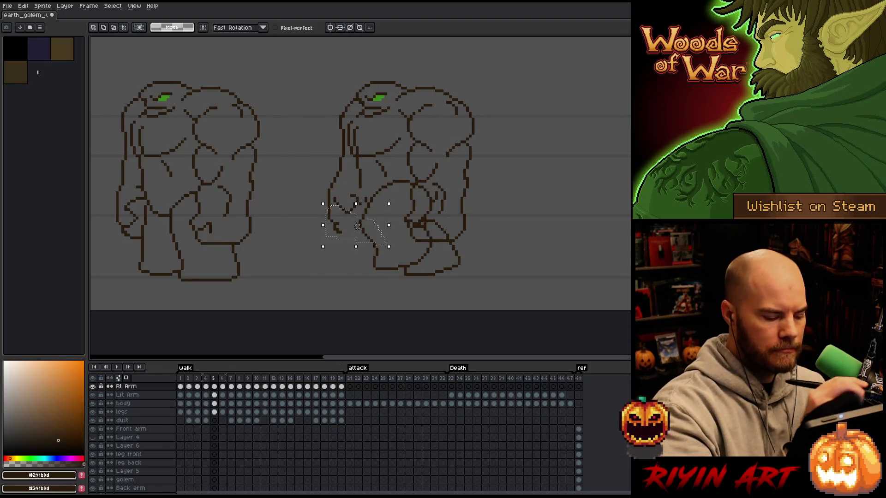
pyautogui.hotkey('ctrl', 'd')
pyautogui.press('b')
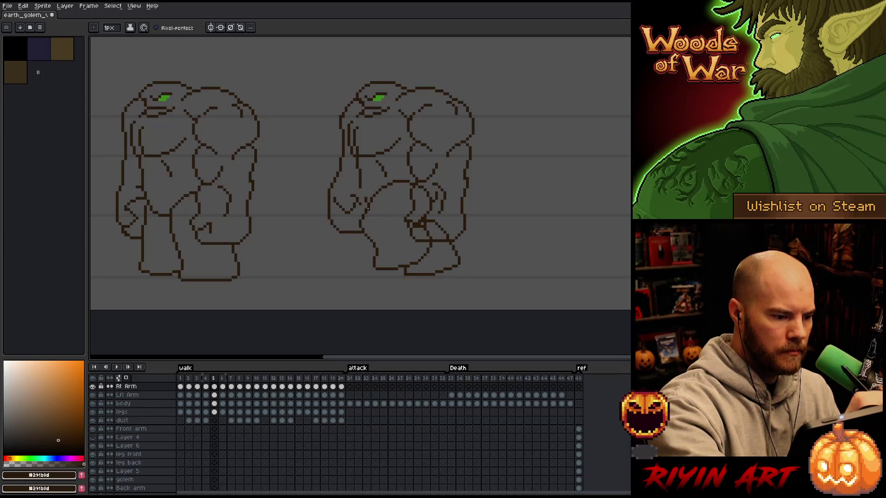
# Step: On frame 4, lasso a larger area around the left arm, move it down and commit
pyautogui.press(',')
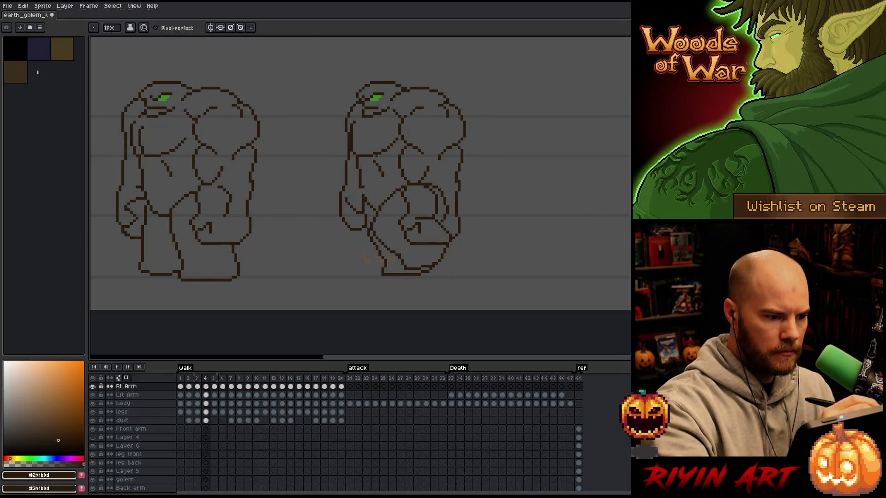
pyautogui.press('q')
pyautogui.moveTo(390, 213)
pyautogui.mouseDown()
pyautogui.moveTo(376, 171)
pyautogui.moveTo(388, 213)
pyautogui.mouseUp()
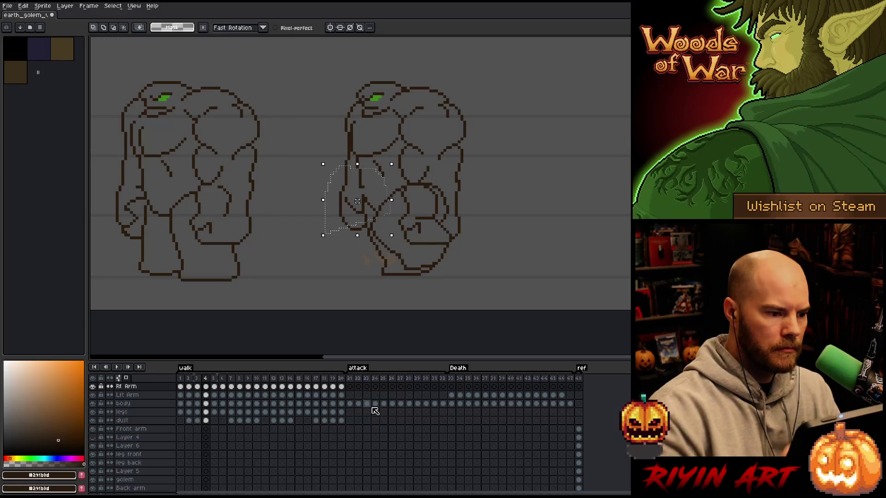
pyautogui.moveTo(382, 147)
pyautogui.mouseDown()
pyautogui.moveTo(346, 142)
pyautogui.moveTo(394, 220)
pyautogui.moveTo(384, 150)
pyautogui.mouseUp()
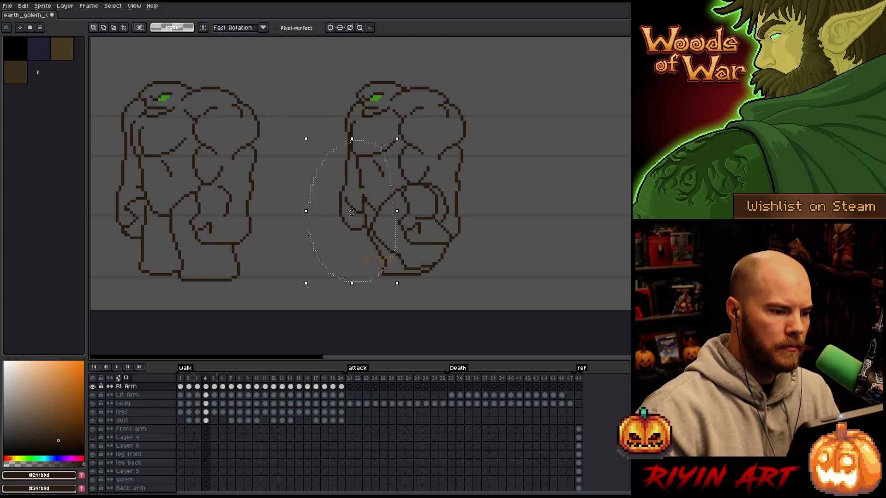
pyautogui.moveTo(351, 213); pyautogui.dragTo(352, 217)
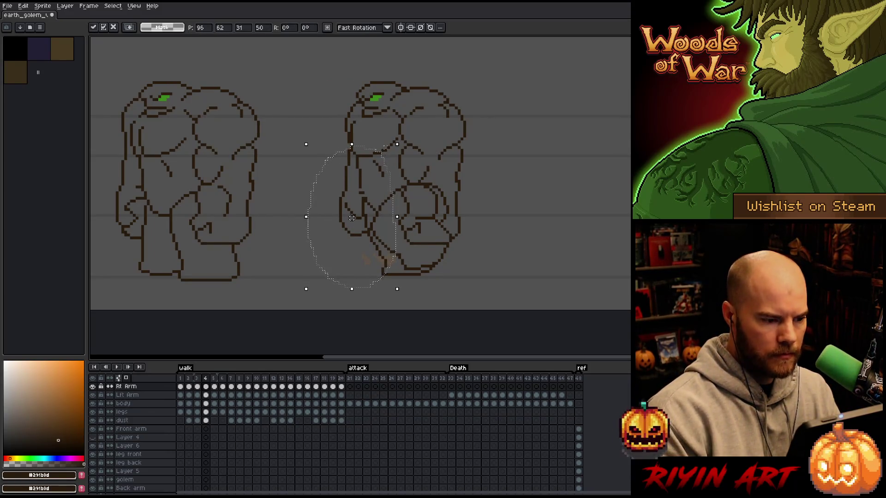
pyautogui.hotkey('ctrl', 'd')
pyautogui.press('b')
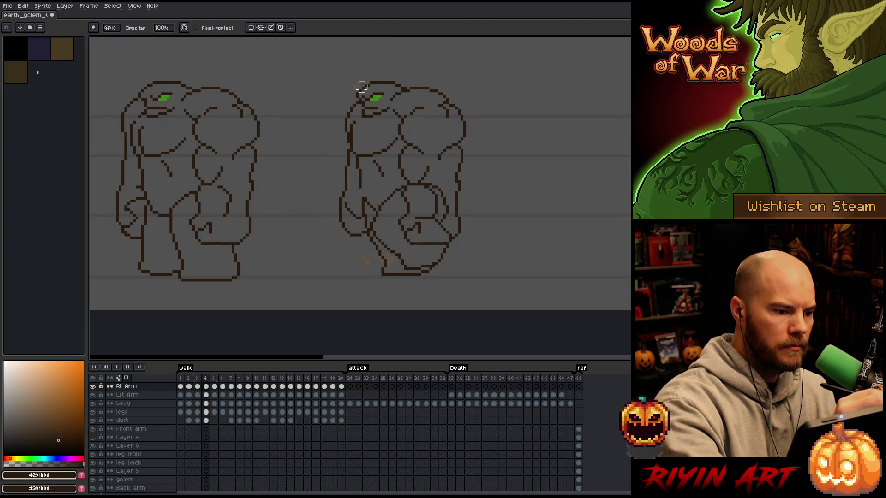
# Step: Touch up the arm outline on frames 5 and 6 with Pencil and Eraser
pyautogui.press('b')
pyautogui.press('.')
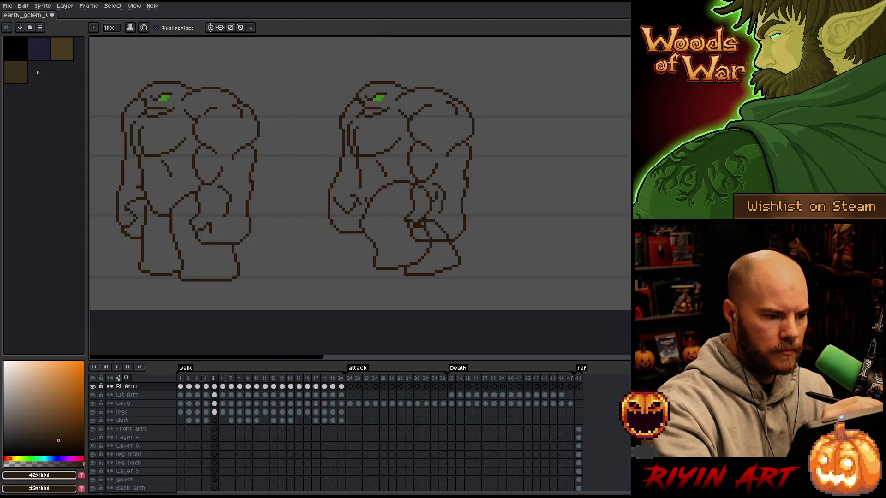
pyautogui.press(',')
pyautogui.press('.')
pyautogui.press('.')
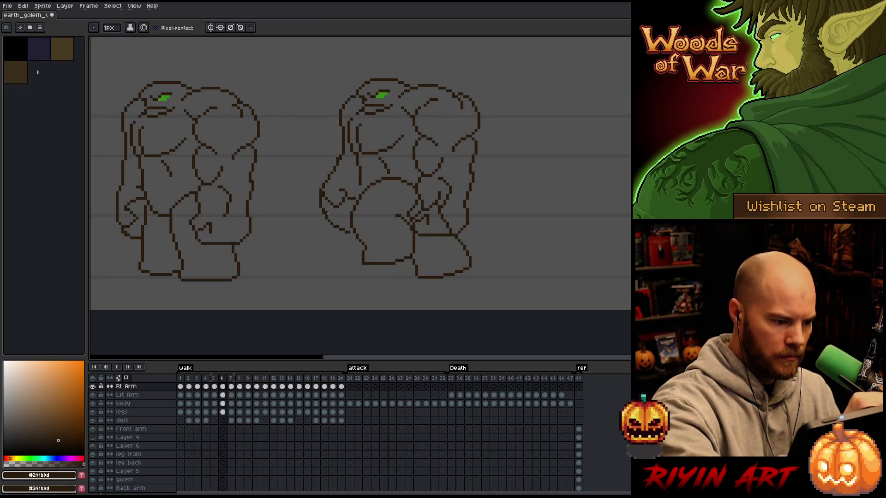
pyautogui.press('e')
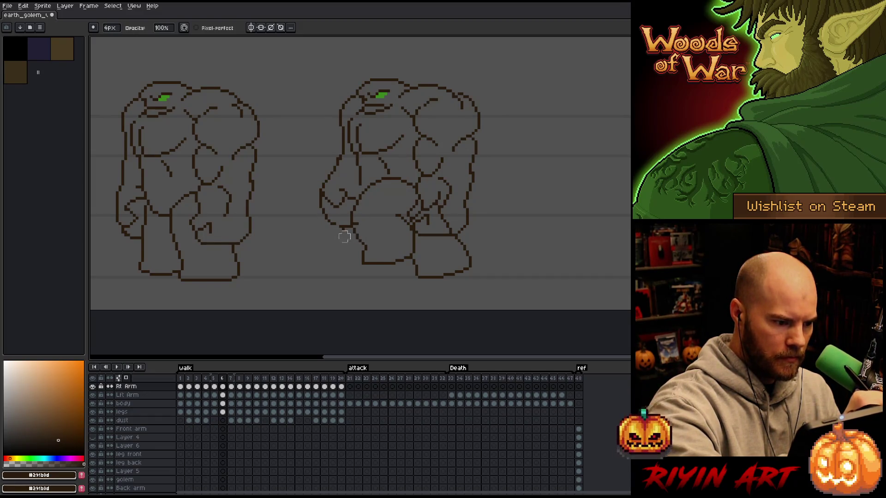
pyautogui.press('b')
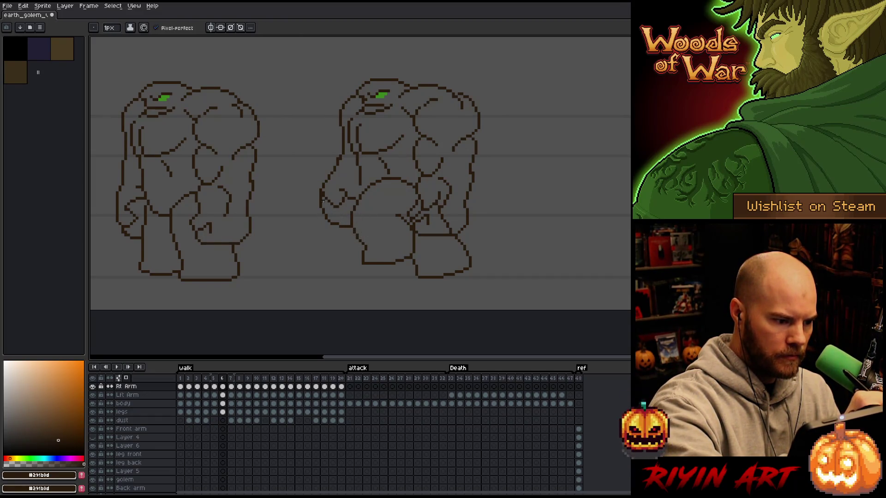
pyautogui.press('e')
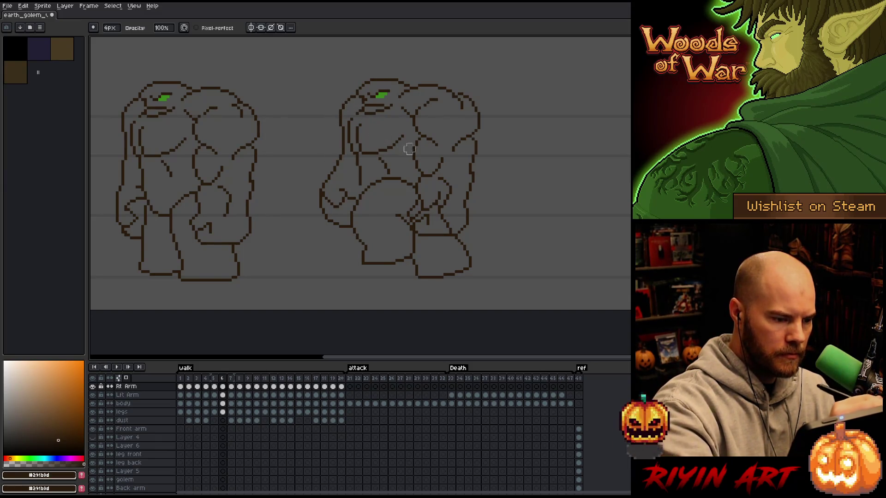
pyautogui.press('.')
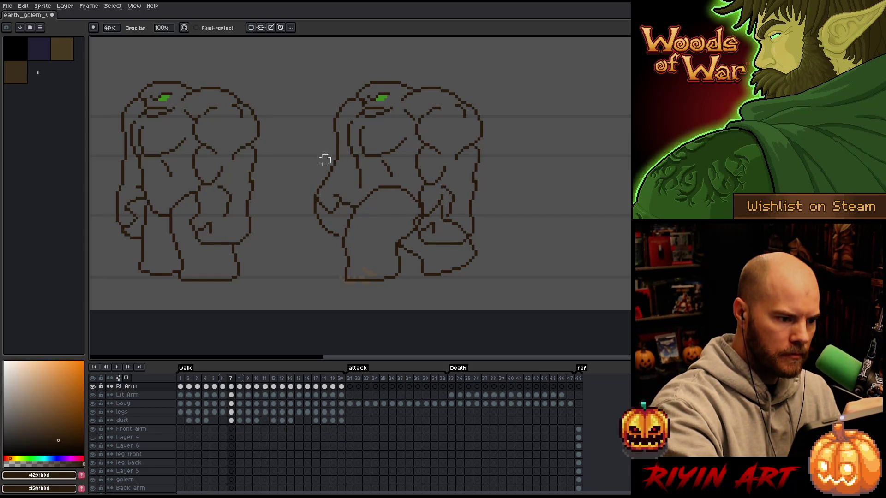
# Step: Select the right golem's lower arm on frame 7, then deselect and touch up its outline
pyautogui.press('m')
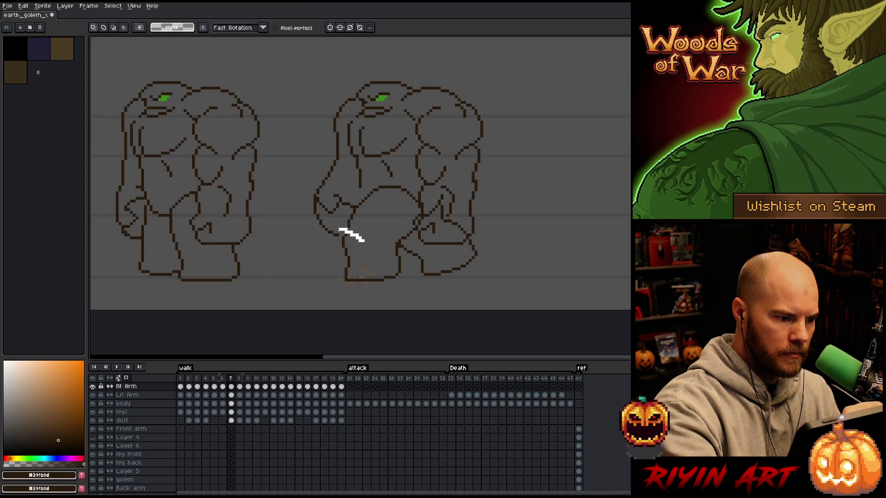
pyautogui.moveTo(320, 220)
pyautogui.mouseDown()
pyautogui.moveTo(314, 240)
pyautogui.moveTo(364, 238)
pyautogui.moveTo(343, 238)
pyautogui.mouseUp()
pyautogui.hotkey('ctrl', 'd')
pyautogui.hotkey('ctrl', 'd')
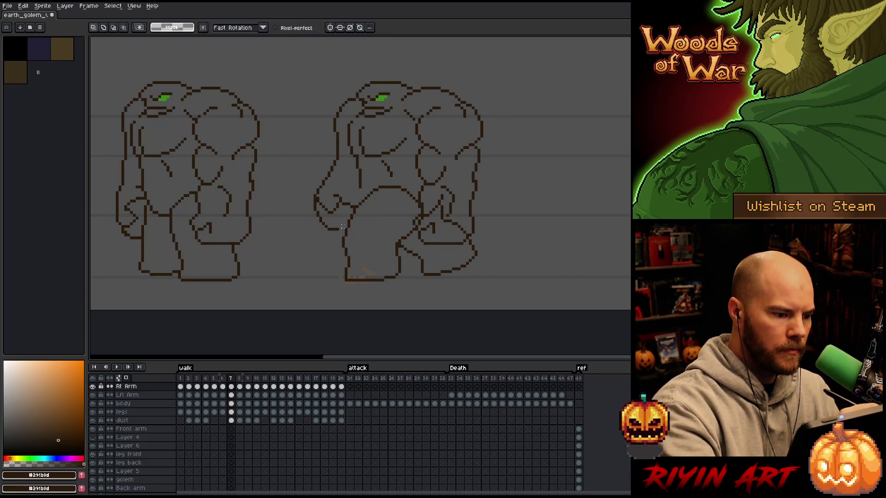
pyautogui.press('b')
pyautogui.press('e')
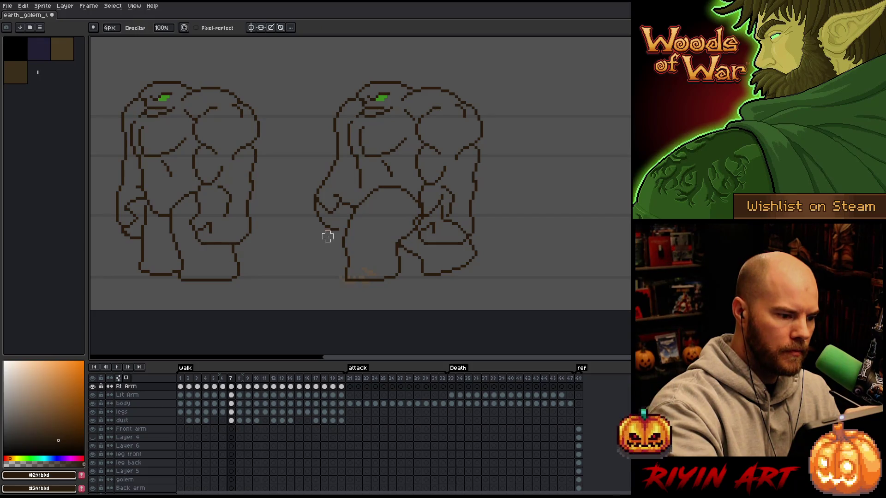
pyautogui.press('b')
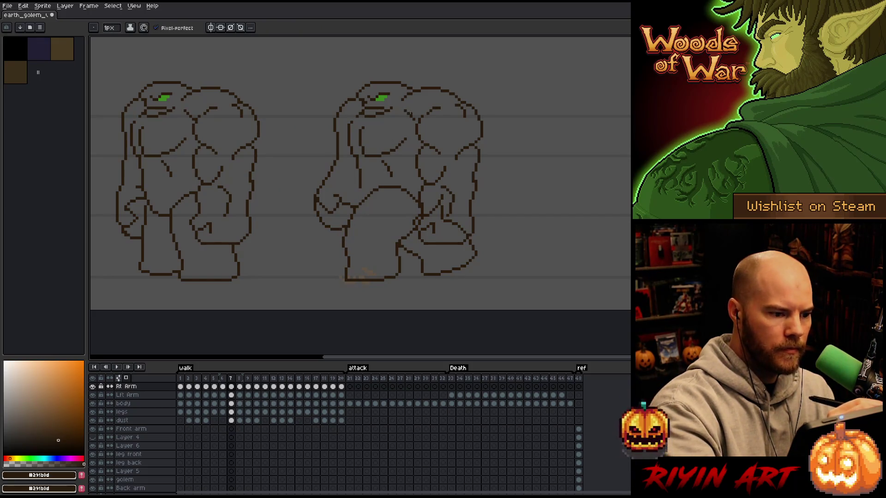
# Step: Erase and redraw outline pixels on walk frames 8 and 9
pyautogui.press('.')
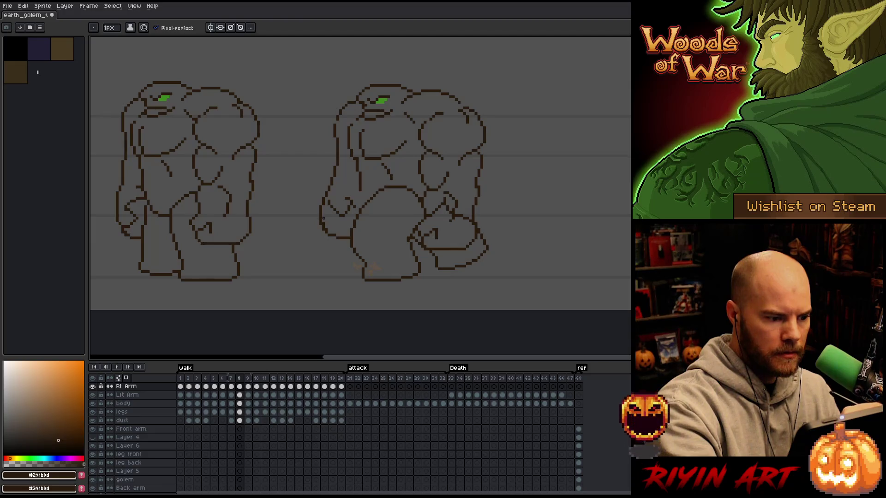
pyautogui.press('e')
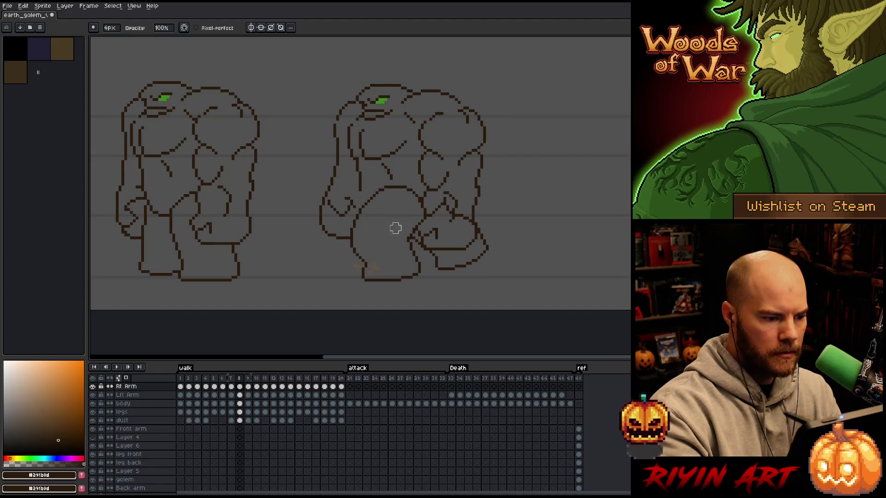
pyautogui.press('.')
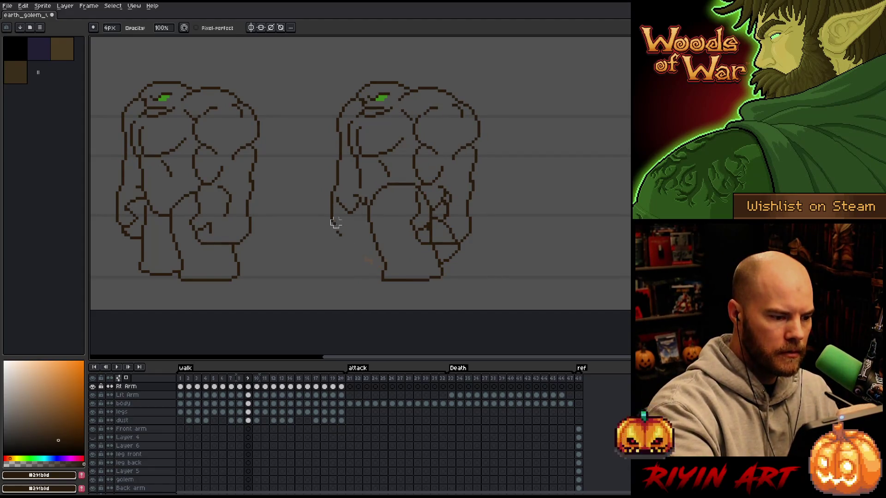
pyautogui.press('b')
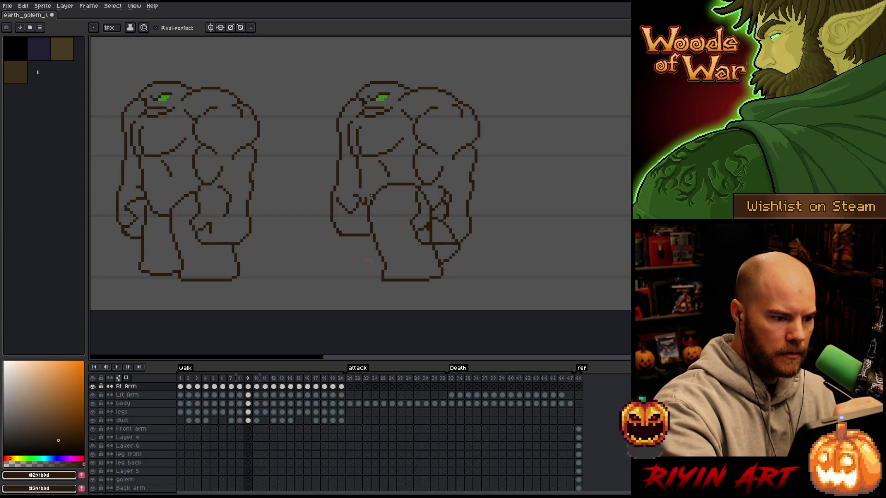
pyautogui.press('e')
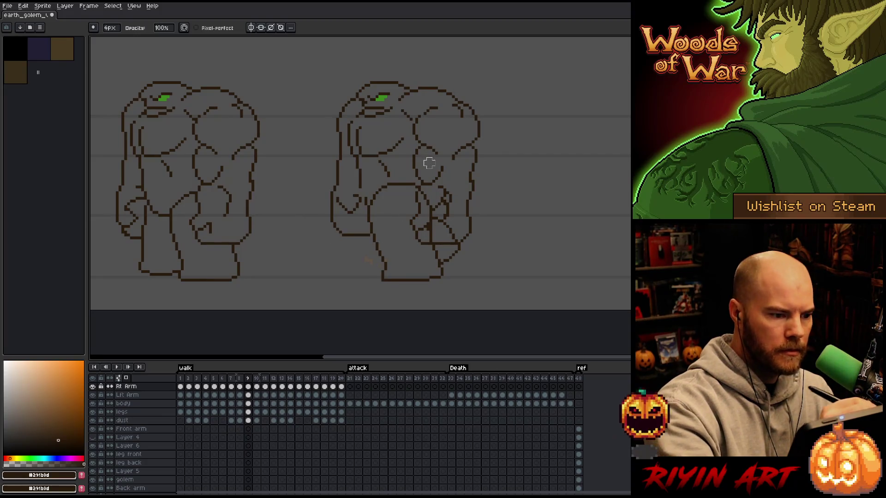
pyautogui.press('Right')
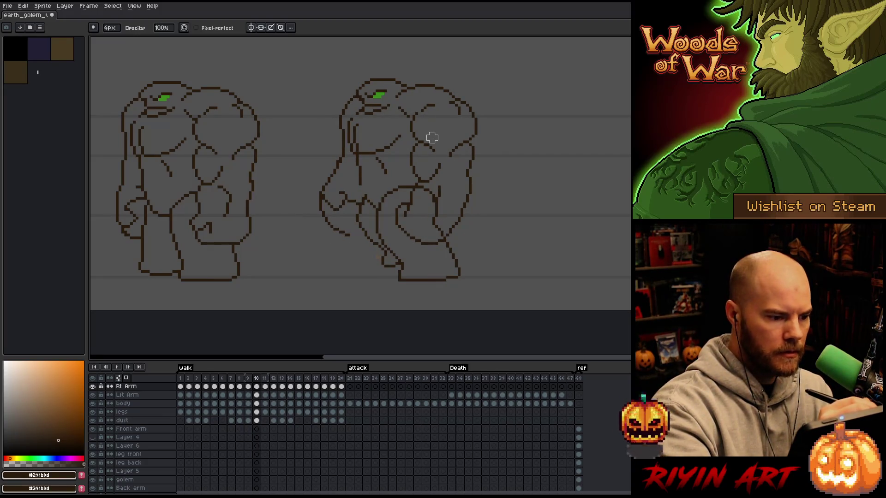
# Step: Briefly lasso the arm on frame 10, then clean up lines on frames 10 and 11
pyautogui.press('q')
pyautogui.moveTo(369, 246)
pyautogui.mouseDown()
pyautogui.moveTo(349, 227)
pyautogui.moveTo(336, 257)
pyautogui.moveTo(358, 252)
pyautogui.mouseUp()
pyautogui.hotkey('ctrl', 'd')
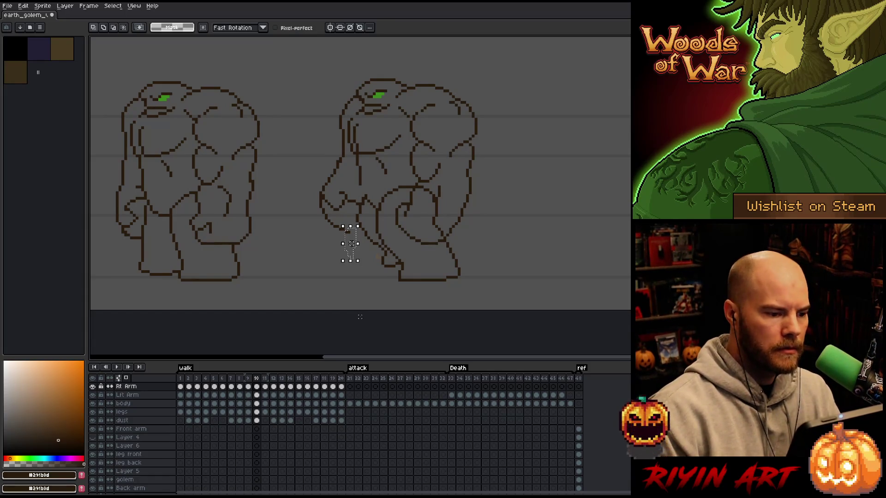
pyautogui.hotkey('ctrl', 'd')
pyautogui.press('e')
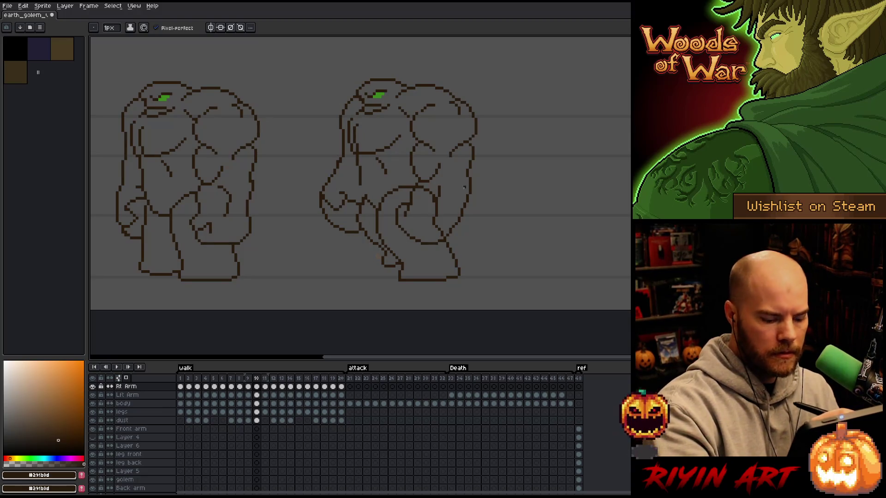
pyautogui.press('.')
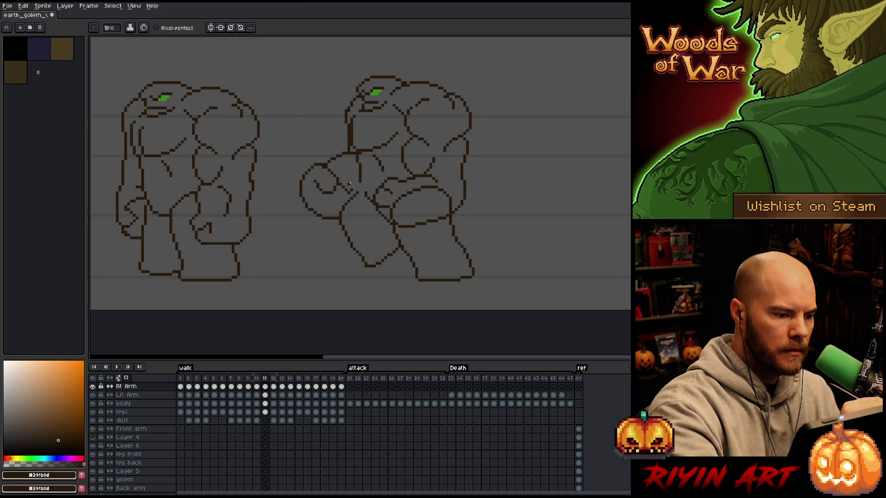
pyautogui.press('b')
# Step: Flip through frames 12–17 to compare the walk, briefly selecting the front arm on frame 17
pyautogui.press('.')
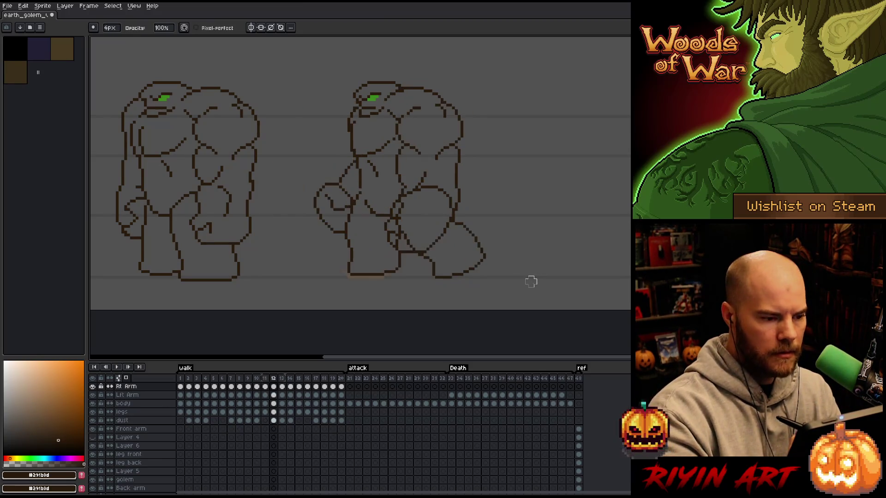
pyautogui.press('.')
pyautogui.press('.')
pyautogui.press('.')
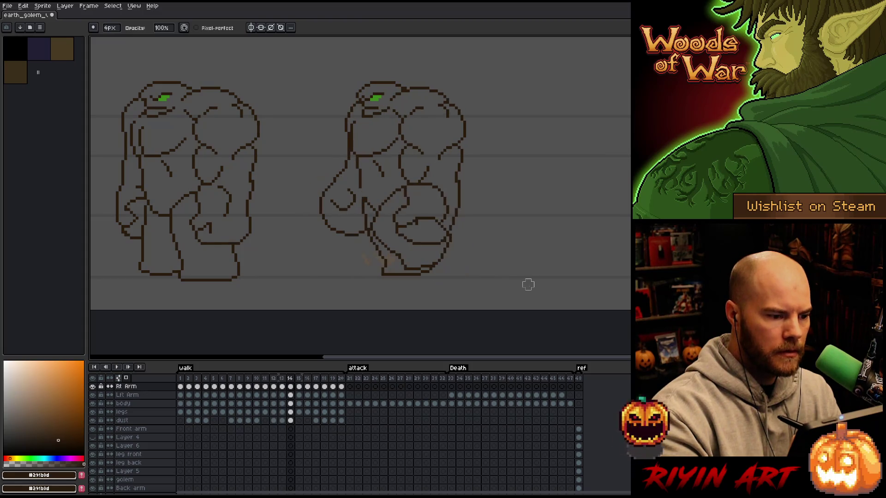
pyautogui.press('.')
pyautogui.press('.')
pyautogui.press('.')
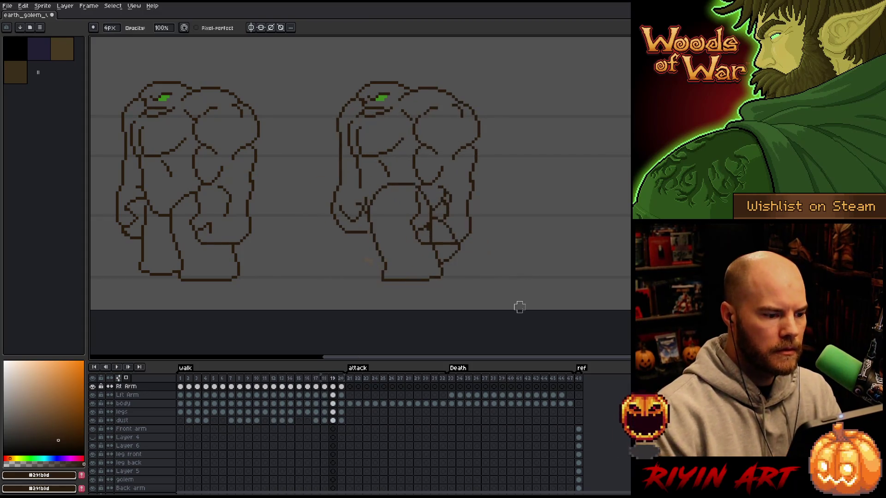
pyautogui.press(',')
pyautogui.press(',')
pyautogui.press(',')
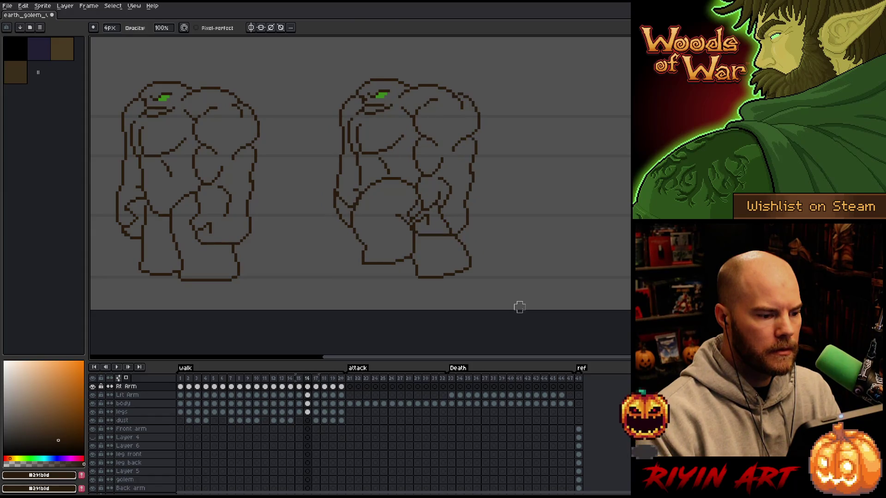
pyautogui.press('.')
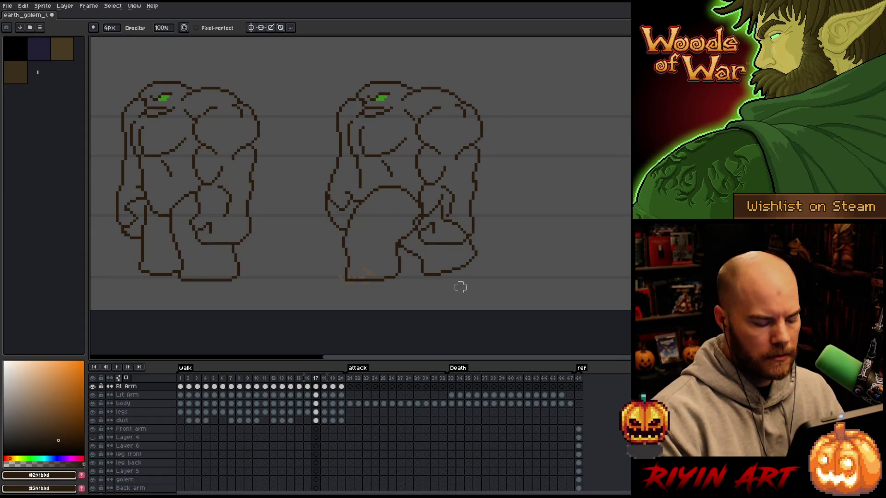
pyautogui.press('m')
pyautogui.moveTo(298, 154)
pyautogui.mouseDown()
pyautogui.moveTo(312, 162)
pyautogui.moveTo(381, 268)
pyautogui.mouseUp()
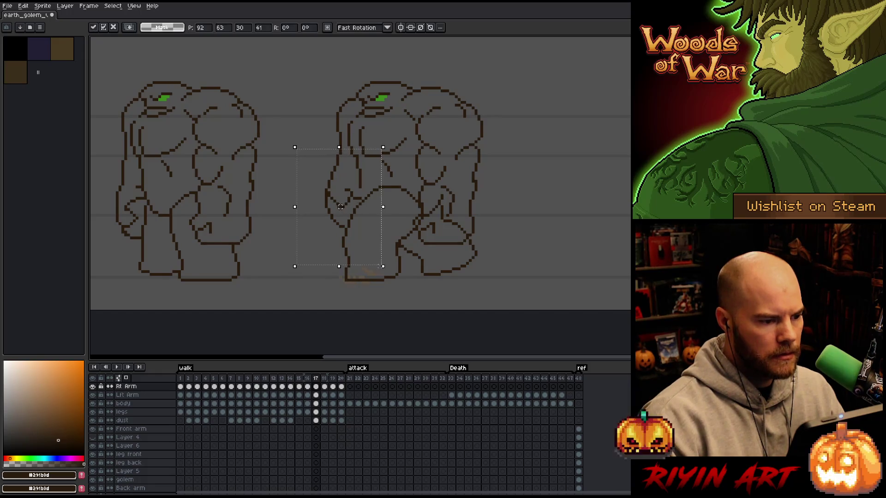
pyautogui.hotkey('ctrl', 'd')
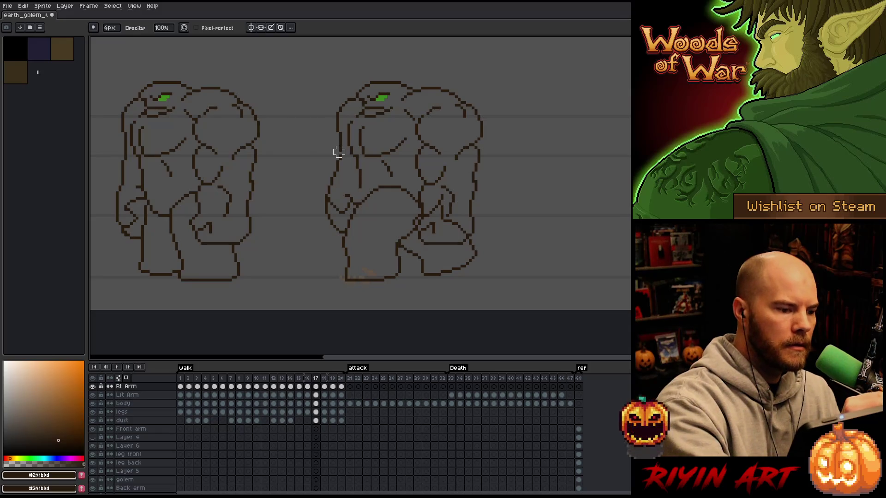
pyautogui.press('b')
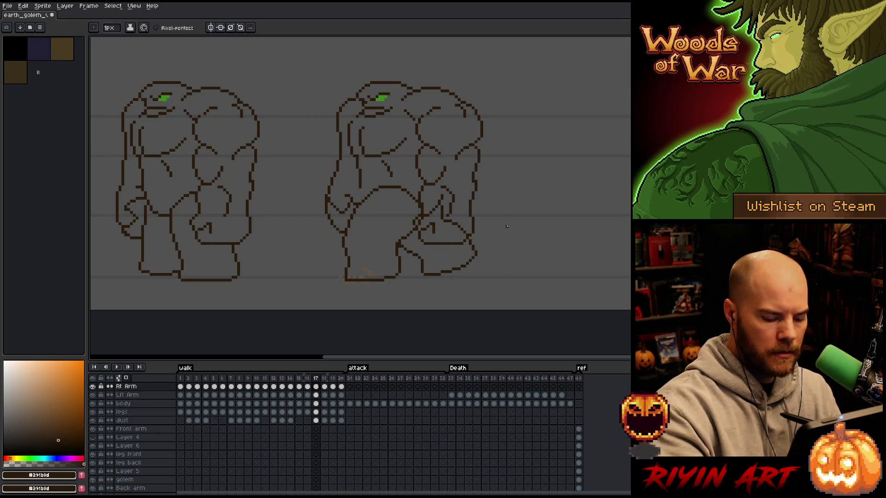
# Step: On frame 18, lasso the front arm, move it down about 13 px and touch up the outline
pyautogui.press('.')
pyautogui.press('m')
pyautogui.moveTo(392, 215); pyautogui.dragTo(342, 135)
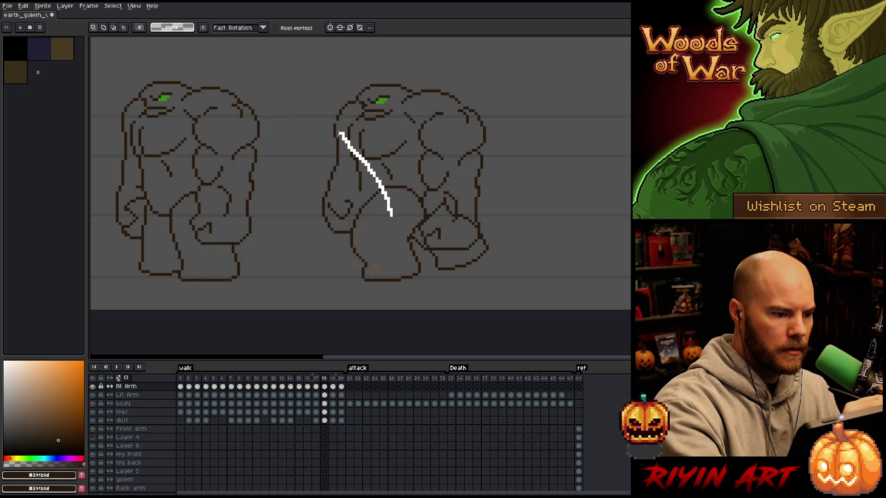
pyautogui.moveTo(340, 131); pyautogui.dragTo(339, 131)
pyautogui.moveTo(382, 156)
pyautogui.mouseDown()
pyautogui.moveTo(302, 186)
pyautogui.moveTo(380, 237)
pyautogui.mouseUp()
pyautogui.moveTo(343, 204); pyautogui.dragTo(343, 210)
pyautogui.hotkey('ctrl', 'd')
pyautogui.press('b')
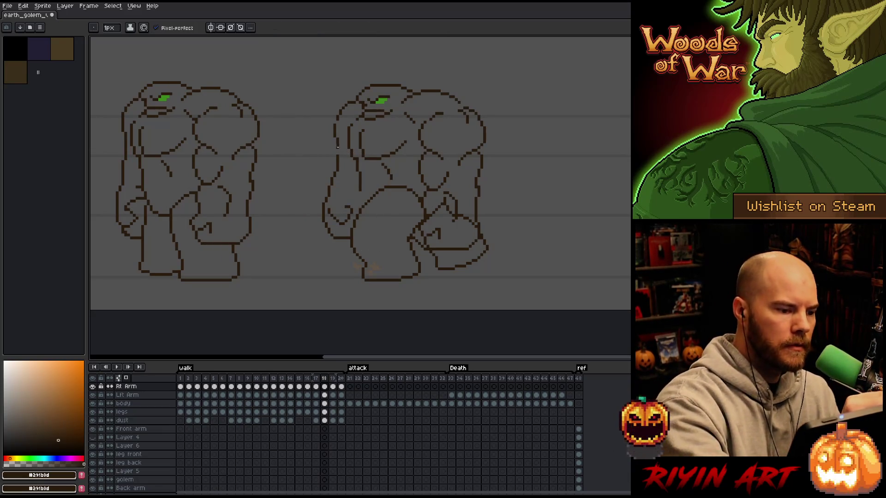
pyautogui.press('e')
pyautogui.press('b')
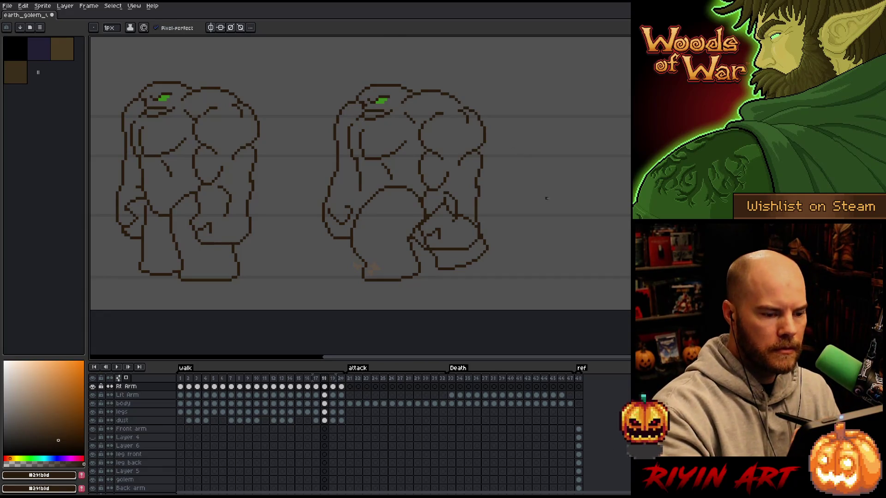
pyautogui.press('.')
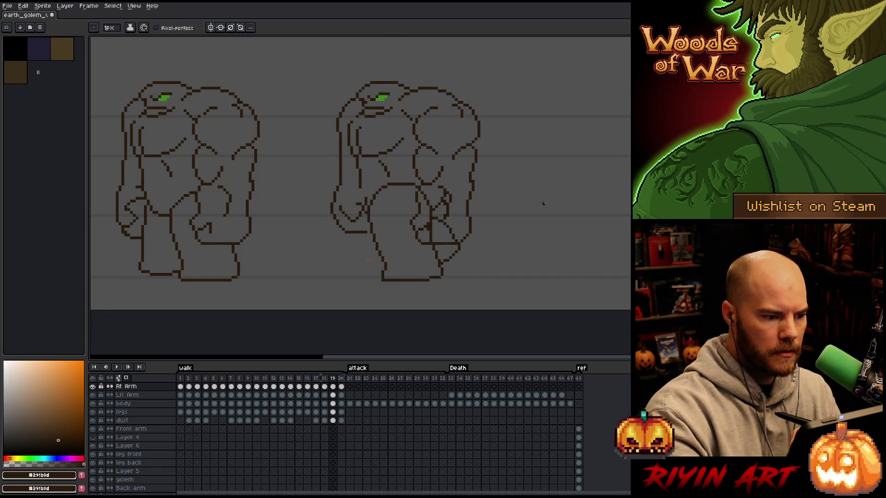
# Step: On frame 19, lasso the golem's front arm and move it down about 12 px
pyautogui.press('q')
pyautogui.moveTo(397, 222)
pyautogui.mouseDown()
pyautogui.moveTo(353, 153)
pyautogui.moveTo(312, 278)
pyautogui.mouseUp()
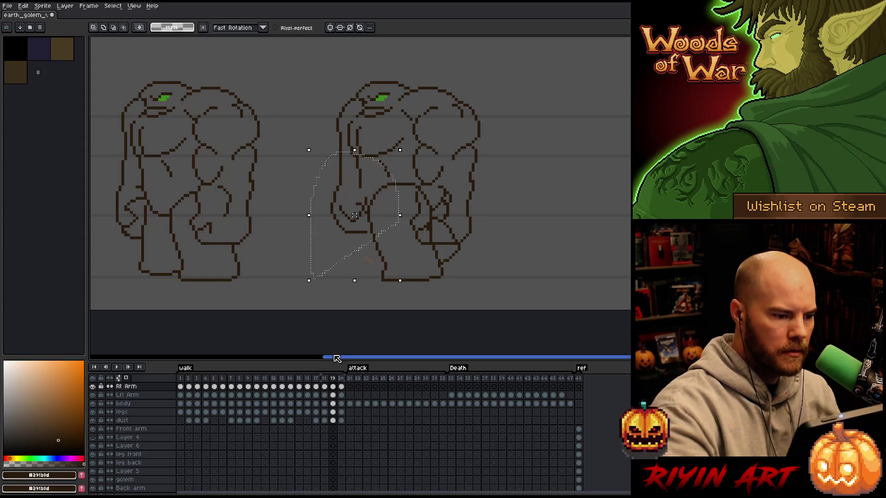
pyautogui.hotkey('ctrl', 'd')
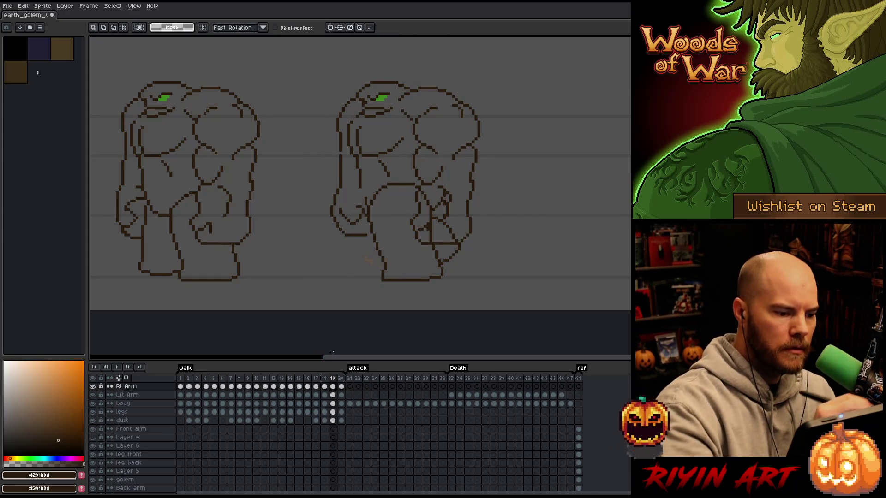
pyautogui.moveTo(391, 212); pyautogui.dragTo(318, 215)
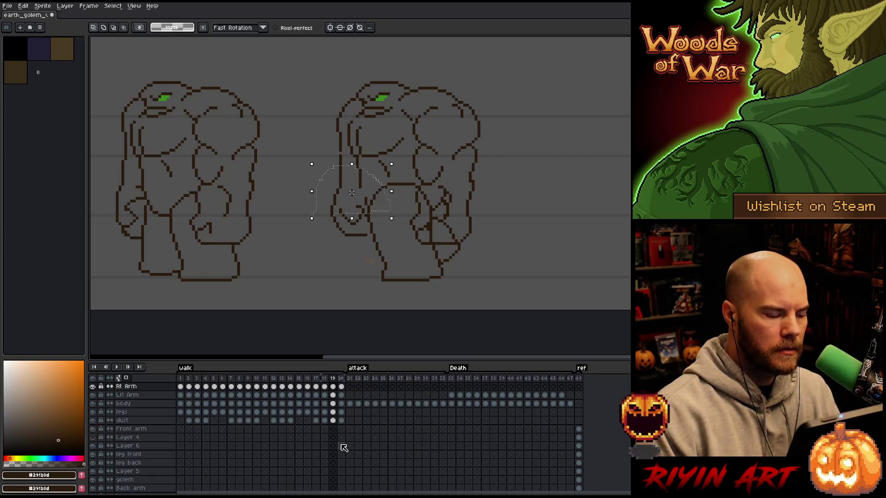
pyautogui.moveTo(392, 233)
pyautogui.mouseDown()
pyautogui.moveTo(307, 257)
pyautogui.moveTo(340, 301)
pyautogui.mouseUp()
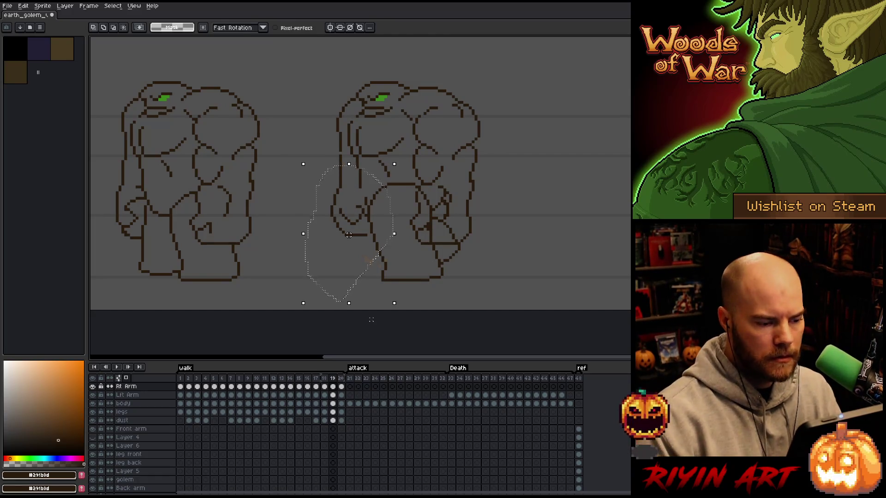
pyautogui.moveTo(349, 234); pyautogui.dragTo(348, 240)
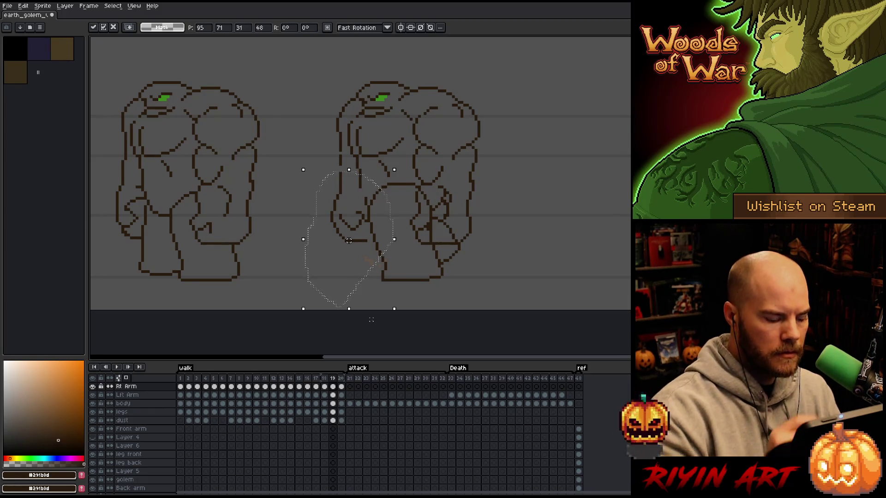
pyautogui.hotkey('ctrl', 'd')
pyautogui.press('b')
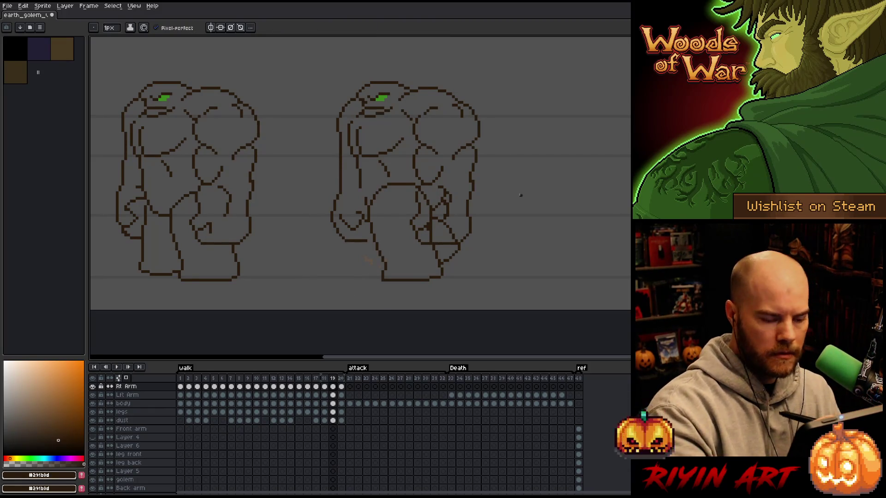
pyautogui.press('Right')
# Step: On frame 20, stretch the lassoed arm down and slightly right, nudging it one pixel lower
pyautogui.press('q')
pyautogui.moveTo(369, 179)
pyautogui.mouseDown()
pyautogui.moveTo(387, 216)
pyautogui.moveTo(332, 169)
pyautogui.mouseUp()
pyautogui.moveTo(358, 246); pyautogui.dragTo(359, 292)
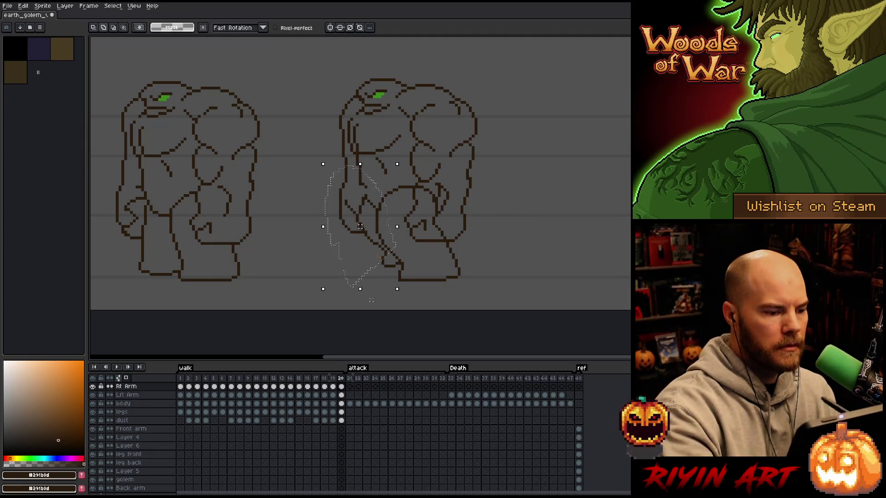
pyautogui.moveTo(360, 229); pyautogui.dragTo(360, 232)
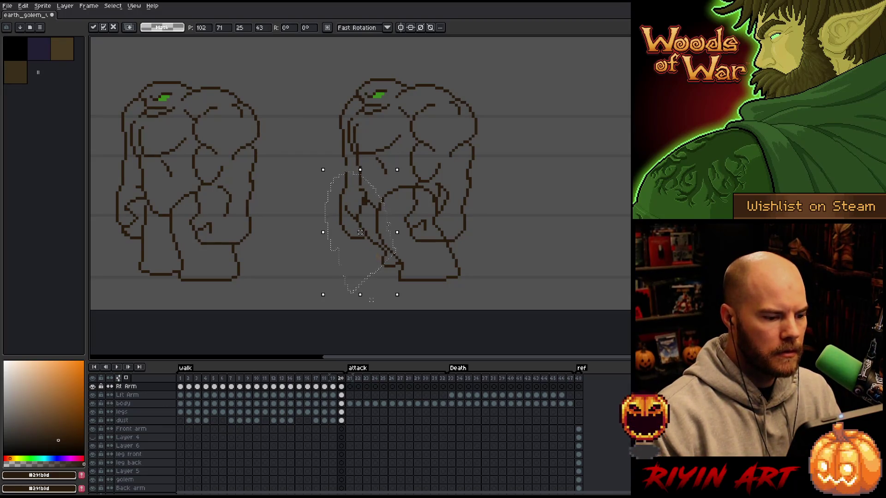
pyautogui.hotkey('ctrl', 'd')
pyautogui.press('b')
pyautogui.press('Right')
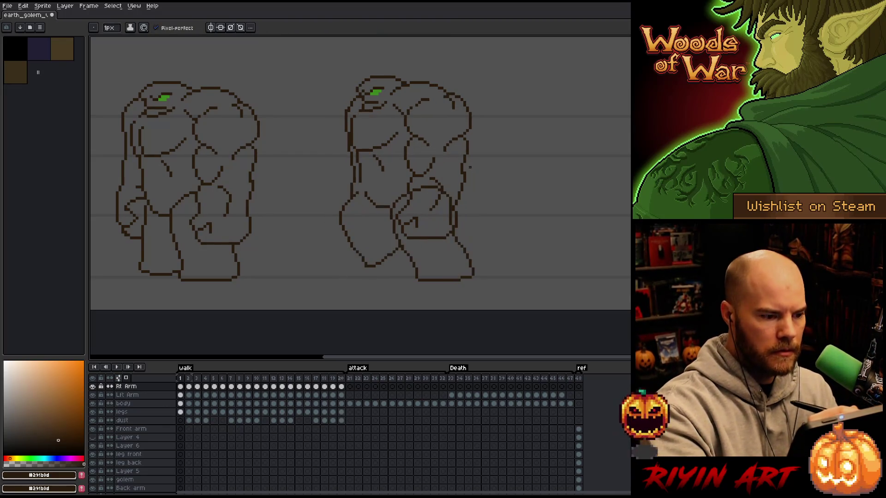
# Step: Flip between walk frames 2, 3 and 4 to compare the golem's poses
pyautogui.press('Right')
pyautogui.press('Right')
pyautogui.press('Left')
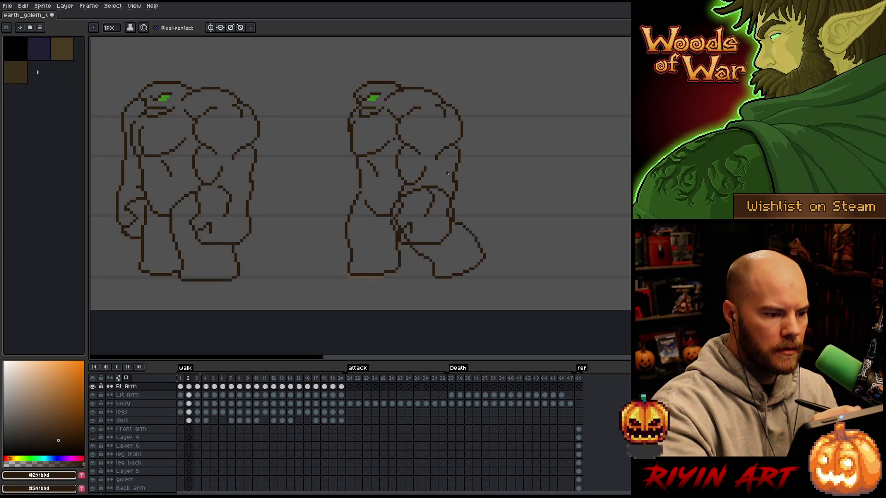
pyautogui.press('Right')
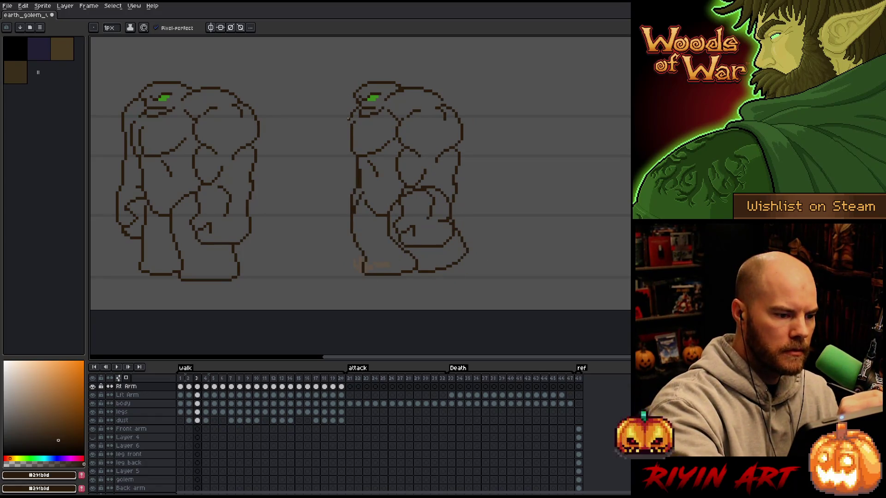
pyautogui.press('Left')
pyautogui.press('Right')
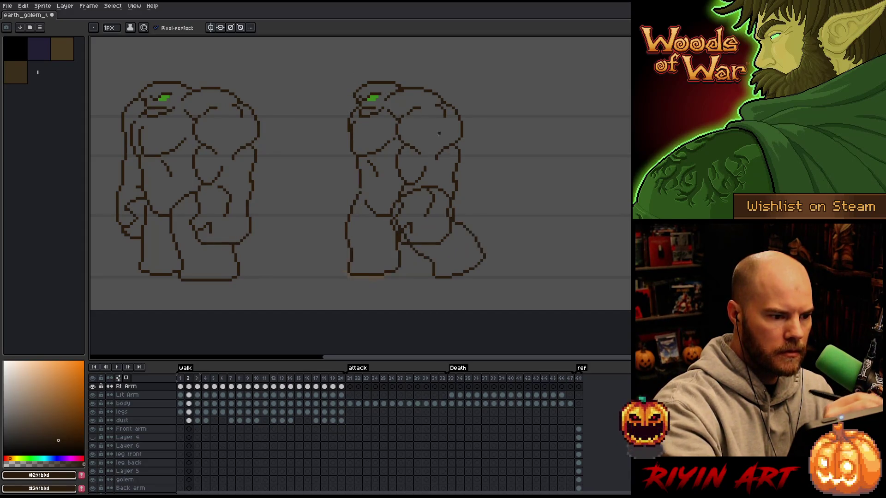
pyautogui.press('Right')
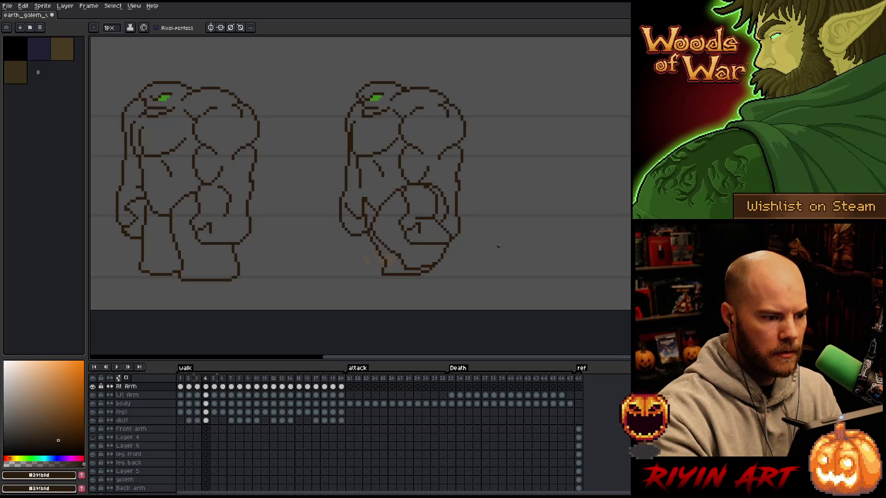
pyautogui.press('Left')
pyautogui.press('Right')
pyautogui.press('Left')
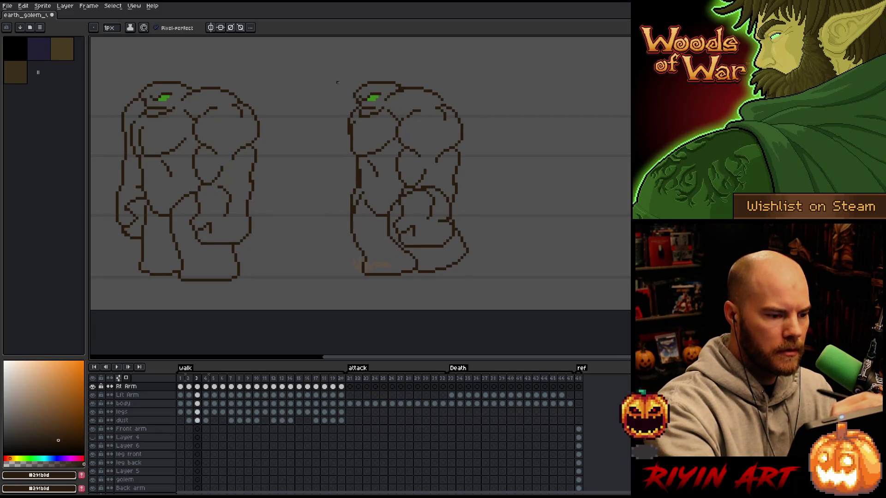
# Step: Touch up frames 3 and 4 with Eraser and Pencil while comparing them
pyautogui.press('e')
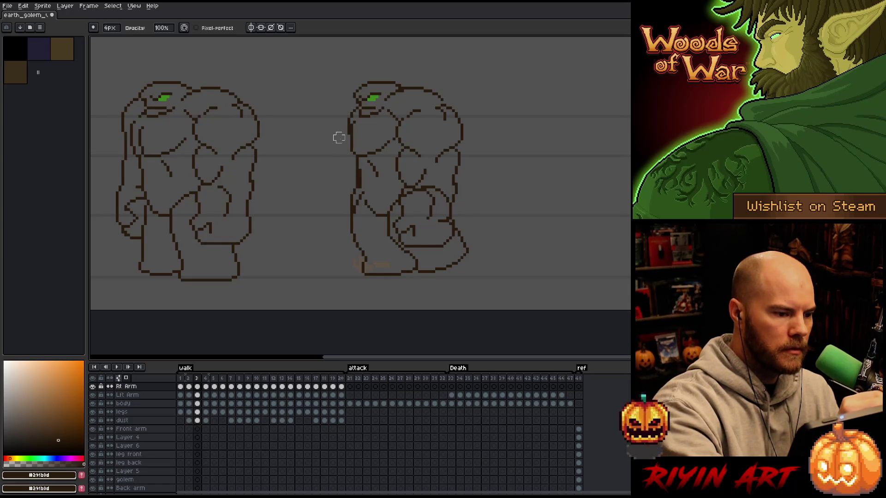
pyautogui.press('Right')
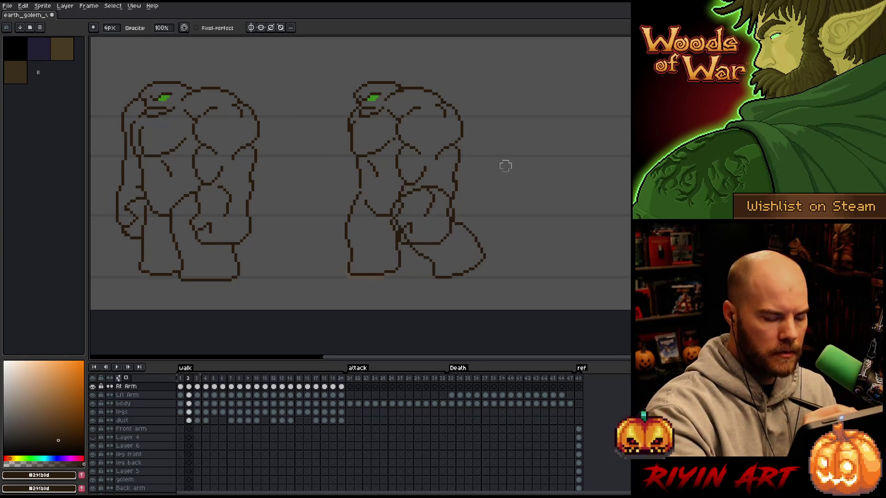
pyautogui.press('Left')
pyautogui.press('Right')
pyautogui.press('Left')
pyautogui.press('Right')
pyautogui.press('b')
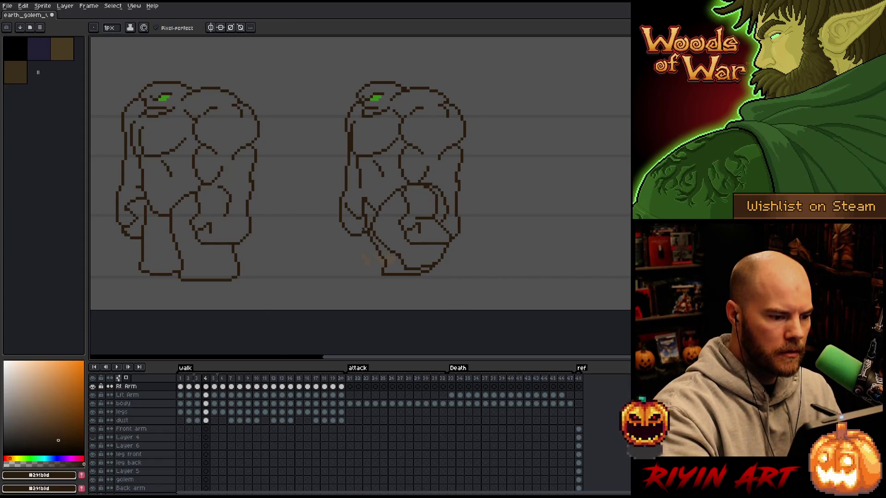
pyautogui.press('e')
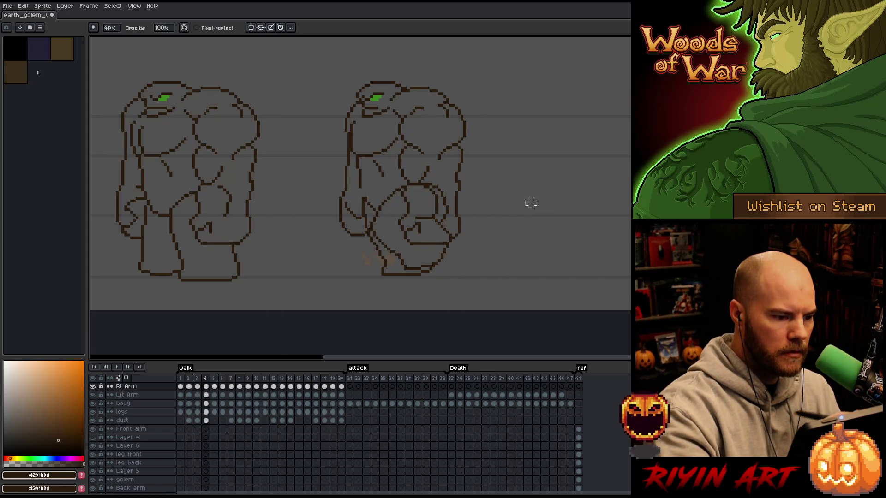
# Step: Move to frame 8 and lasso the golem's left-side hand
pyautogui.press('Right')
pyautogui.press('Right')
pyautogui.press('Right')
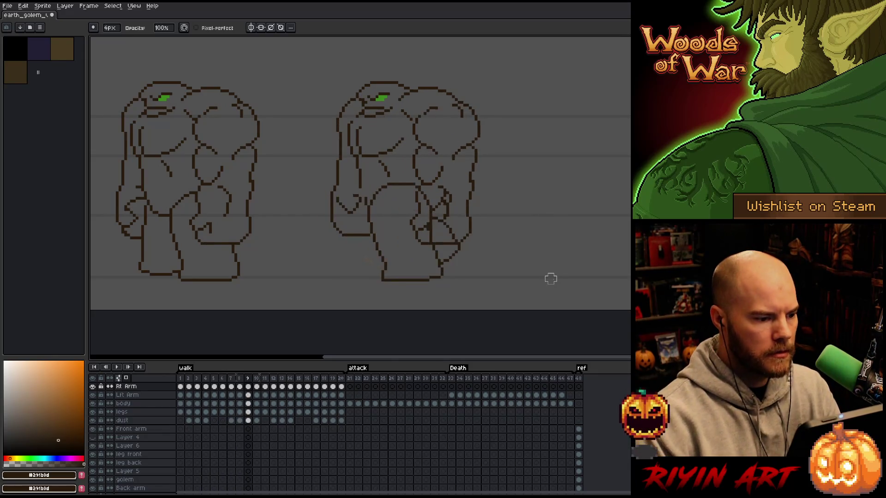
pyautogui.press('Left')
pyautogui.press('Left')
pyautogui.press('Left')
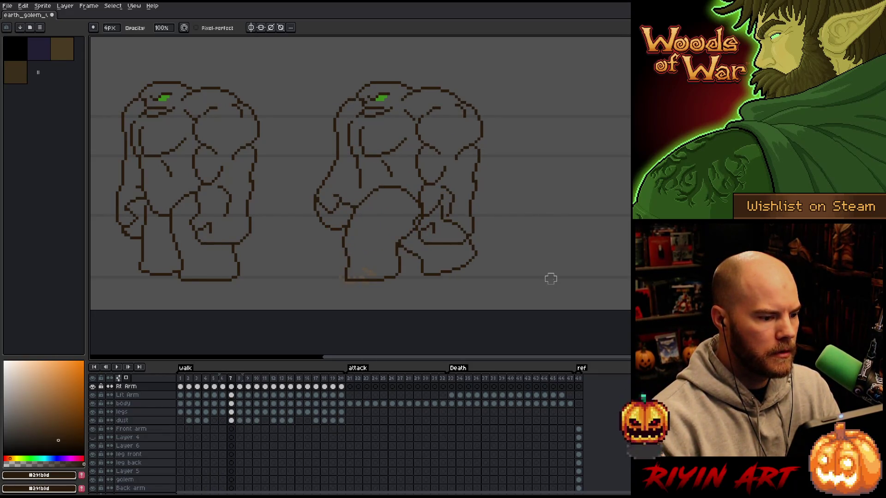
pyautogui.press('Right')
pyautogui.press('m')
pyautogui.moveTo(350, 198)
pyautogui.mouseDown()
pyautogui.moveTo(328, 221)
pyautogui.moveTo(351, 212)
pyautogui.mouseUp()
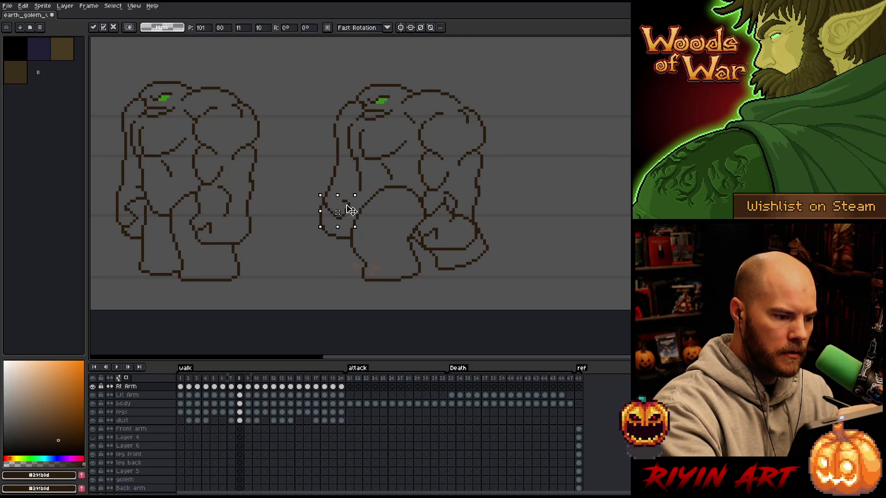
# Step: Rotate the selected hand on frame 9 by 29.3 degrees, commit, and play the animation
pyautogui.press('Right')
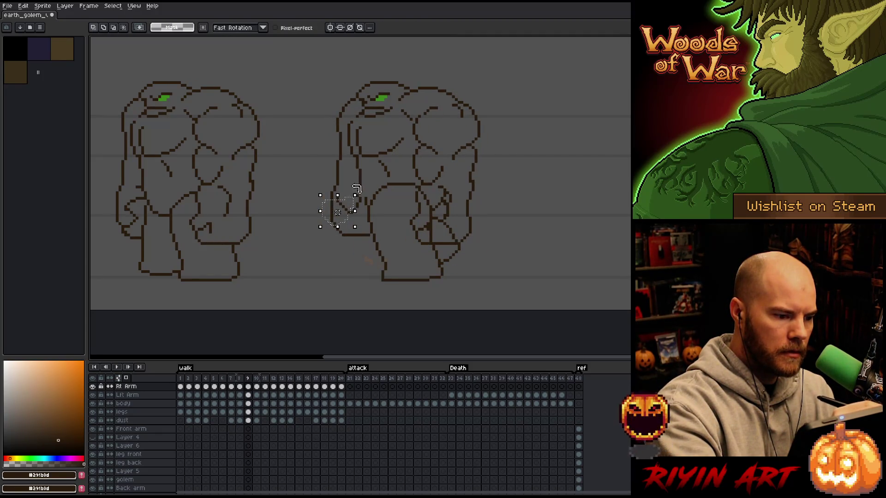
pyautogui.moveTo(361, 210); pyautogui.dragTo(368, 208)
pyautogui.press('Return')
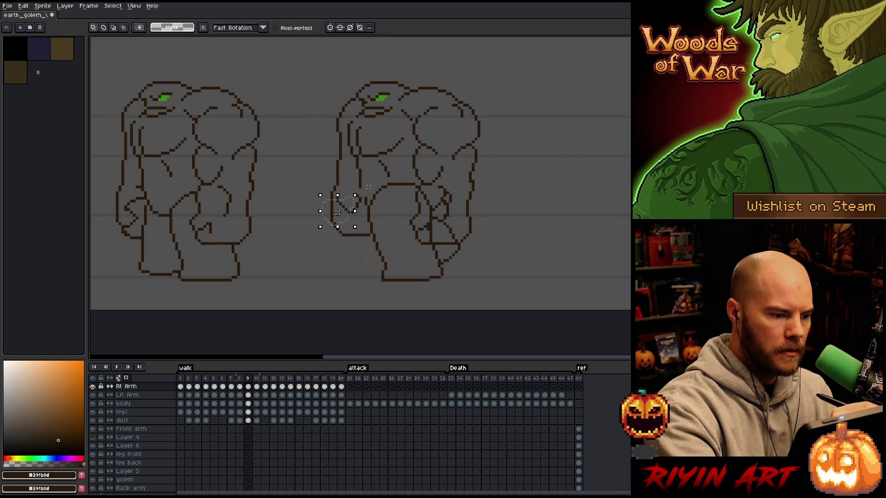
pyautogui.press('Return')
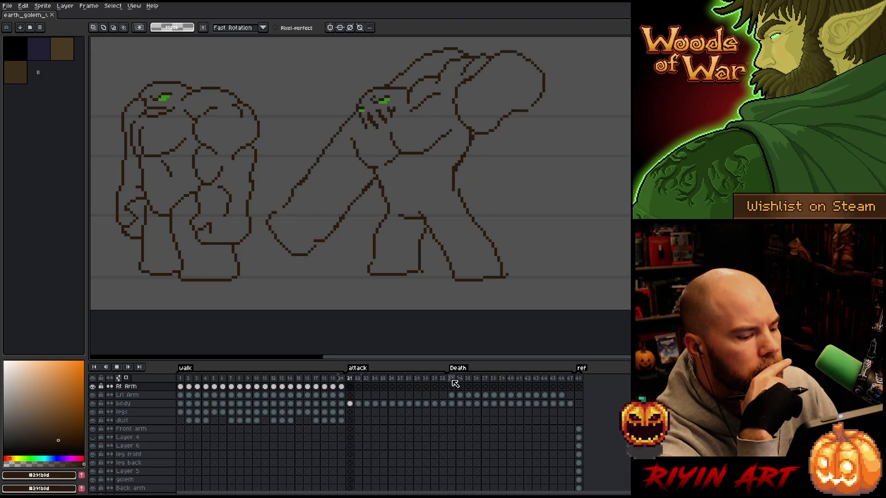
# Step: Set walk frames 1–20 to a 150 ms duration in Frame Properties and play the cycle
pyautogui.click(189, 378)
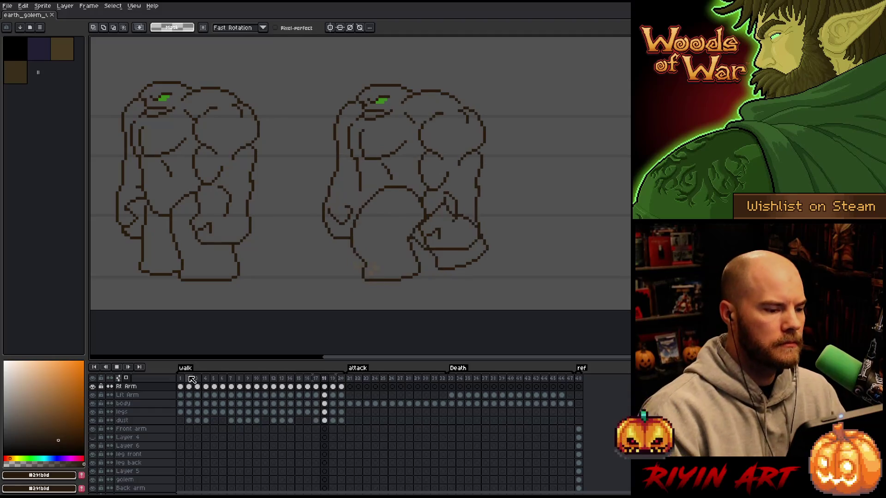
pyautogui.moveTo(181, 382); pyautogui.dragTo(344, 380)
pyautogui.rightClick(344, 381)
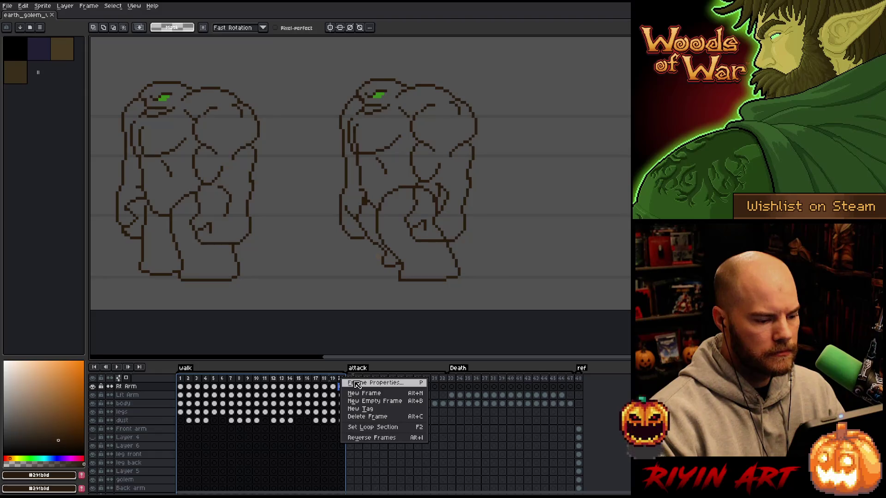
pyautogui.click(357, 385)
pyautogui.write('150')
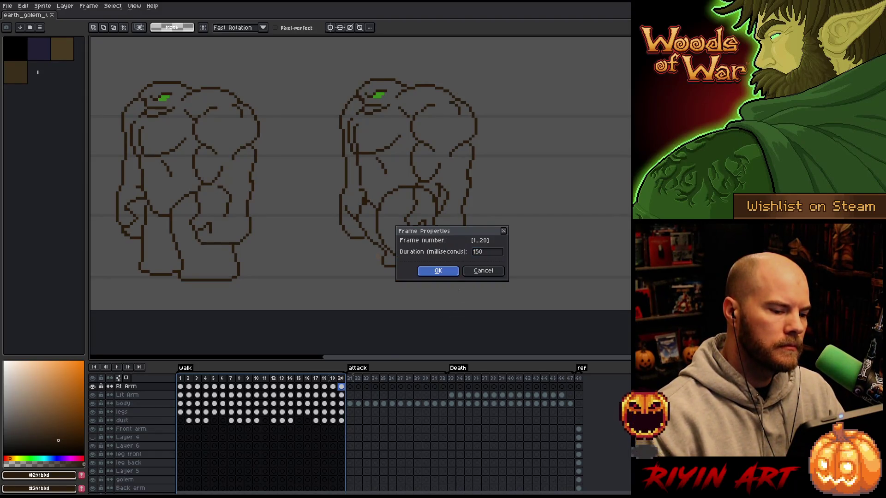
pyautogui.press('Return')
pyautogui.press('Return')
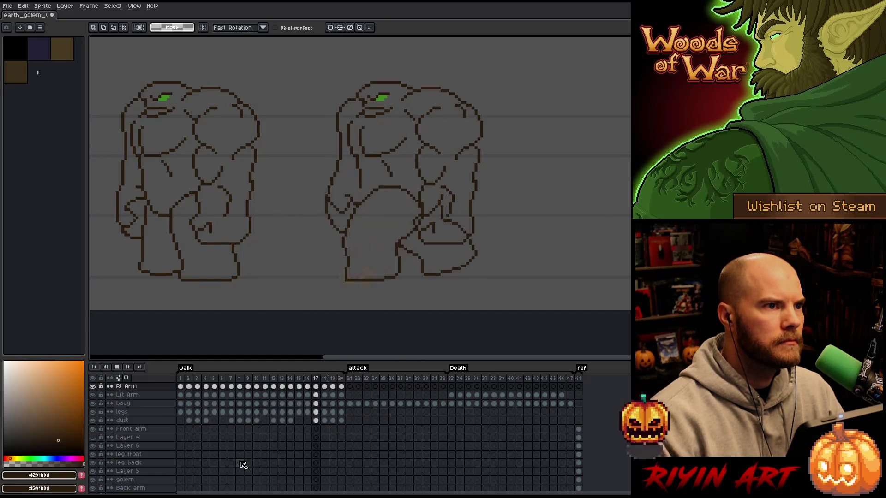
# Step: Stop playback, give walk frames 1–20 a 100 ms duration, and replay the walk
pyautogui.press('Return')
pyautogui.moveTo(341, 377); pyautogui.dragTo(180, 378)
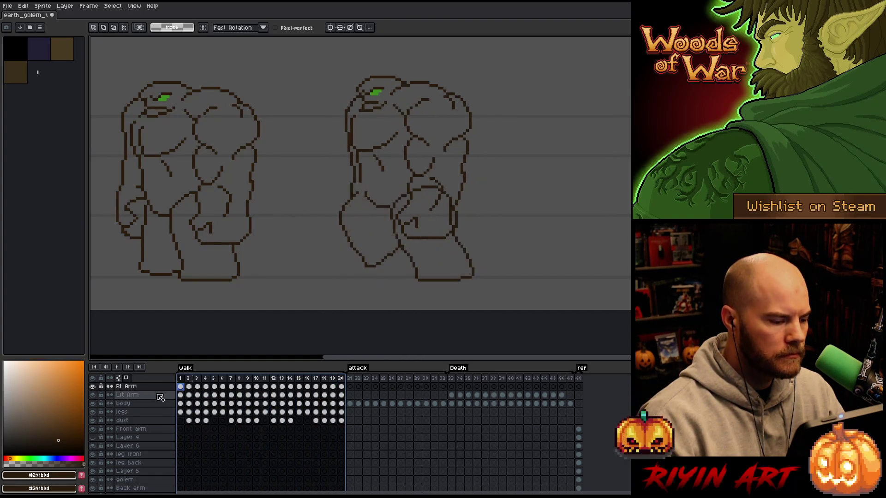
pyautogui.rightClick(217, 380)
pyautogui.click(227, 384)
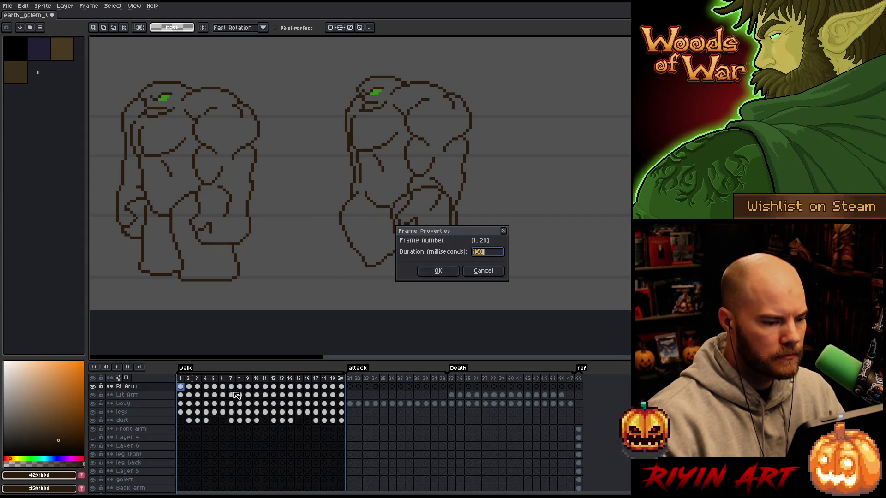
pyautogui.write('100')
pyautogui.press('Return')
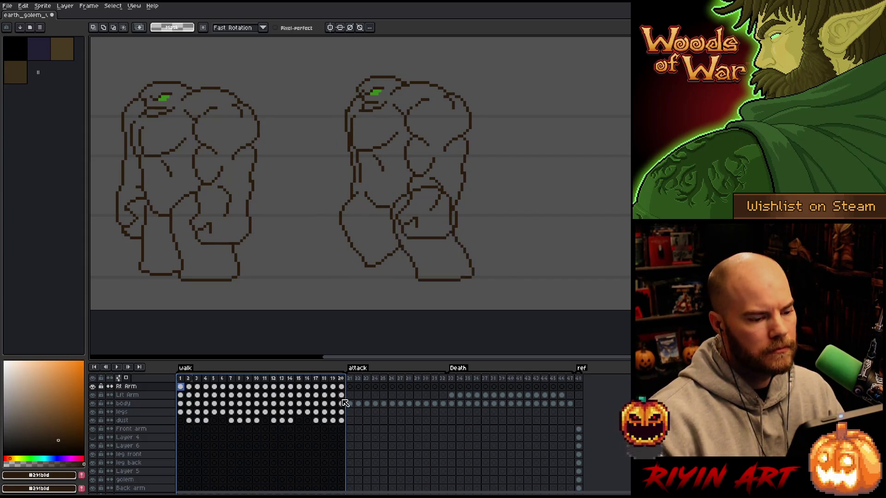
pyautogui.press('Return')
pyautogui.press('Return')
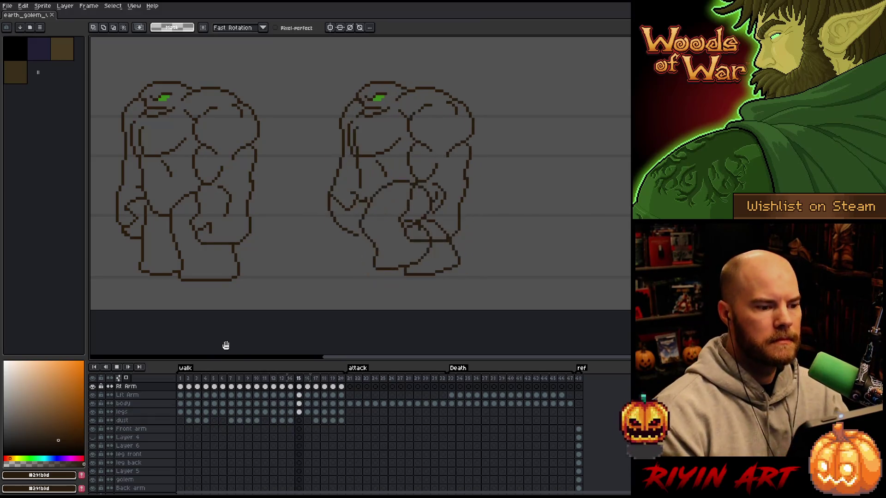
# Step: Stop playback and flick back and forth through walk frames 16–20, settling on frame 19
pyautogui.click(183, 383)
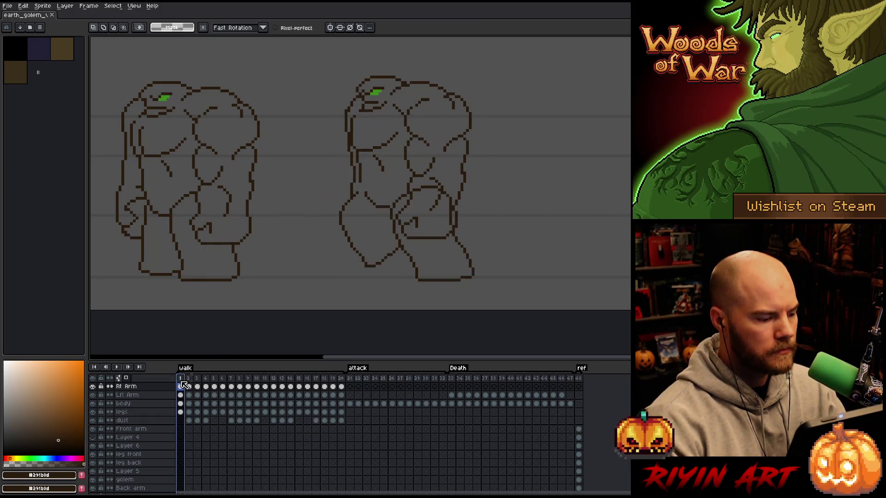
pyautogui.press('Right')
pyautogui.press('Right')
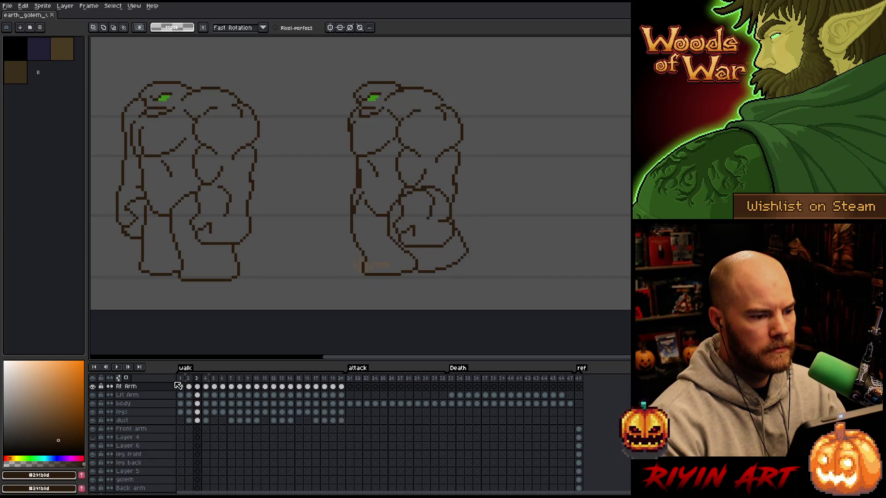
pyautogui.press('Right')
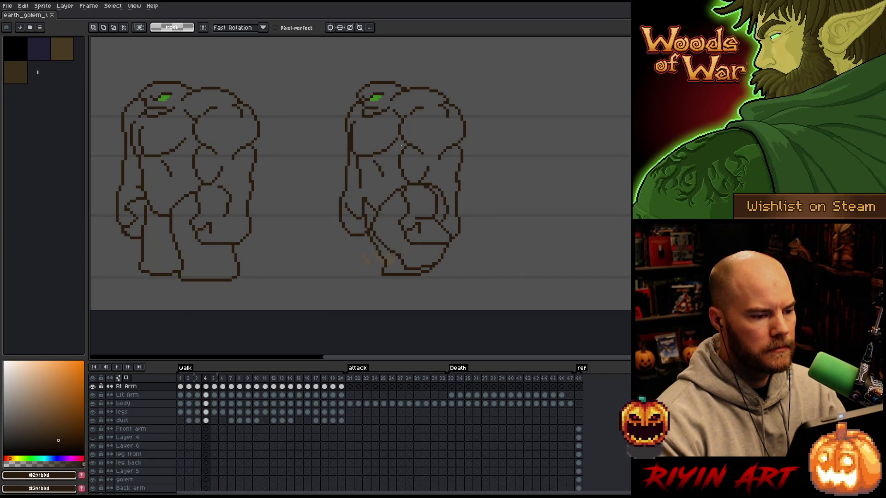
pyautogui.press('Return')
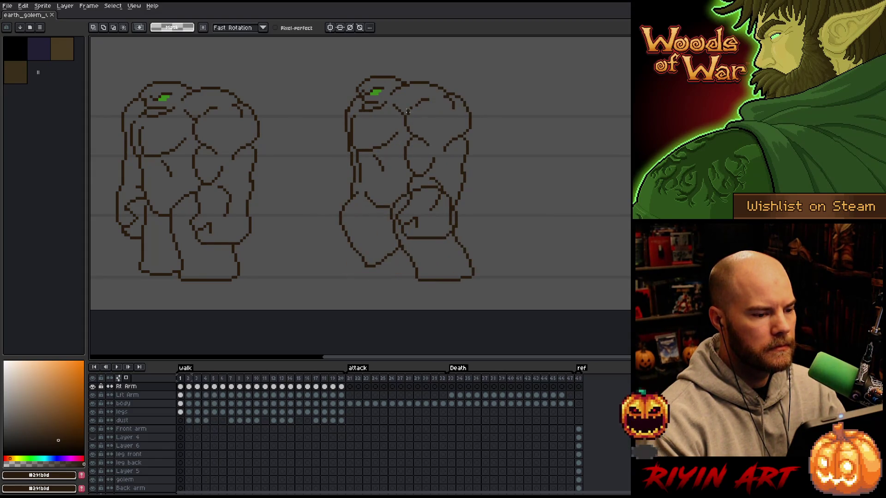
pyautogui.press('Left')
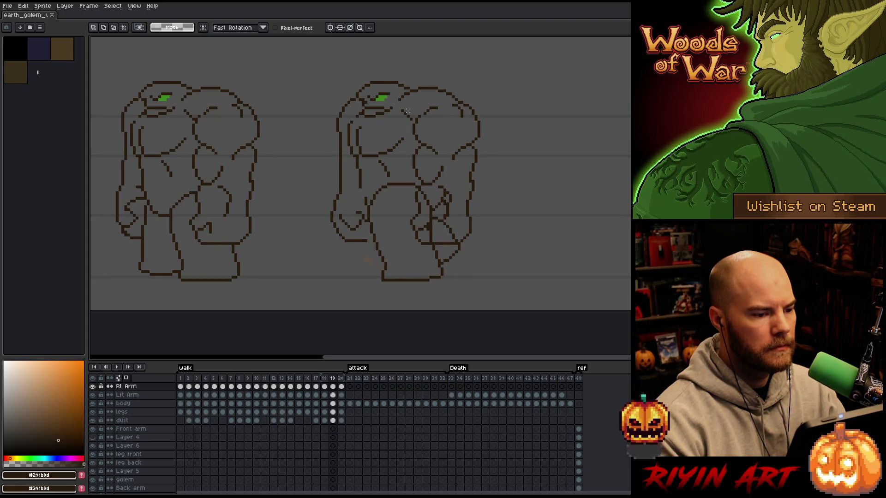
pyautogui.press('Left')
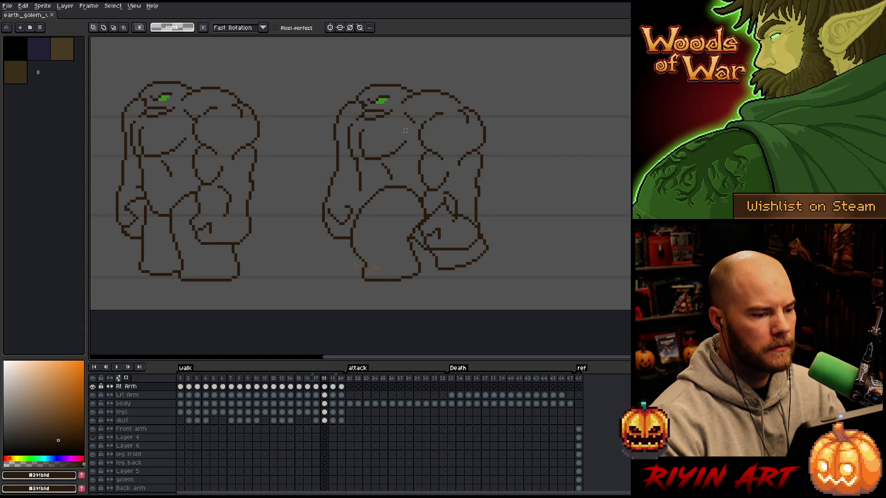
pyautogui.press('Right')
pyautogui.press('Left')
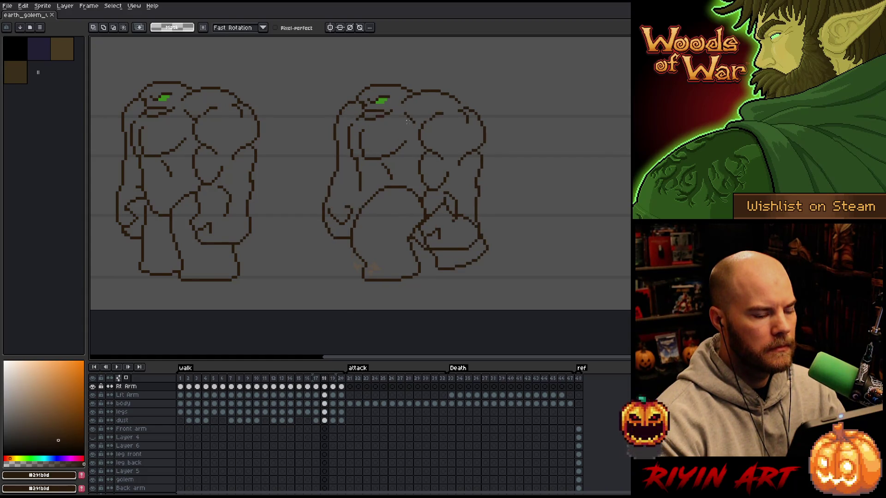
pyautogui.press('Left')
pyautogui.press('Left')
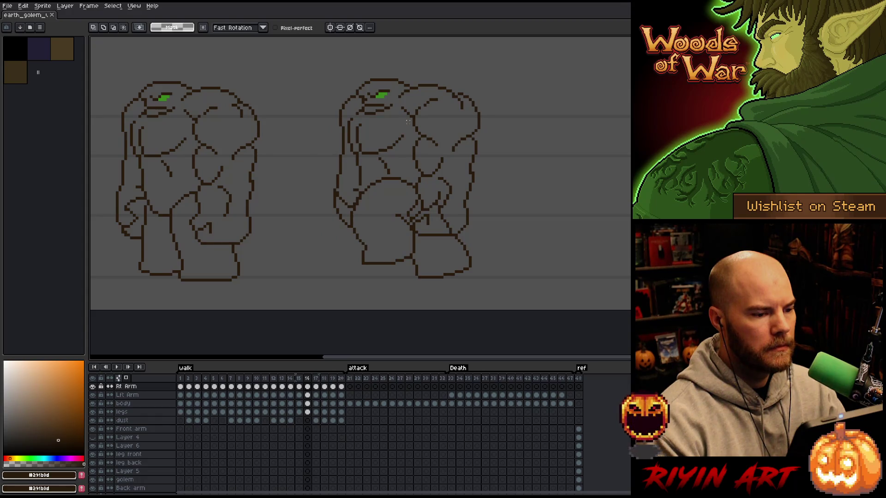
pyautogui.press('Right')
pyautogui.press('Right')
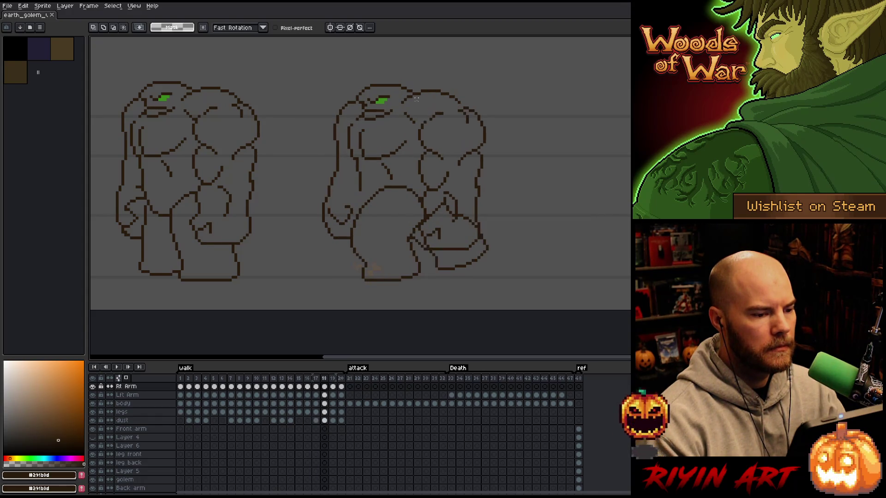
pyautogui.press('Right')
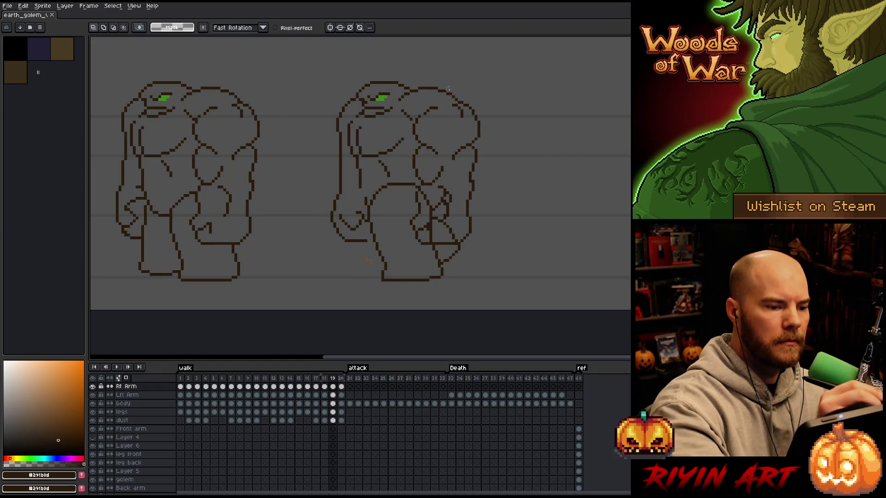
# Step: Lasso-select the top of the right golem's shoulder on frame 19
pyautogui.press('b')
pyautogui.moveTo(455, 85)
pyautogui.mouseDown()
pyautogui.moveTo(419, 88)
pyautogui.moveTo(430, 96)
pyautogui.mouseUp()
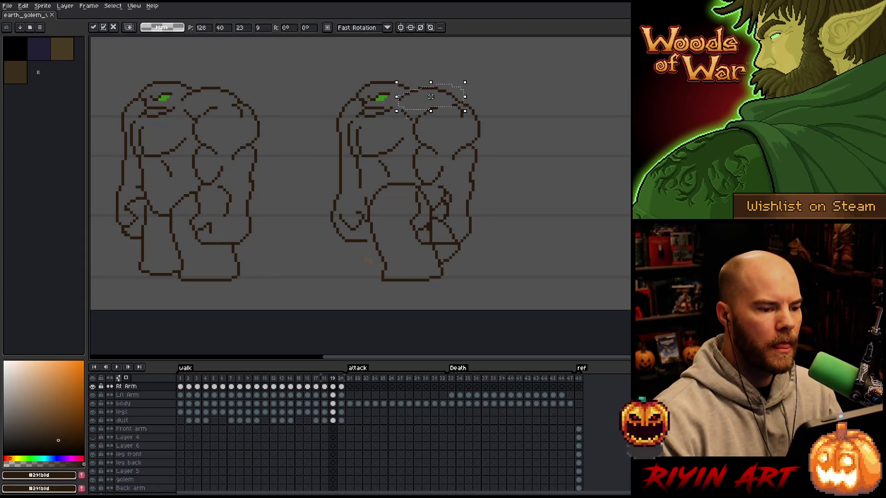
pyautogui.press('Return')
# Step: On the body layer, move the shoulder-top selection down one pixel on frame 19
pyautogui.click(332, 403)
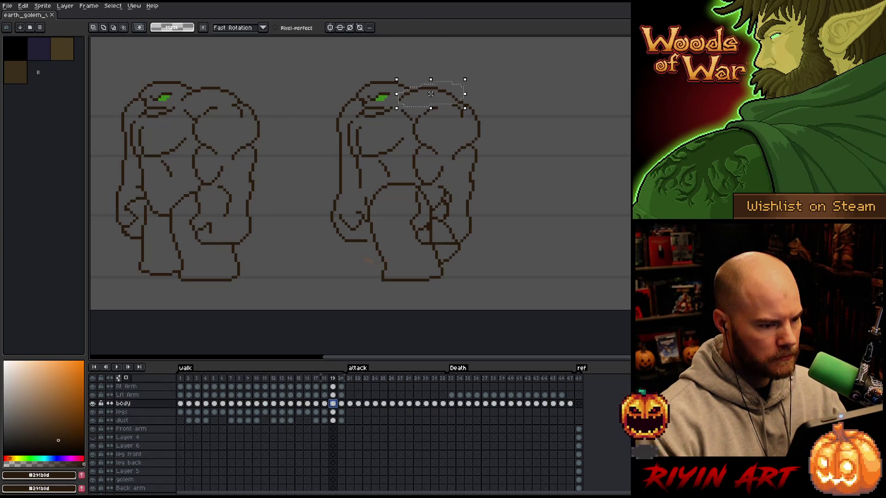
pyautogui.moveTo(431, 94); pyautogui.dragTo(430, 96)
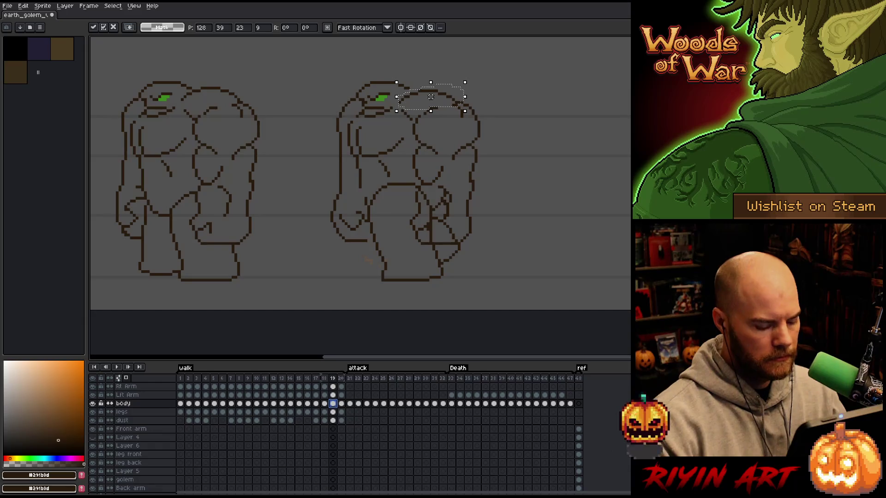
pyautogui.press(',')
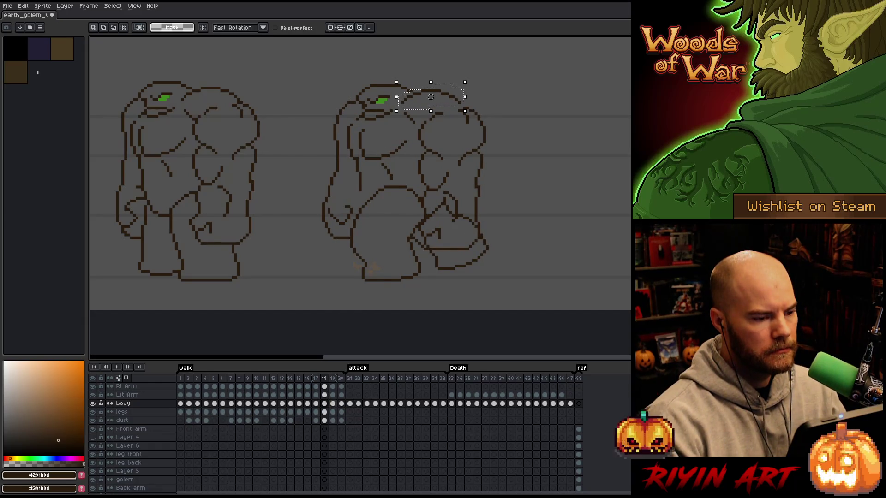
pyautogui.press('.')
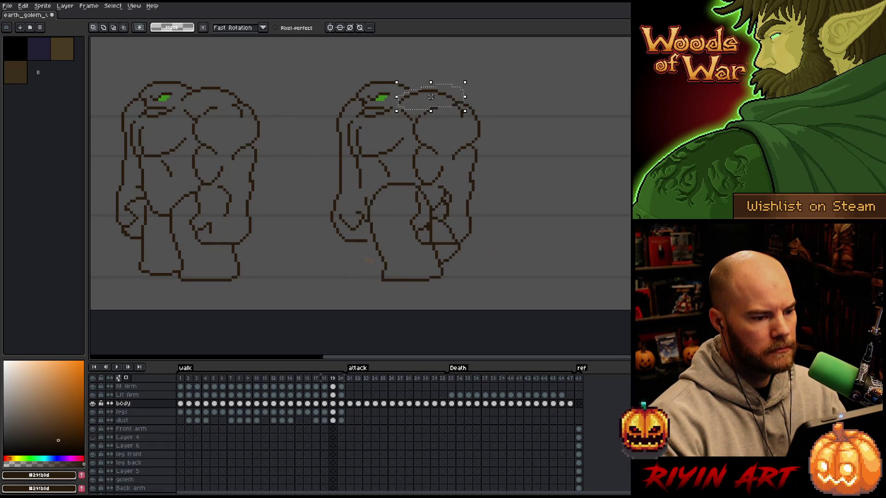
pyautogui.press('.')
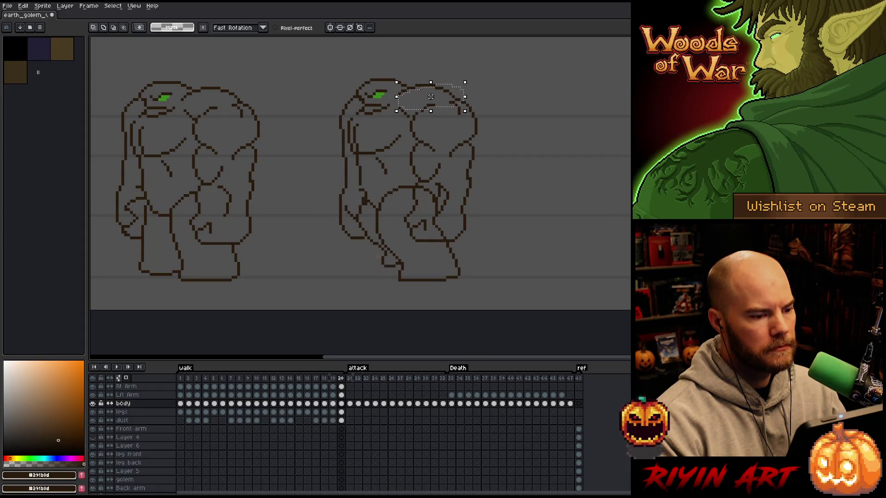
# Step: Nudge the shoulder top up a pixel on frame 1 and down on frame 4, committing each move
pyautogui.press('.')
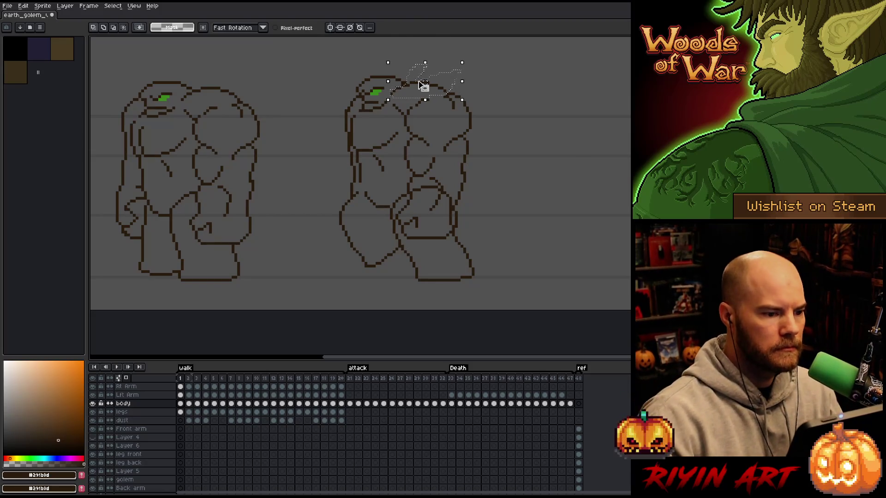
pyautogui.press('Up')
pyautogui.hotkey('ctrl', 'd')
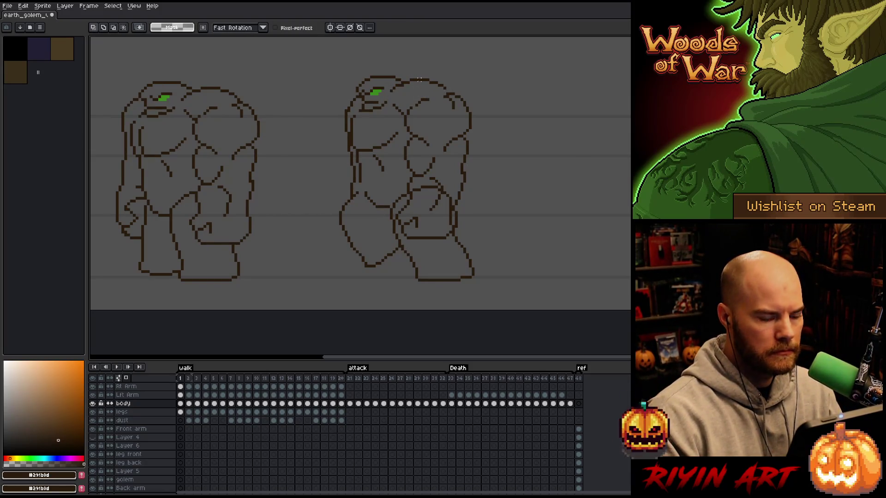
pyautogui.press('Right')
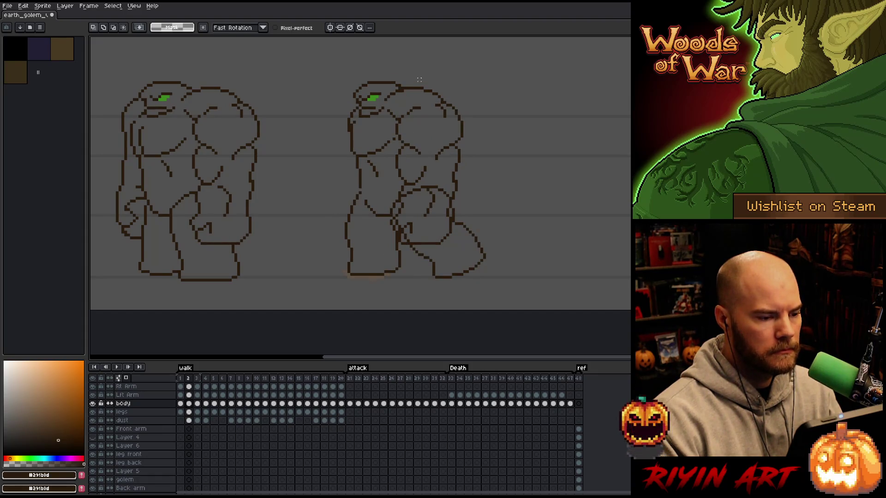
pyautogui.press('Right')
pyautogui.press('Right')
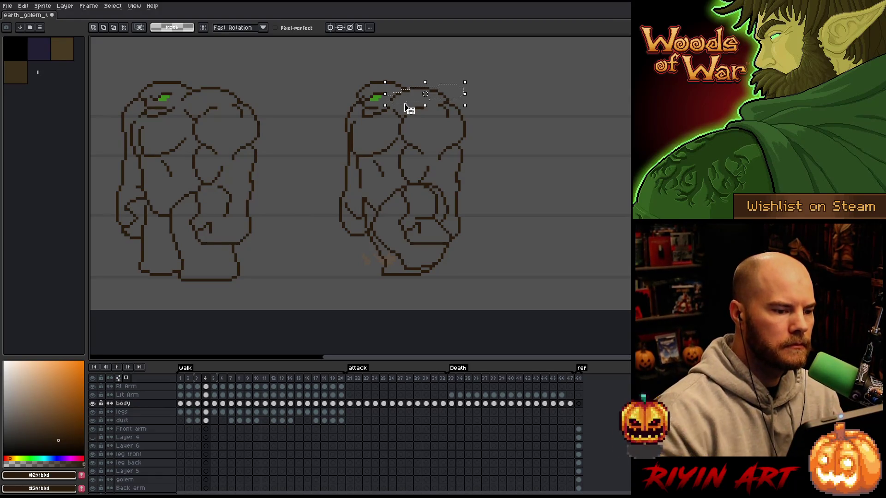
pyautogui.press('Down')
pyautogui.press('Return')
pyautogui.hotkey('ctrl', 'd')
pyautogui.press('b')
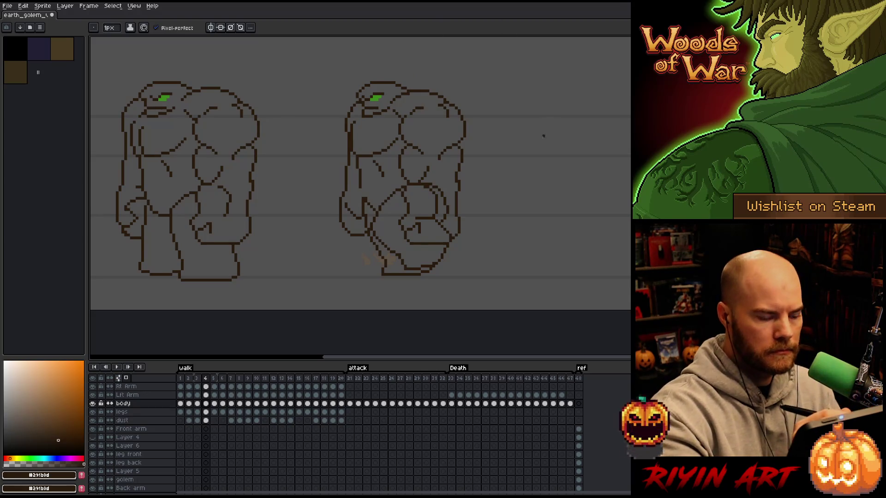
# Step: Compare frames 4–7 to check the shoulder height, ending on frame 7
pyautogui.press('Right')
pyautogui.press('m')
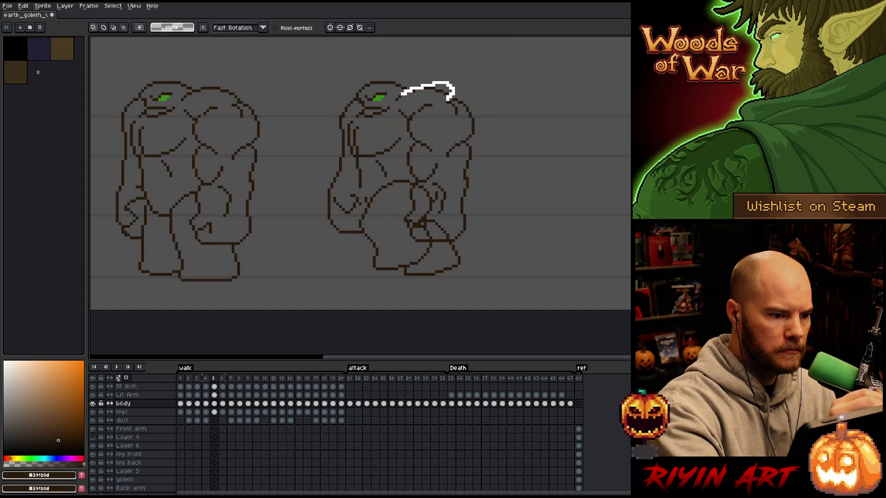
pyautogui.press('Left')
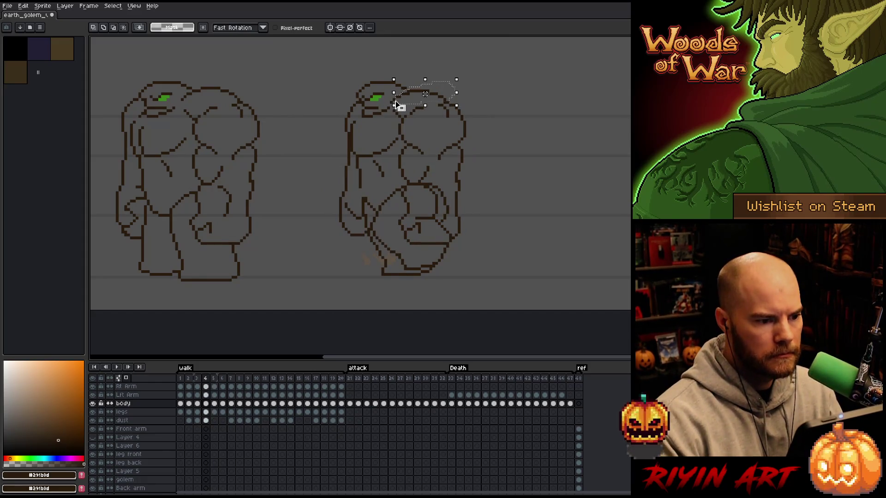
pyautogui.press('Right')
pyautogui.press('Right')
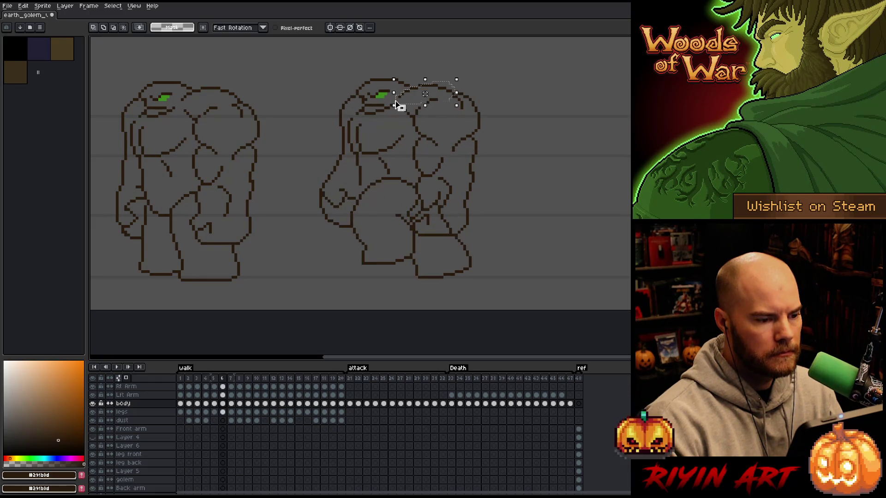
pyautogui.press('Right')
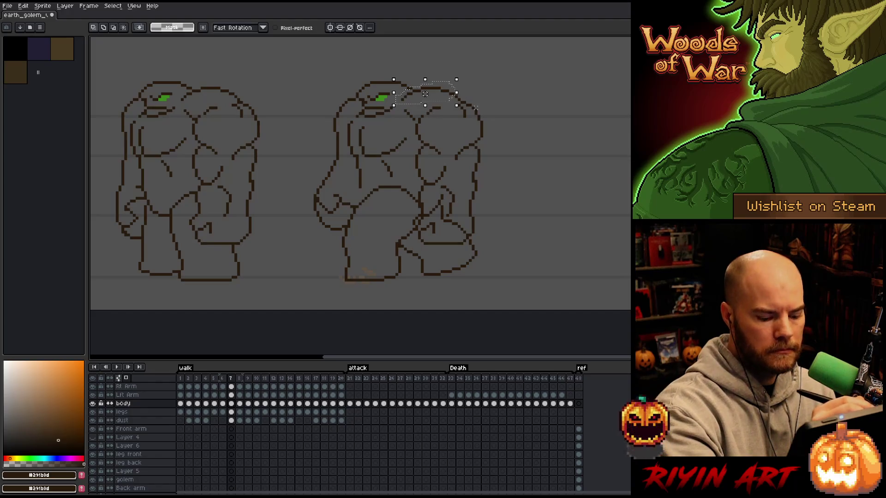
pyautogui.press('Left')
pyautogui.press('Left')
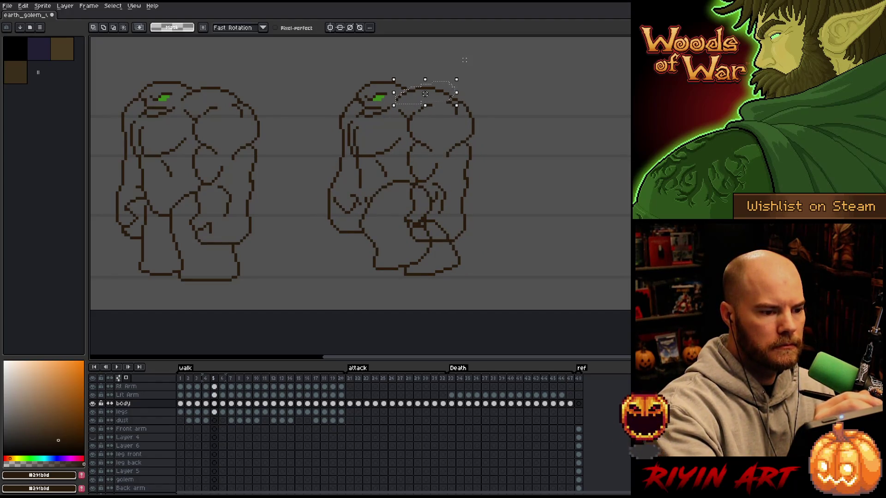
pyautogui.press('Left')
pyautogui.press('Right')
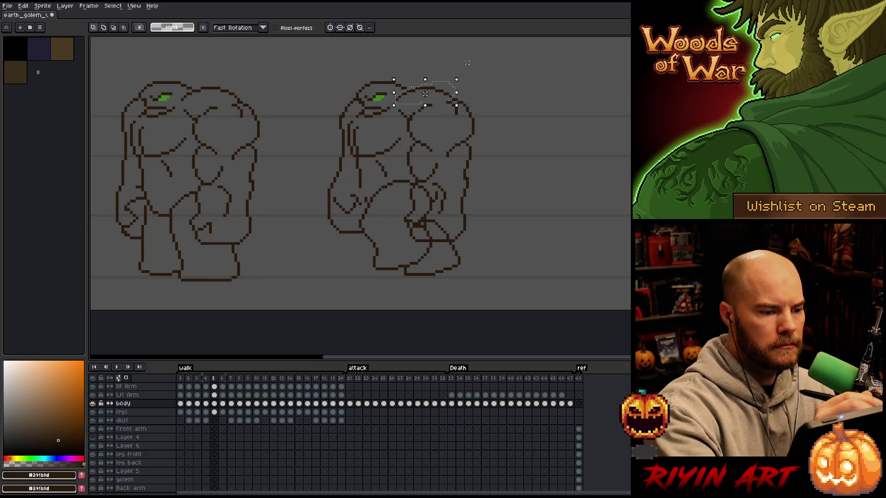
pyautogui.press('Right')
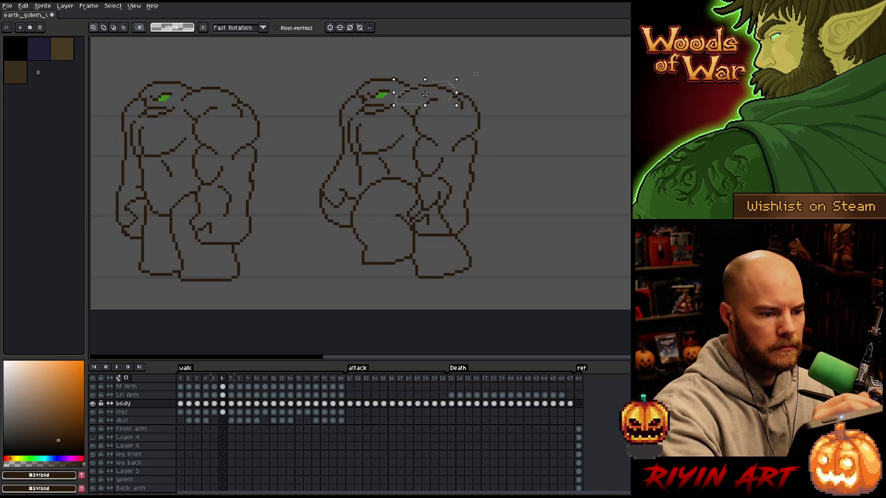
pyautogui.press('Right')
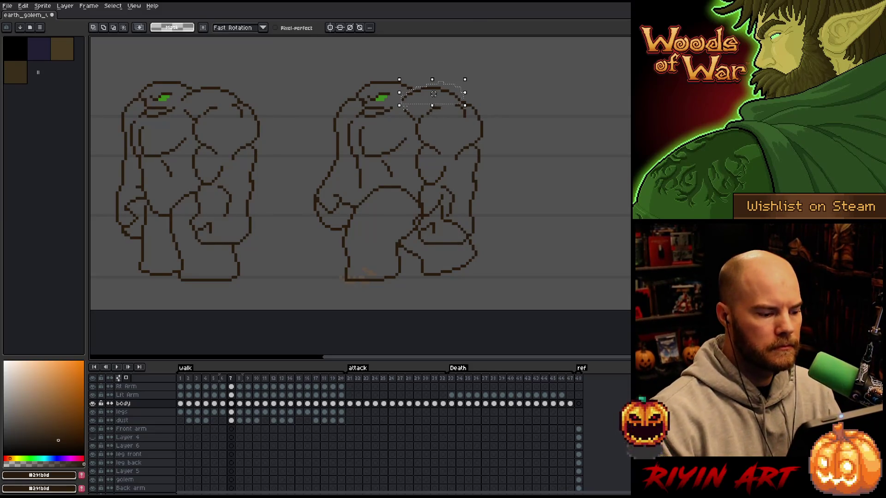
# Step: Raise the shoulder top about one pixel on frame 7 and shift the area beside the head up
pyautogui.moveTo(434, 94); pyautogui.dragTo(434, 91)
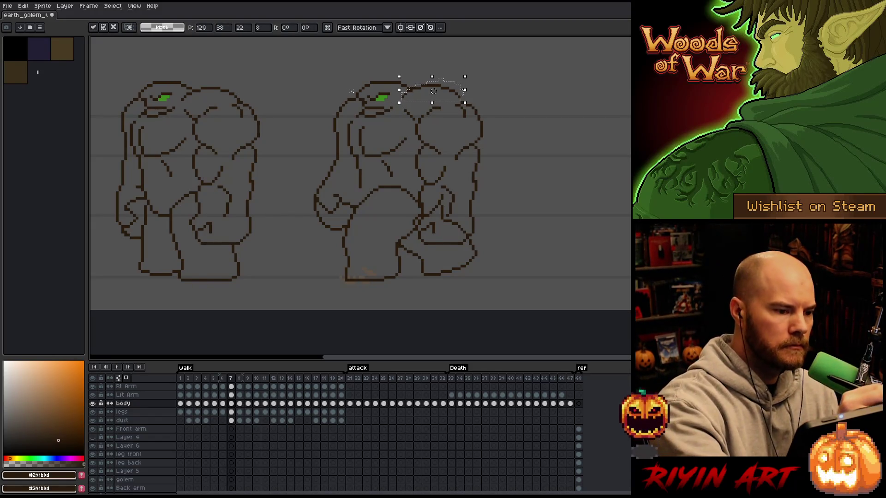
pyautogui.hotkey('ctrl', 'd')
pyautogui.moveTo(353, 96); pyautogui.dragTo(354, 93)
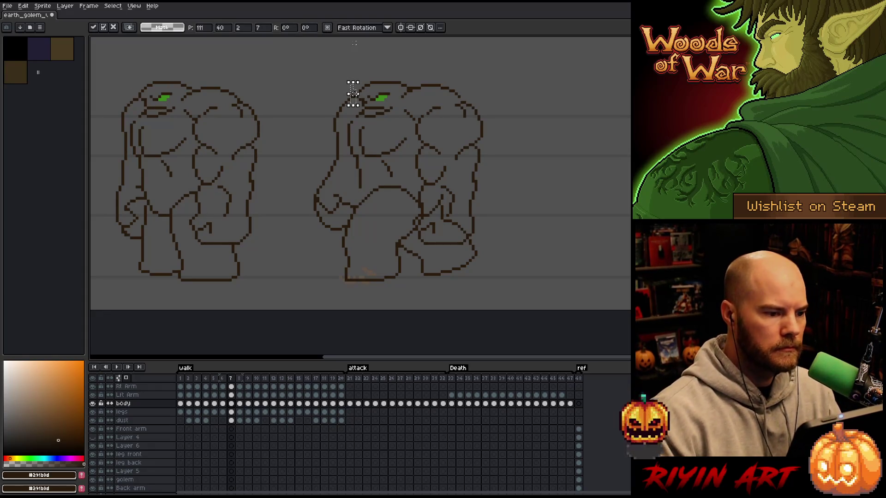
# Step: Lower the head outline by one pixel on walk frame 9
pyautogui.press('.')
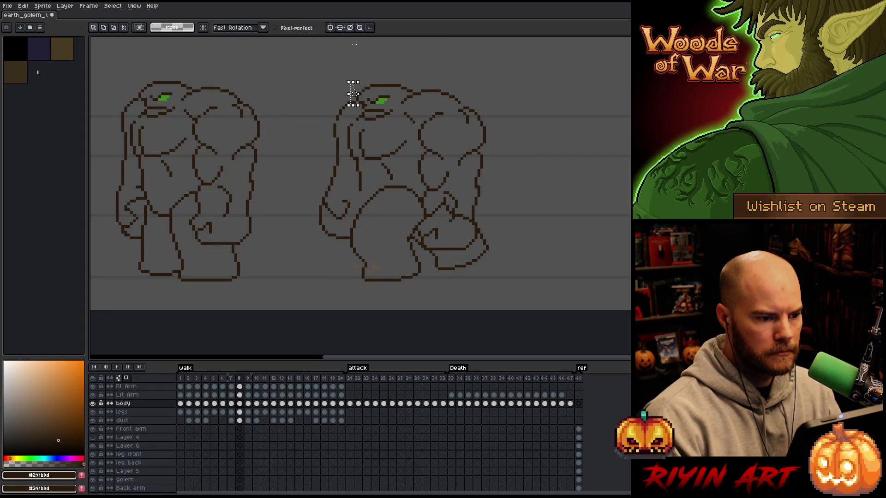
pyautogui.press('.')
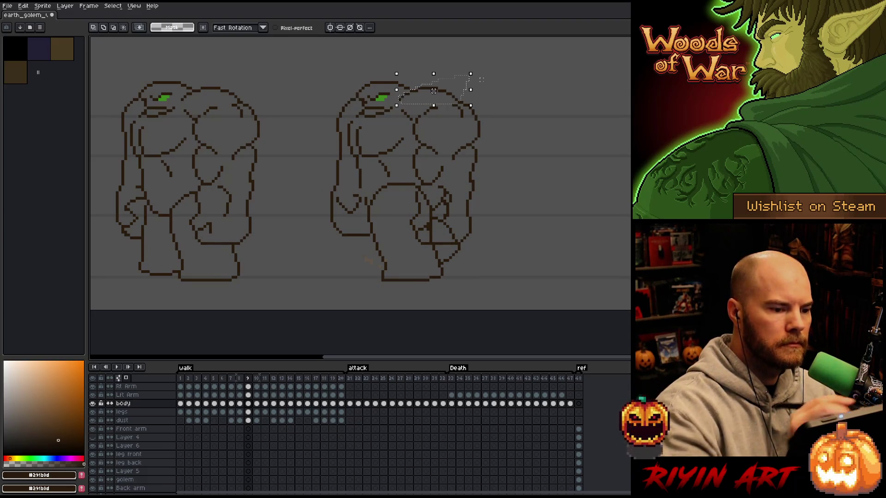
pyautogui.moveTo(434, 91); pyautogui.dragTo(433, 93)
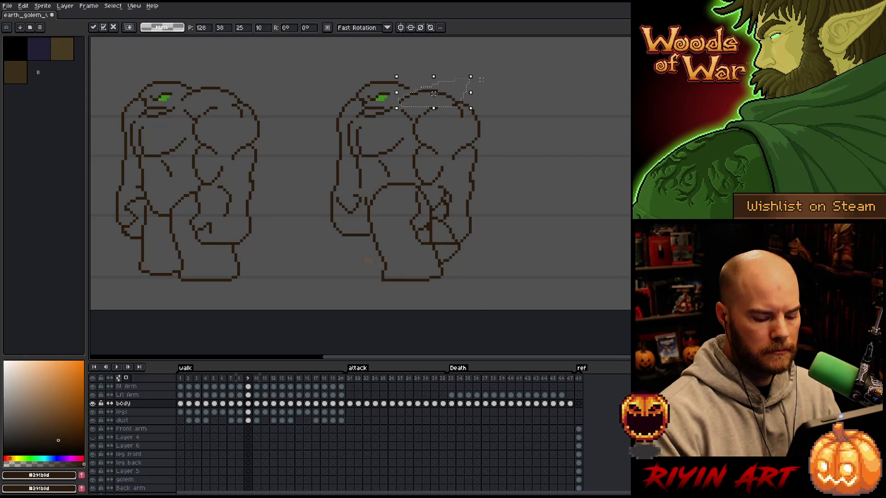
pyautogui.click(353, 94)
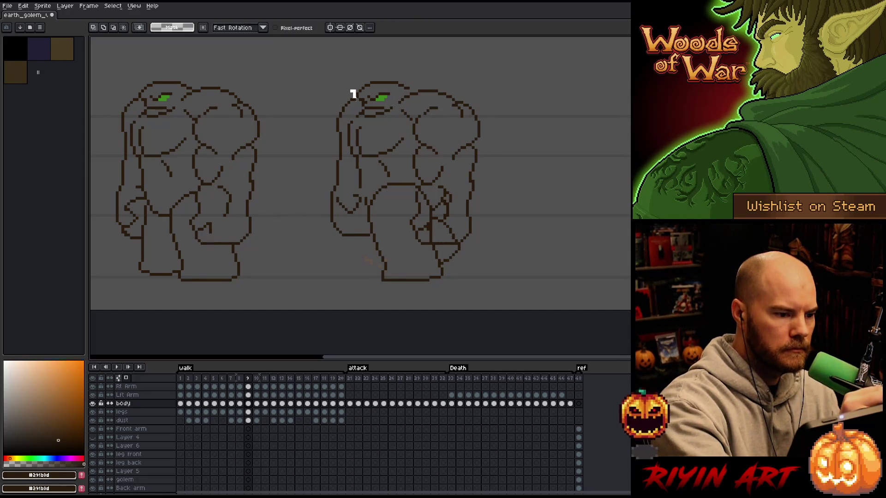
pyautogui.press('Down')
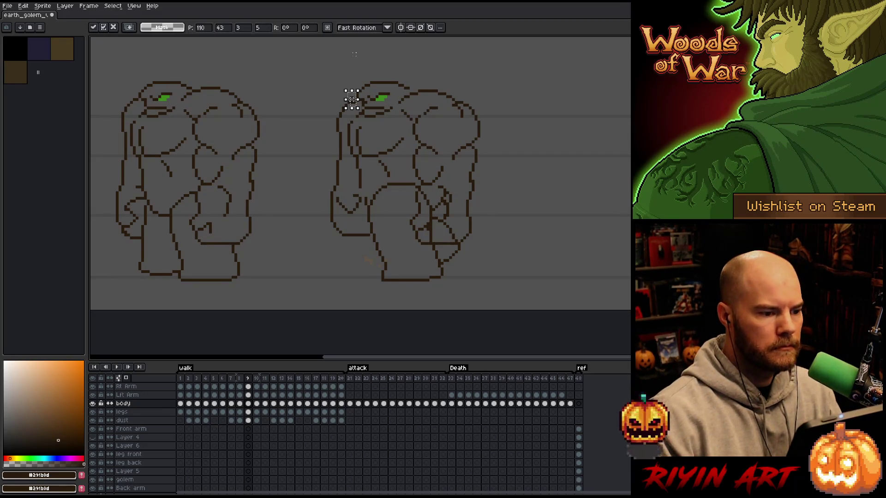
pyautogui.press('.')
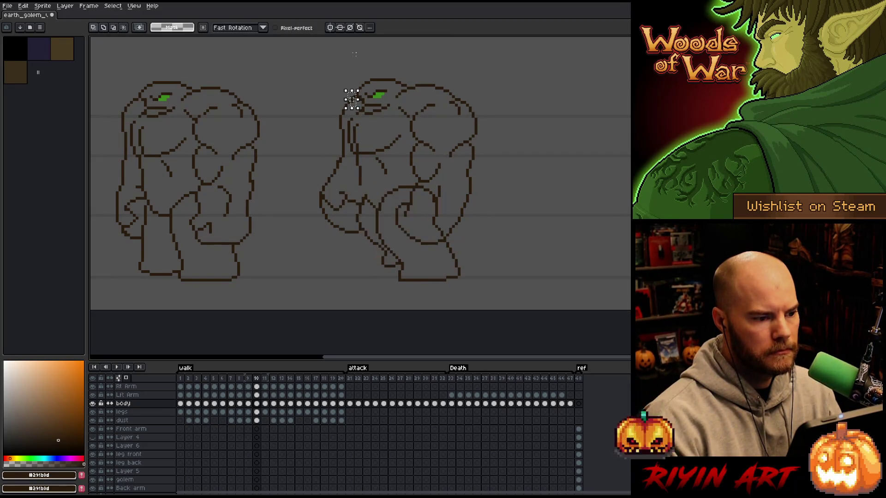
pyautogui.press(',')
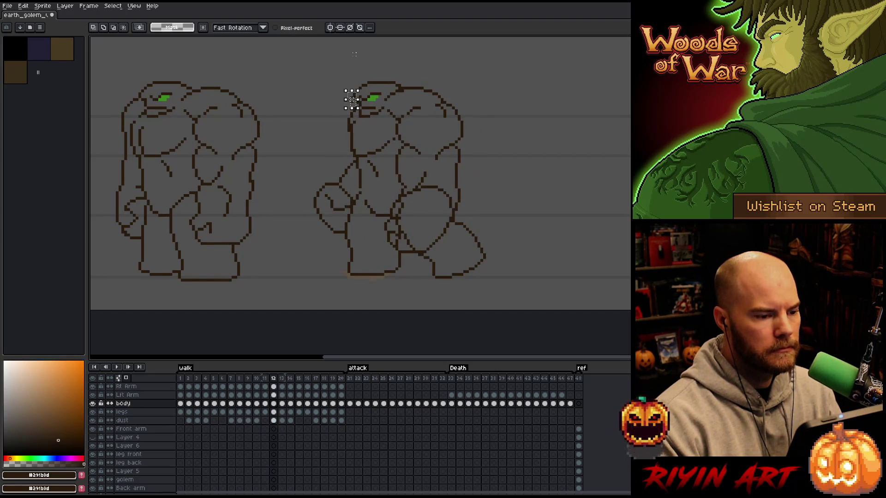
# Step: Adjust the head top on the current frame and frame 15, then play the walk preview
pyautogui.moveTo(444, 94)
pyautogui.mouseDown()
pyautogui.moveTo(385, 102)
pyautogui.moveTo(352, 95)
pyautogui.moveTo(354, 113)
pyautogui.mouseUp()
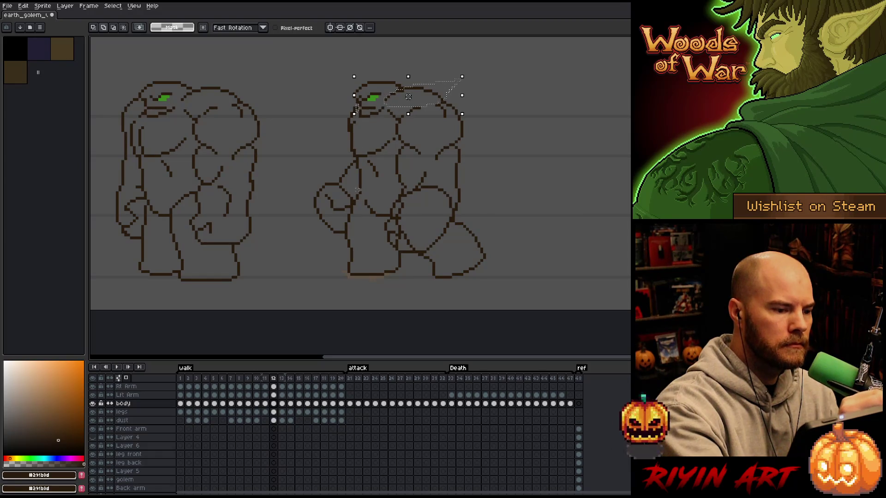
pyautogui.hotkey('ctrl', 'd')
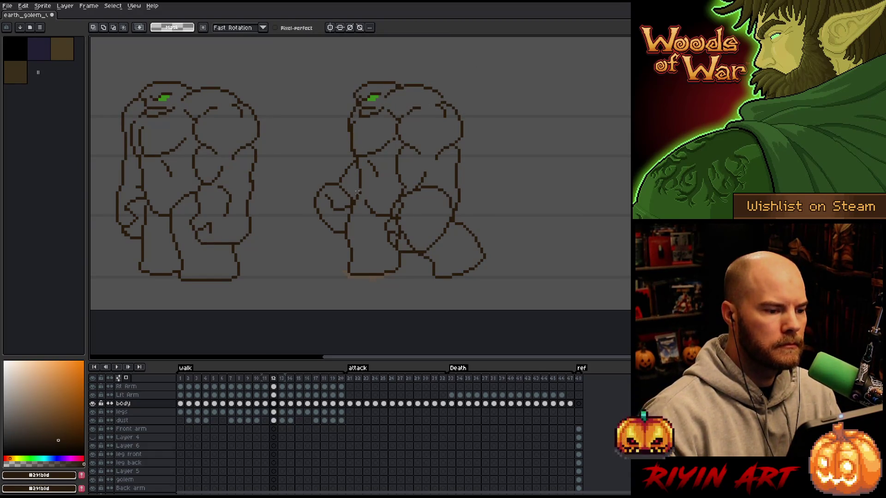
pyautogui.press('Right')
pyautogui.press('Right')
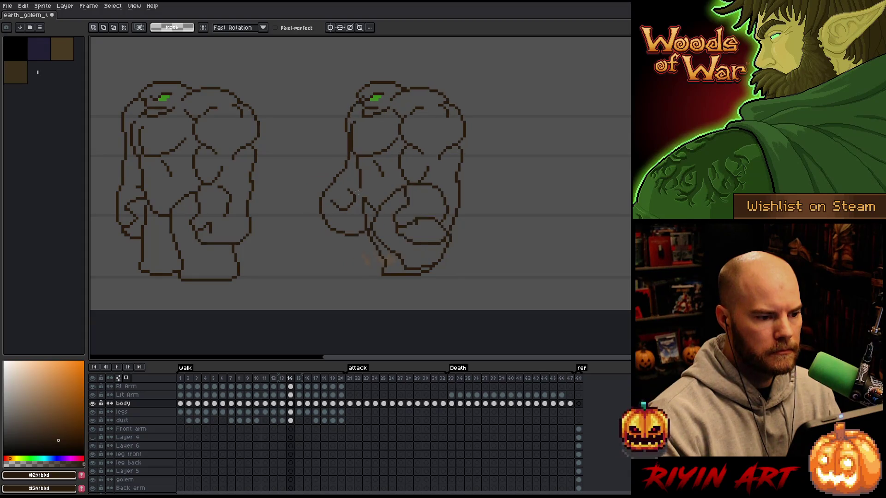
pyautogui.press('Right')
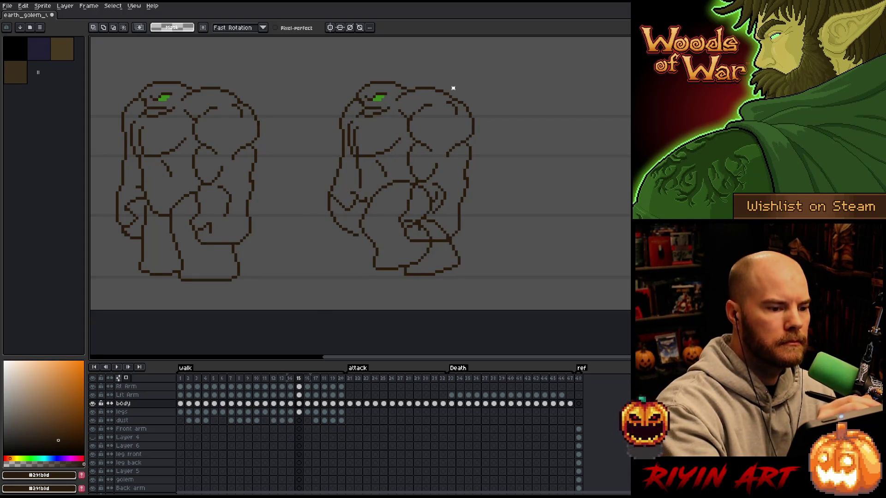
pyautogui.moveTo(453, 90)
pyautogui.mouseDown()
pyautogui.moveTo(395, 97)
pyautogui.moveTo(455, 76)
pyautogui.moveTo(428, 93)
pyautogui.mouseUp()
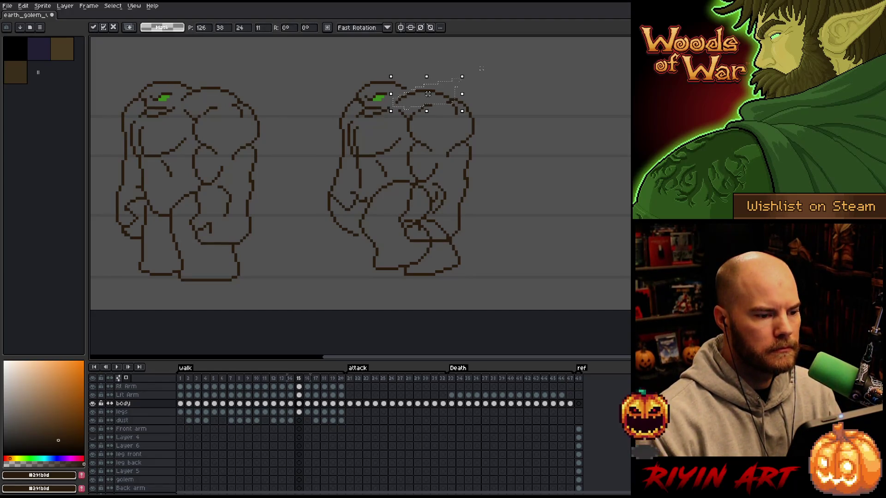
pyautogui.press('.')
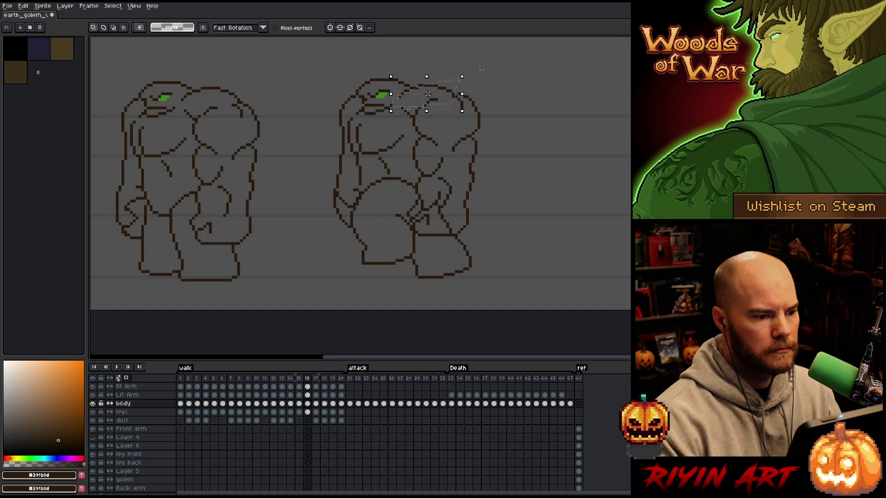
pyautogui.press('Return')
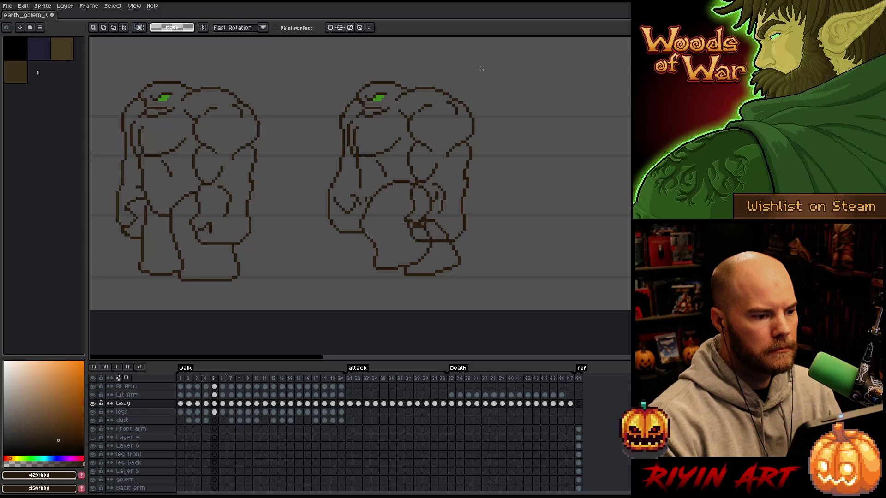
# Step: Shift the top of the head and shoulder on frame 3 and set it in place
pyautogui.press(',')
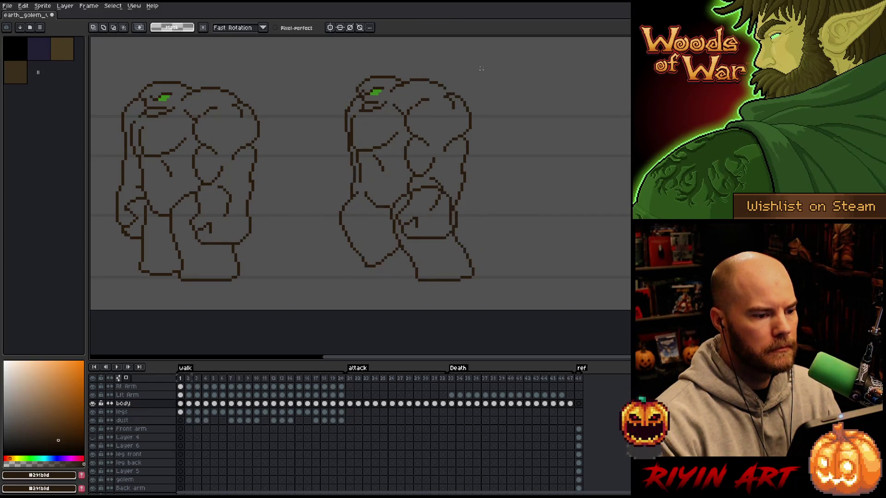
pyautogui.press('.')
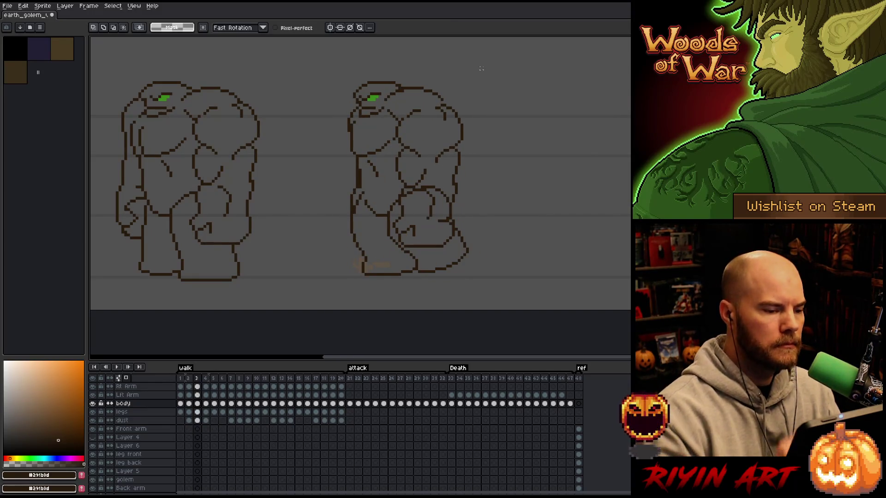
pyautogui.moveTo(450, 93)
pyautogui.mouseDown()
pyautogui.moveTo(413, 108)
pyautogui.moveTo(461, 83)
pyautogui.moveTo(423, 98)
pyautogui.moveTo(395, 87)
pyautogui.moveTo(422, 96)
pyautogui.mouseUp()
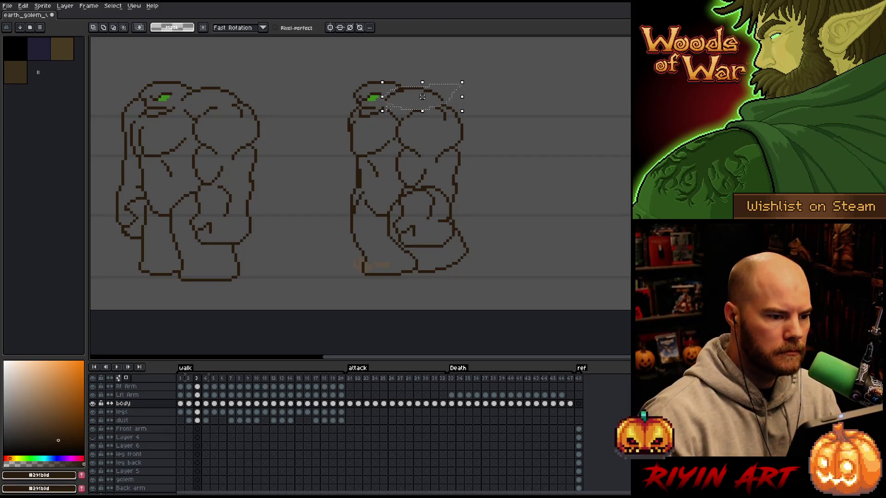
pyautogui.hotkey('ctrl', 'd')
pyautogui.press('b')
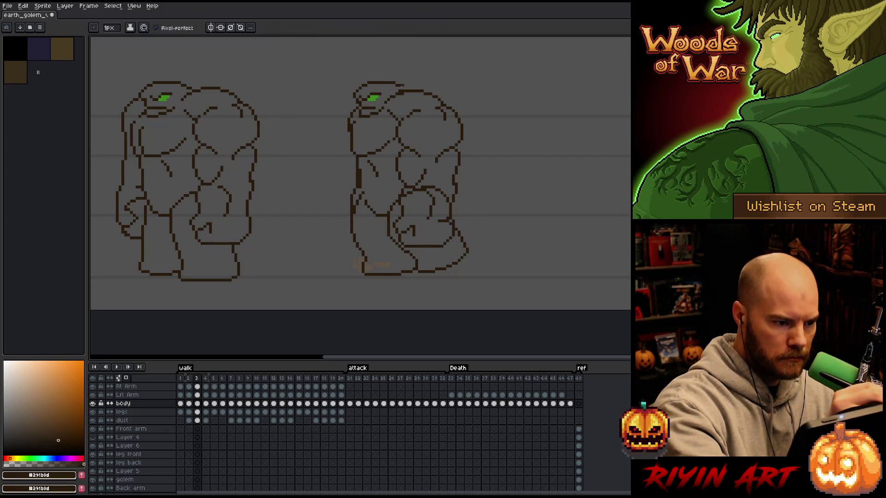
# Step: Switch to the Eraser and play the animation from frame 5 to check the motion
pyautogui.press('e')
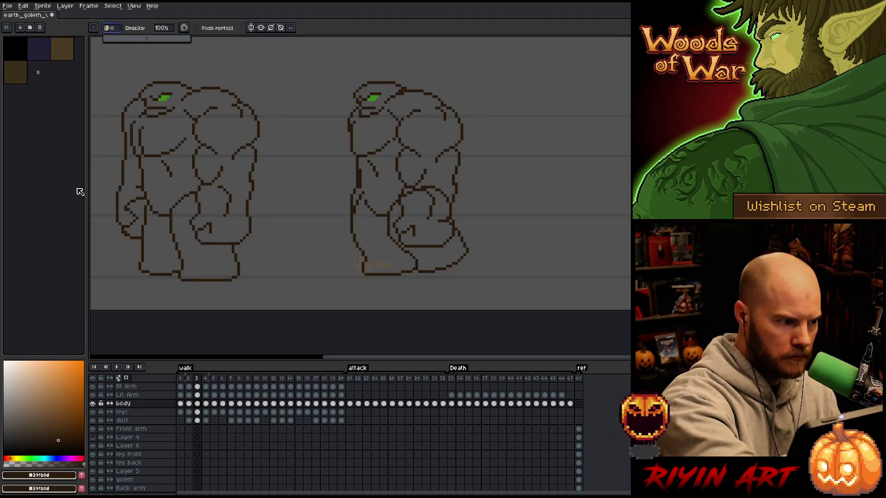
pyautogui.click(402, 97)
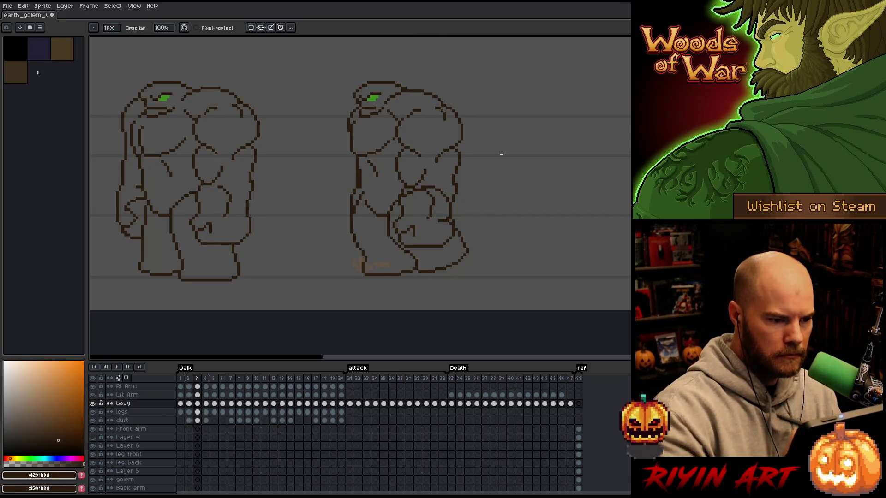
pyautogui.press('Right')
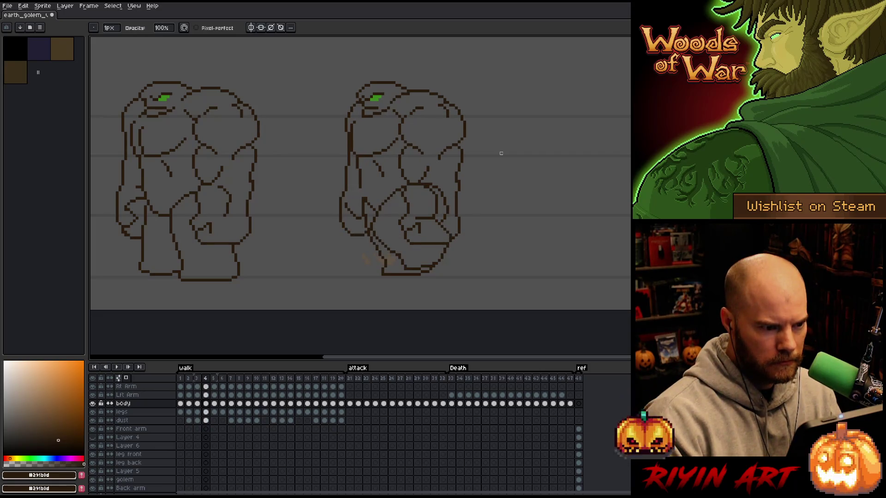
pyautogui.press('Right')
pyautogui.press('Return')
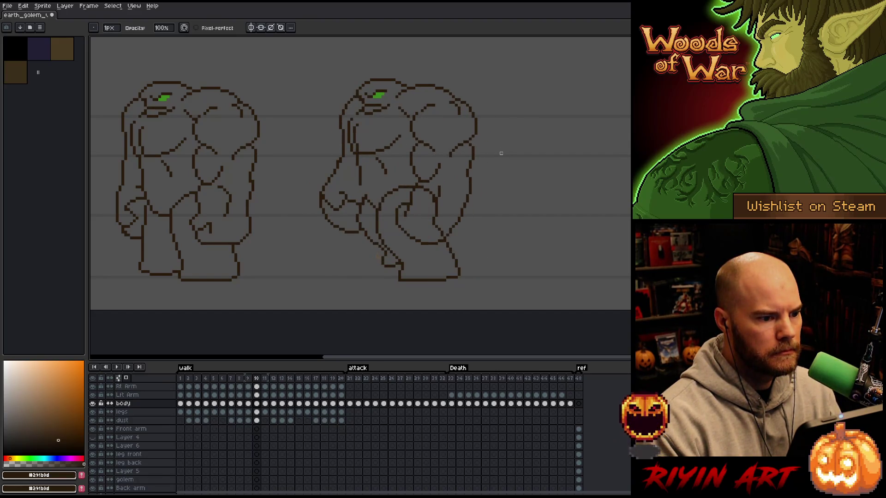
pyautogui.press('Return')
# Step: Lasso-select and adjust the top of the golem's head around frames 13–14
pyautogui.press('Right')
pyautogui.press('Right')
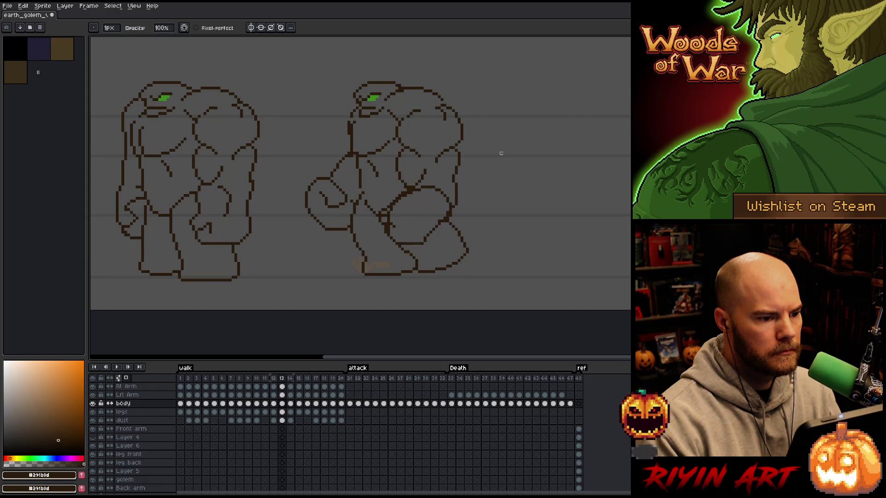
pyautogui.press('Right')
pyautogui.press('Left')
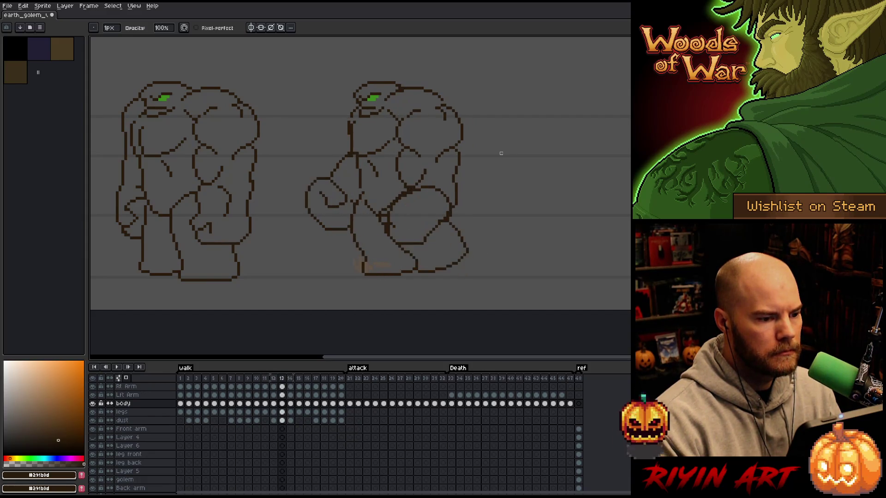
pyautogui.press('Right')
pyautogui.press('m')
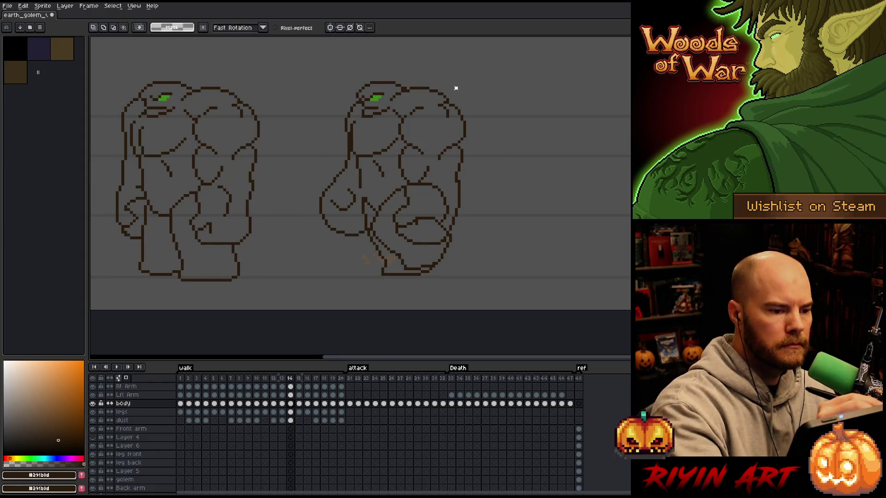
pyautogui.moveTo(456, 90)
pyautogui.mouseDown()
pyautogui.moveTo(392, 99)
pyautogui.moveTo(469, 74)
pyautogui.mouseUp()
pyautogui.hotkey('ctrl', 'd')
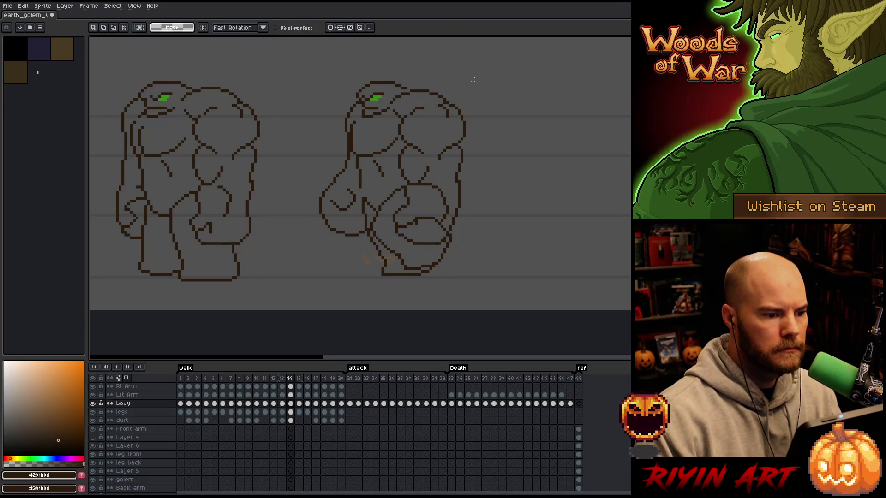
# Step: Flip between frames 11–14 to compare the head position, ending on frame 13
pyautogui.press(',')
pyautogui.press('.')
pyautogui.press(',')
pyautogui.press(',')
pyautogui.press('.')
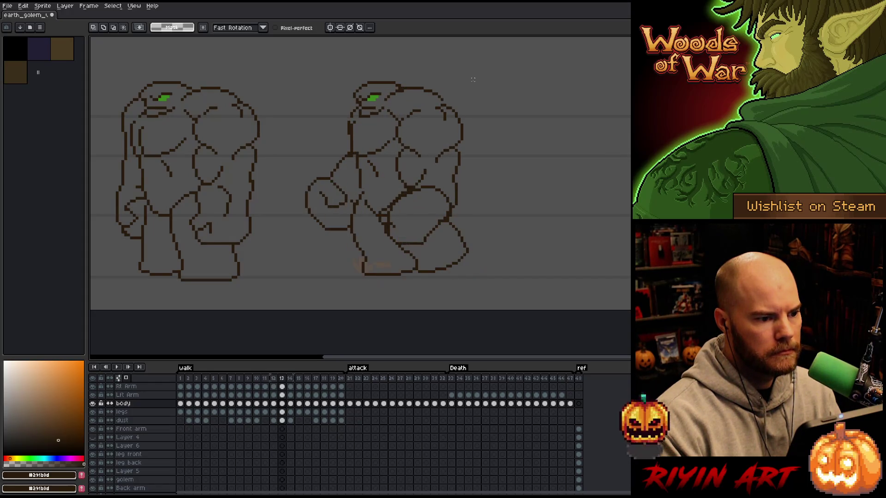
pyautogui.press('.')
pyautogui.press(',')
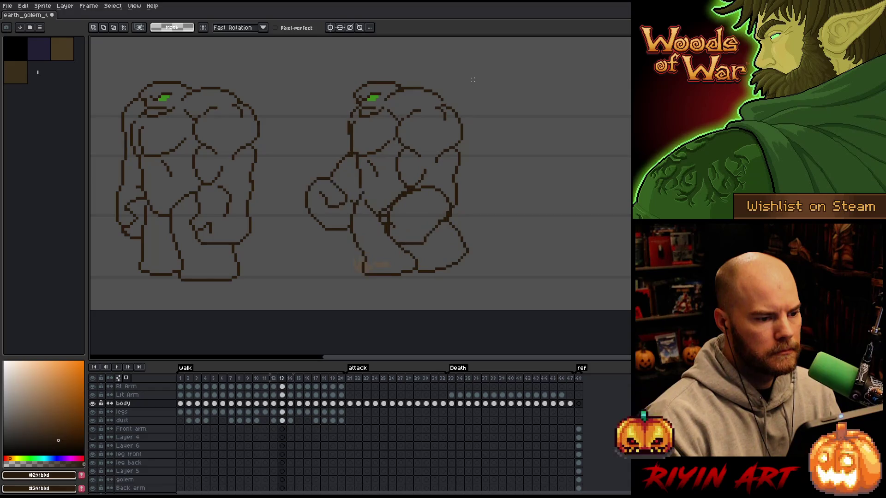
pyautogui.press(',')
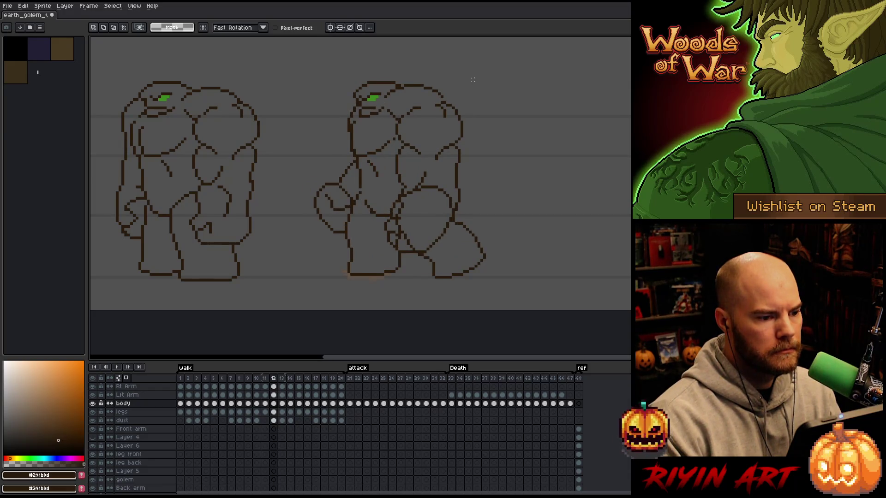
pyautogui.press(',')
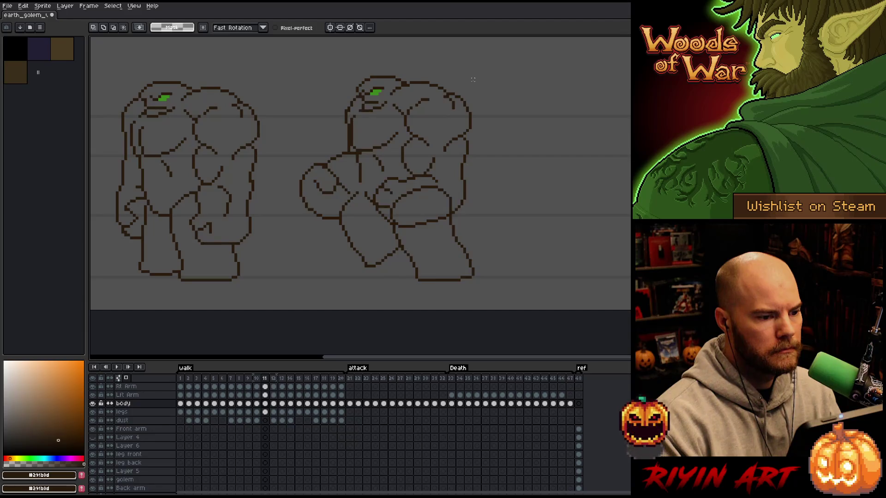
pyautogui.press('.')
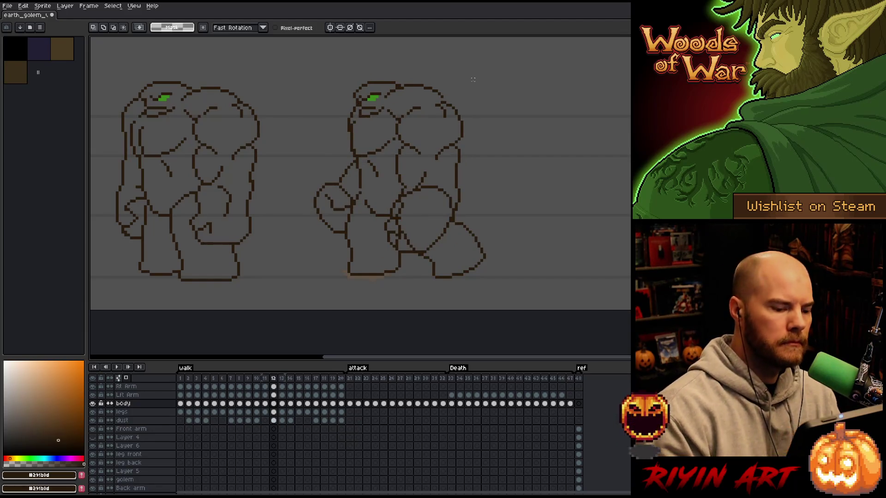
pyautogui.press('.')
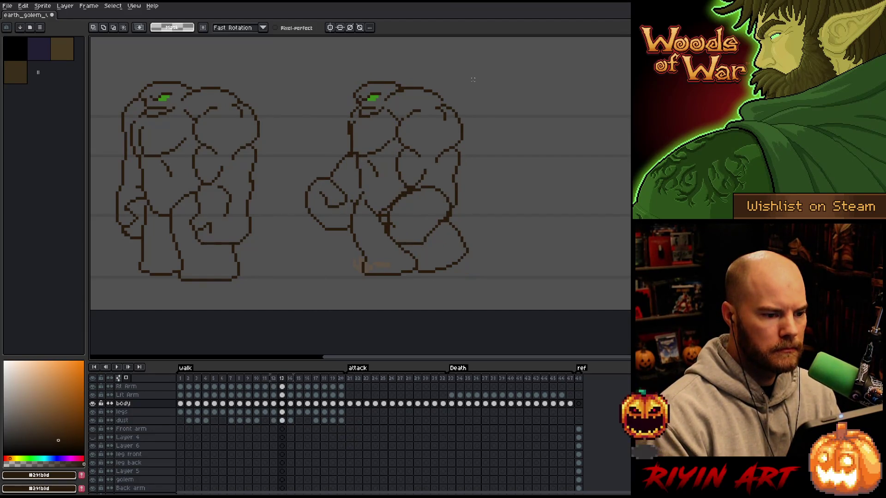
# Step: Reshape the head top on frame 13 and commit the change
pyautogui.moveTo(446, 99)
pyautogui.mouseDown()
pyautogui.moveTo(401, 87)
pyautogui.moveTo(383, 105)
pyautogui.mouseUp()
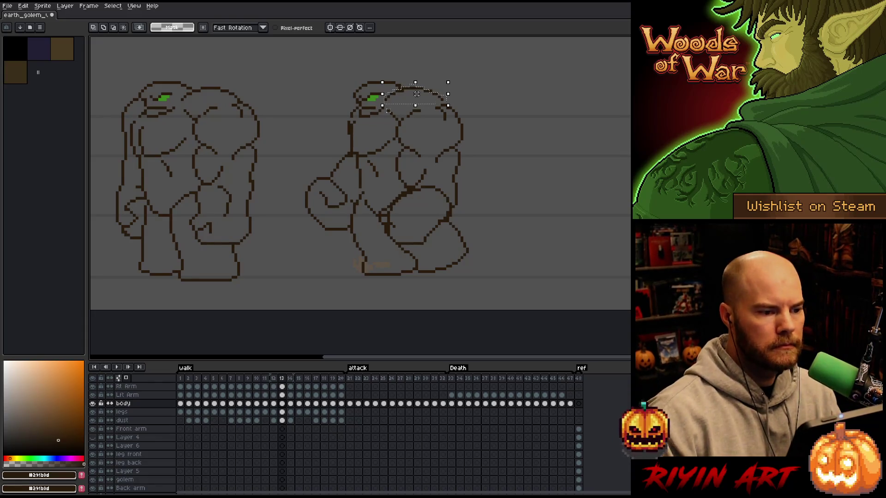
pyautogui.hotkey('ctrl', 'd')
pyautogui.press('b')
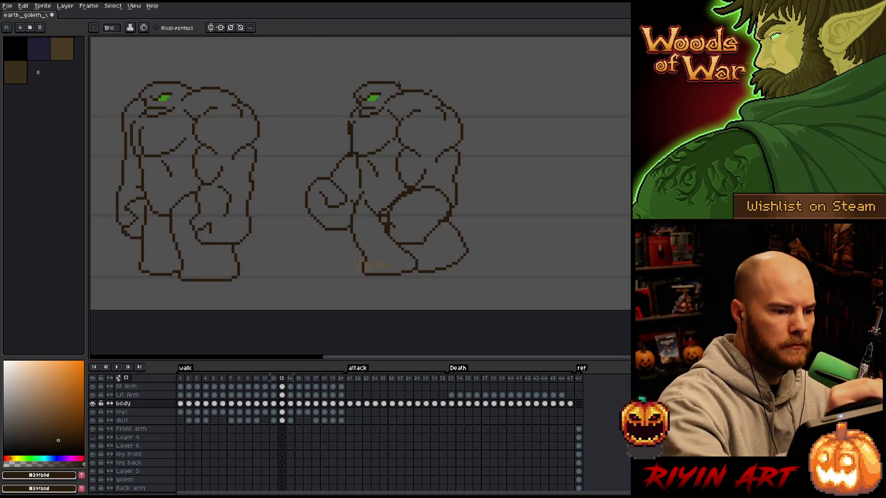
pyautogui.press('e')
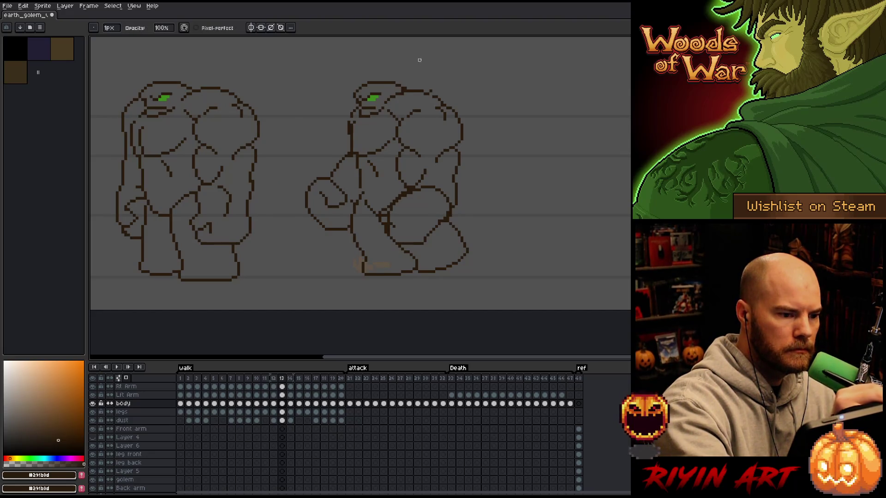
pyautogui.press('b')
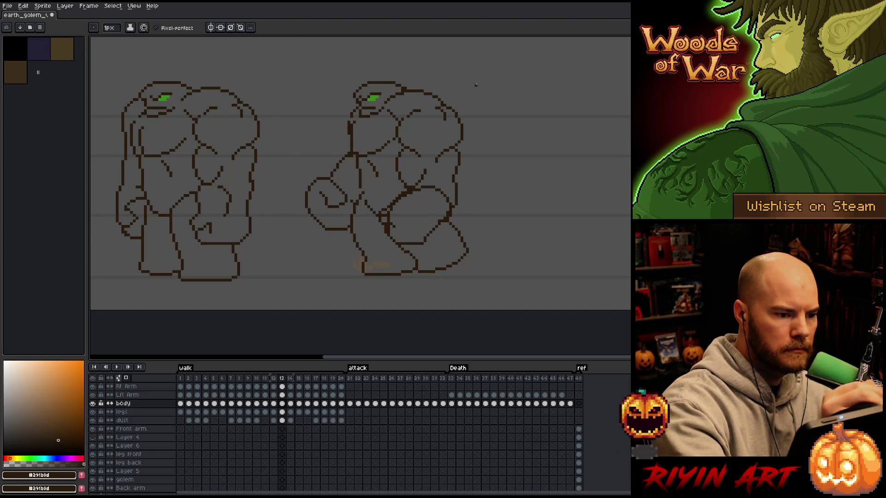
# Step: Flick between frames 12–14 to compare the poses, ending on frame 14
pyautogui.press(',')
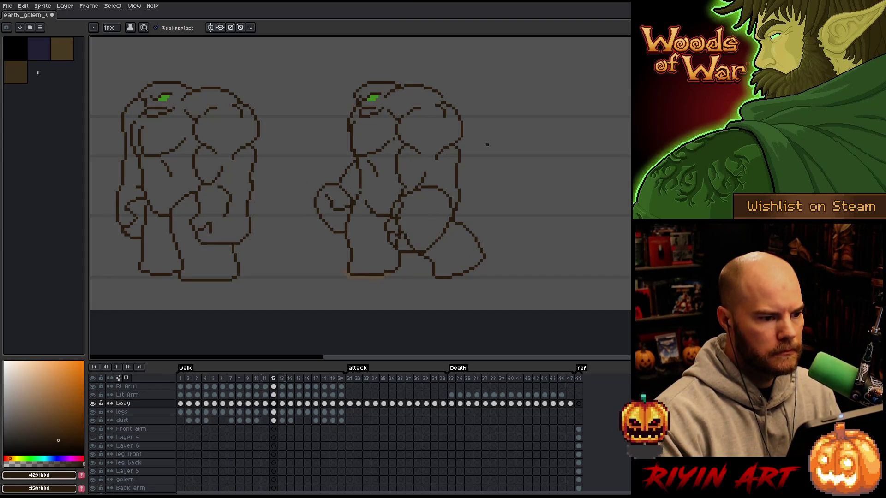
pyautogui.press('.')
pyautogui.press('.')
pyautogui.press(',')
pyautogui.press('.')
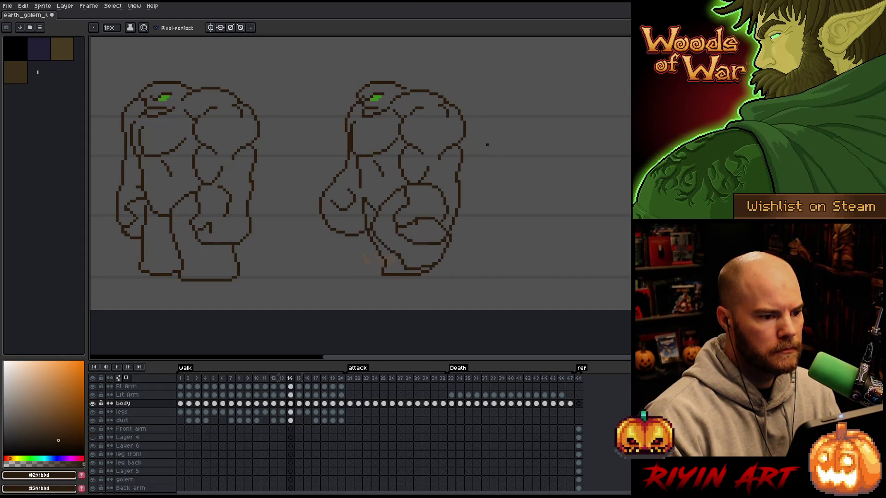
pyautogui.press(',')
pyautogui.press('.')
pyautogui.press(',')
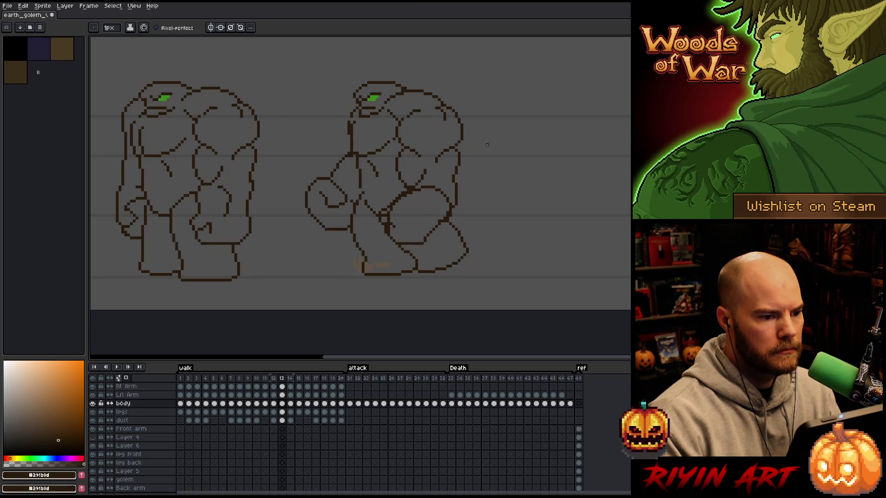
pyautogui.press('.')
# Step: Lasso and adjust the top of the golem's head on frame 14, then deselect
pyautogui.press('m')
pyautogui.moveTo(450, 94)
pyautogui.mouseDown()
pyautogui.moveTo(396, 100)
pyautogui.moveTo(459, 93)
pyautogui.mouseUp()
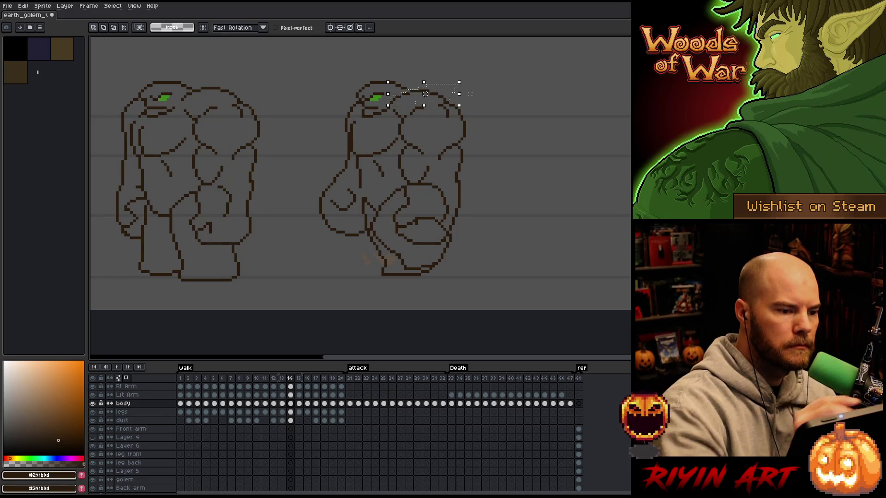
pyautogui.hotkey('ctrl', 'd')
pyautogui.press('b')
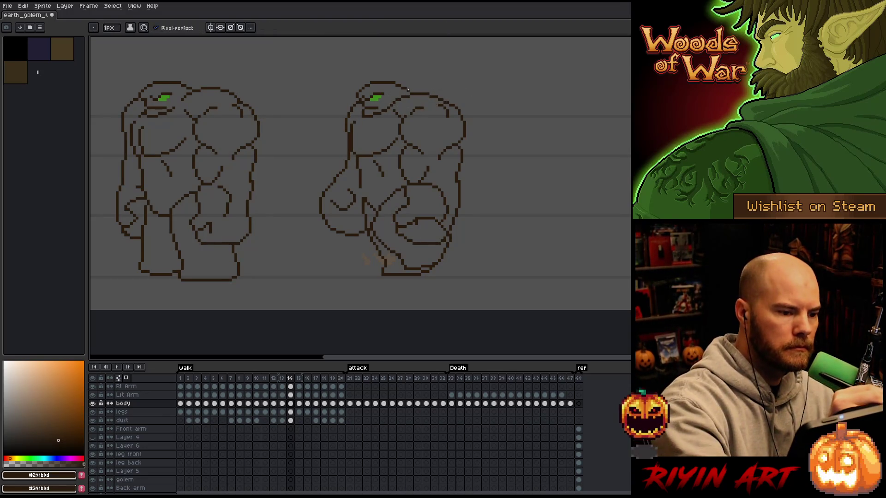
pyautogui.press('e')
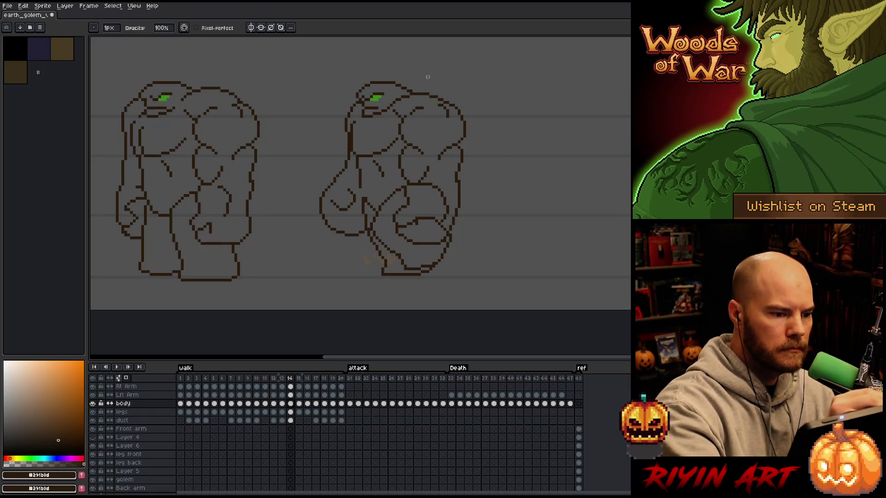
# Step: Play the walk, then step through frames 15–18 to check the motion
pyautogui.press('.')
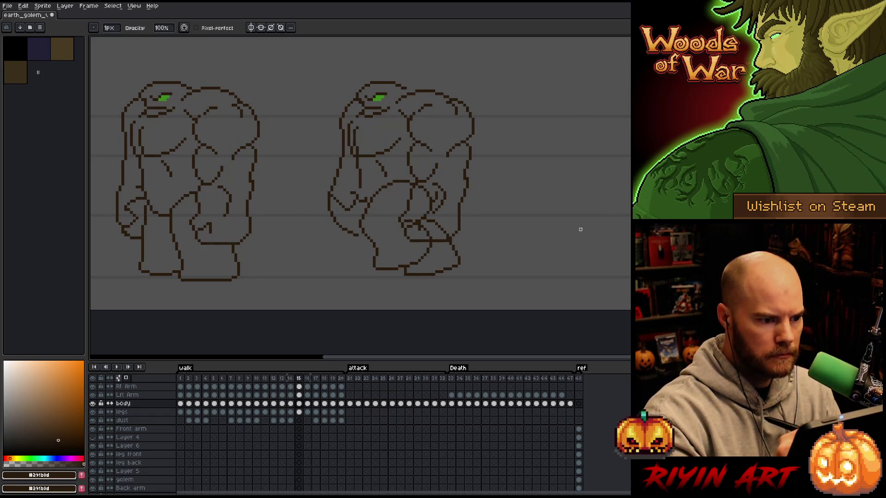
pyautogui.press('.')
pyautogui.press('.')
pyautogui.press('.')
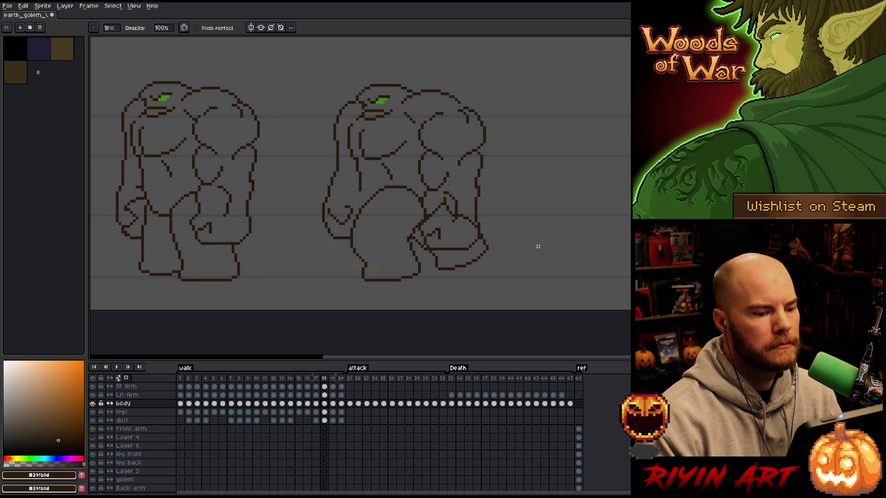
pyautogui.press('Return')
pyautogui.press('Left')
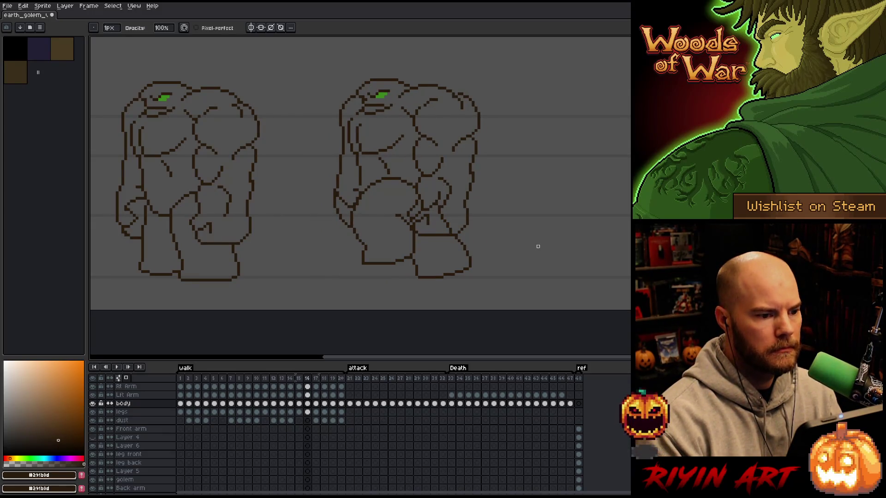
pyautogui.press('Left')
pyautogui.press('Left')
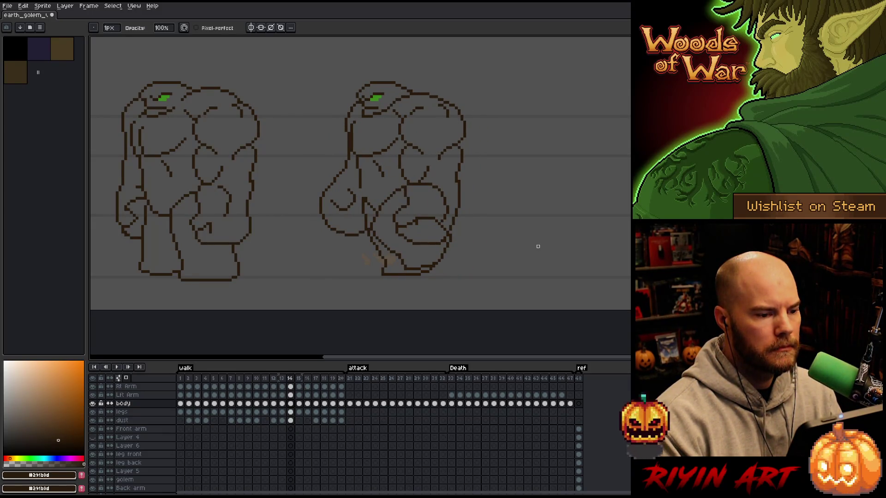
pyautogui.press('Right')
pyautogui.press('Right')
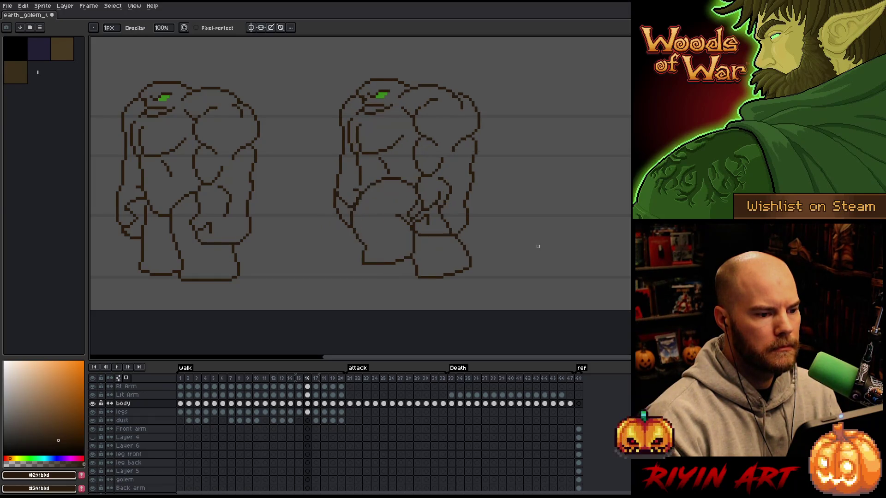
pyautogui.press('Right')
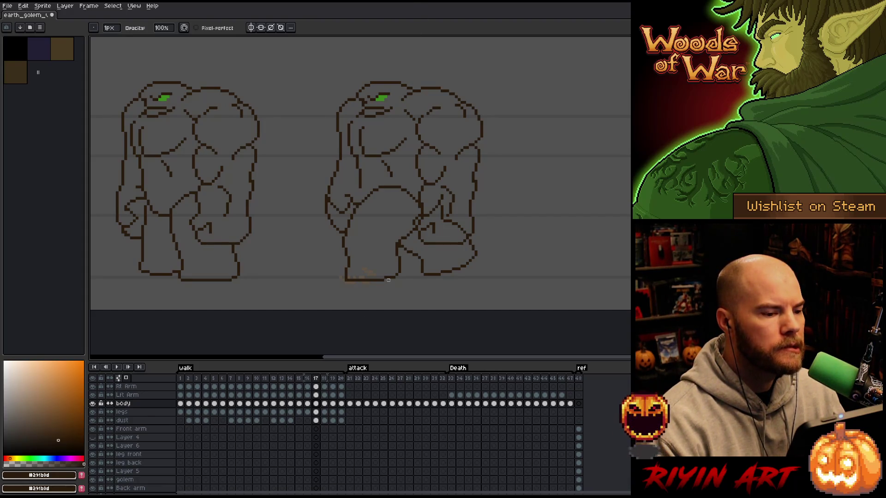
pyautogui.press('Left')
pyautogui.press('Right')
pyautogui.press('Right')
pyautogui.press('Left')
pyautogui.press('Right')
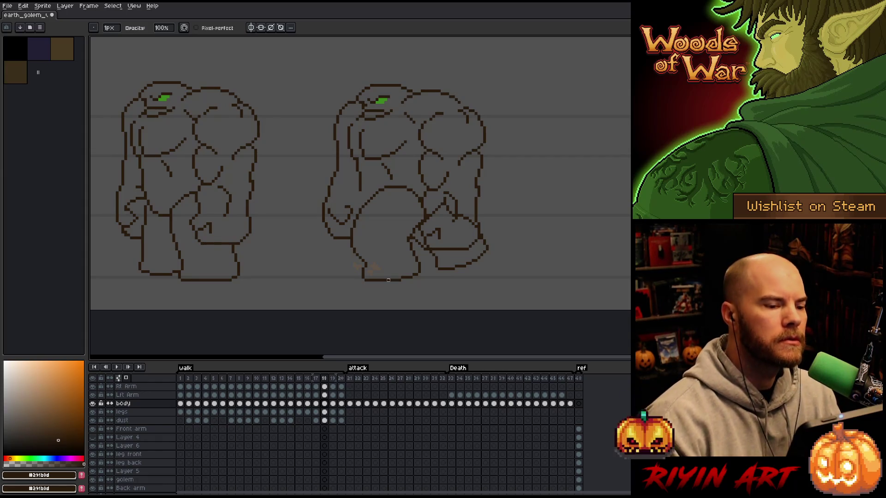
# Step: Move the head top on frame 18 slightly down-left and commit it
pyautogui.press('m')
pyautogui.moveTo(457, 113)
pyautogui.mouseDown()
pyautogui.moveTo(464, 99)
pyautogui.moveTo(435, 90)
pyautogui.moveTo(405, 96)
pyautogui.moveTo(400, 114)
pyautogui.mouseUp()
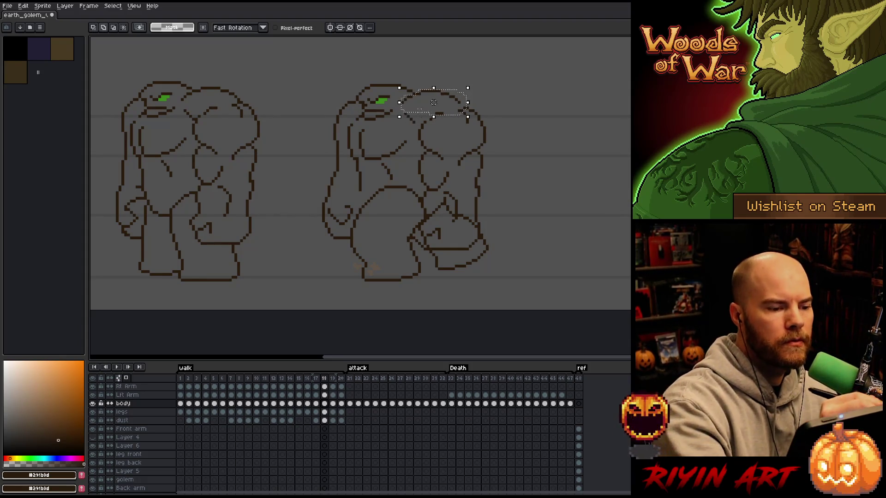
pyautogui.moveTo(417, 96); pyautogui.dragTo(410, 105)
pyautogui.press('Return')
pyautogui.press('b')
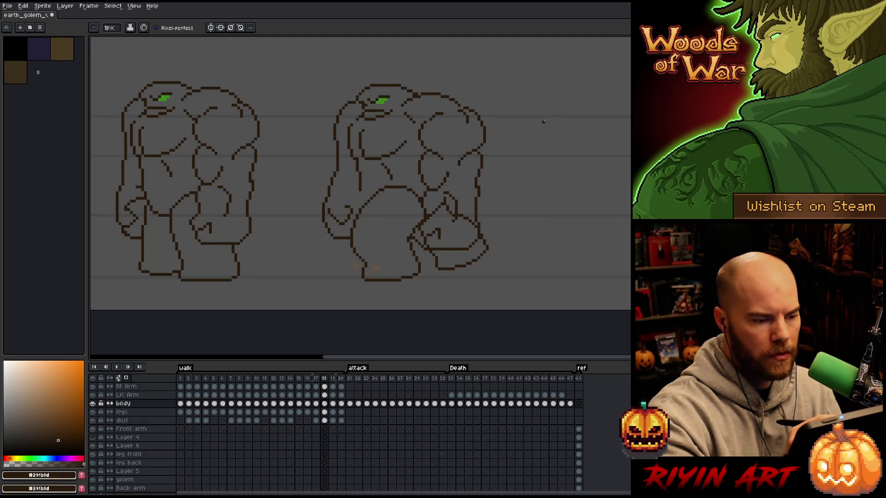
# Step: Step through frames 19, 20 and 1–10 to review the walk cycle
pyautogui.press('Right')
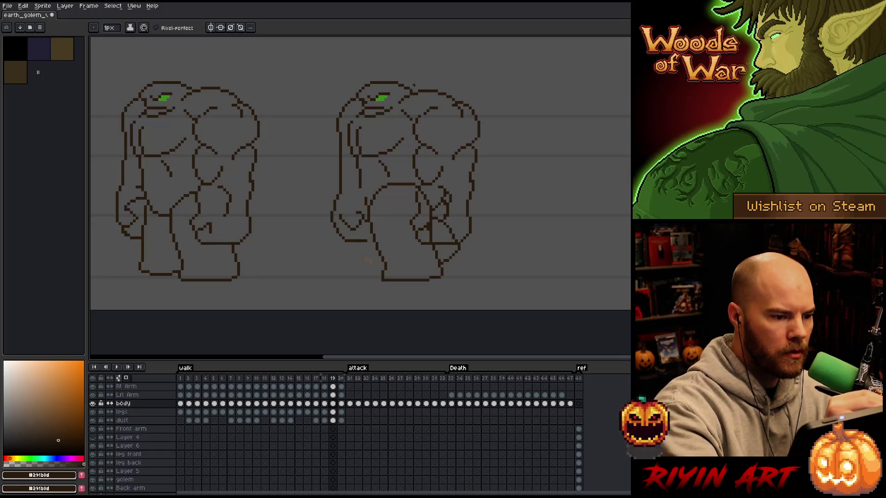
pyautogui.press('Right')
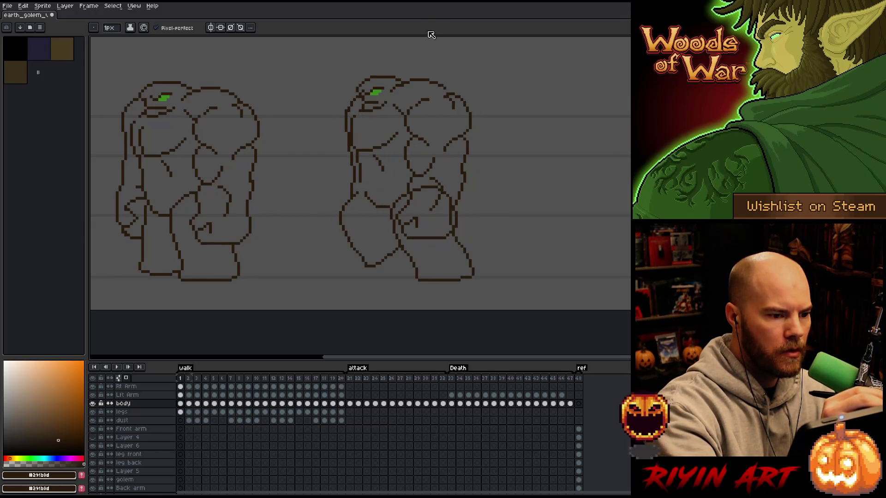
pyautogui.press('Right')
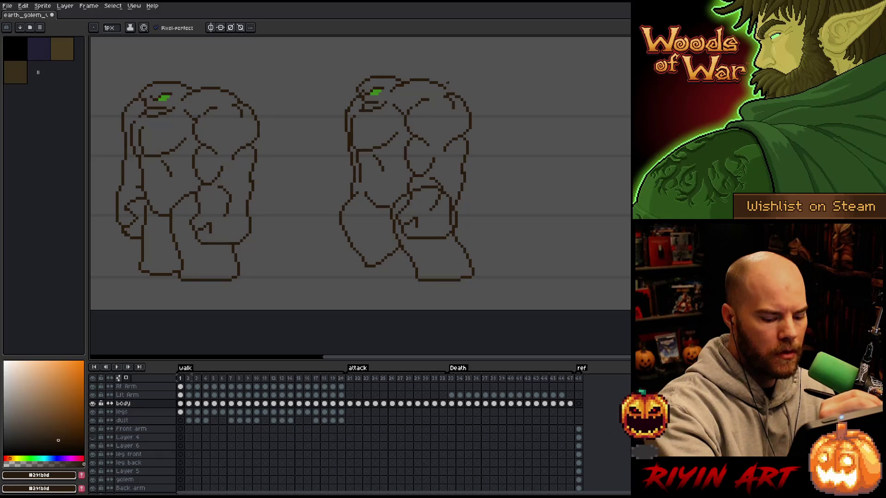
pyautogui.press('Right')
pyautogui.press('Right')
pyautogui.press('Right')
pyautogui.press('Right')
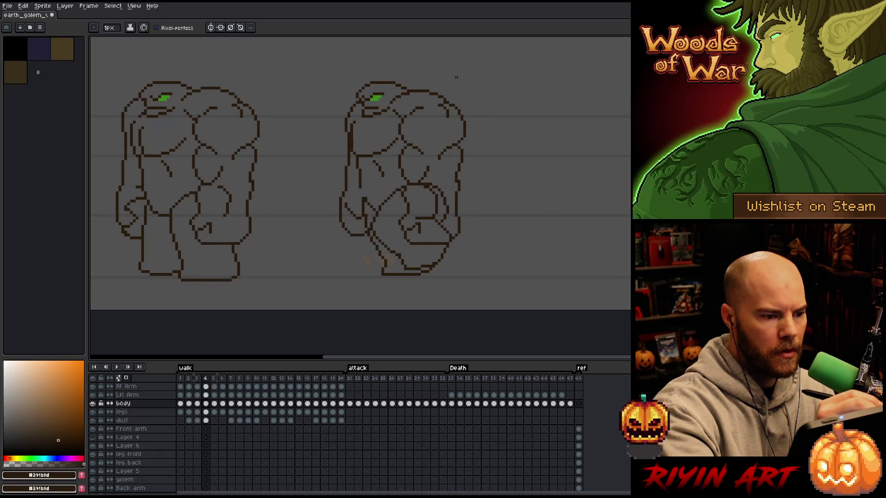
pyautogui.press('Right')
pyautogui.press('Right')
pyautogui.press('Right')
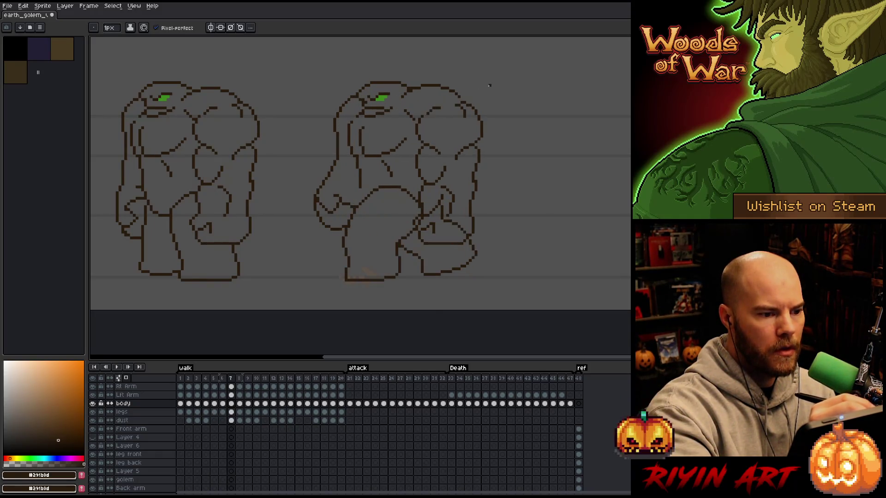
pyautogui.press('Right')
pyautogui.press('Right')
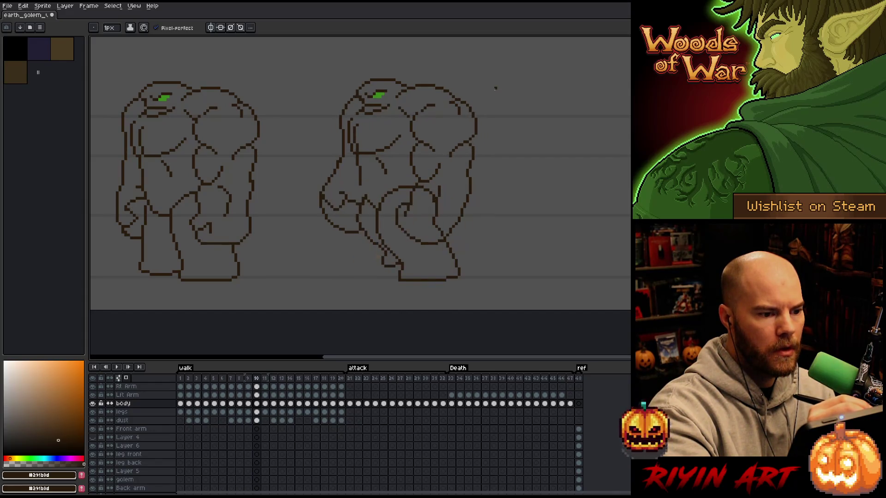
pyautogui.press('Left')
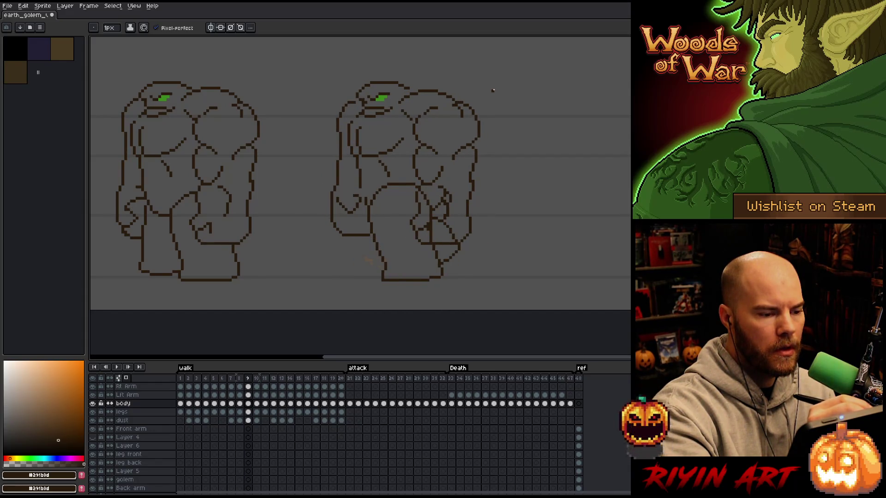
pyautogui.press('Right')
pyautogui.press('Right')
pyautogui.press('Left')
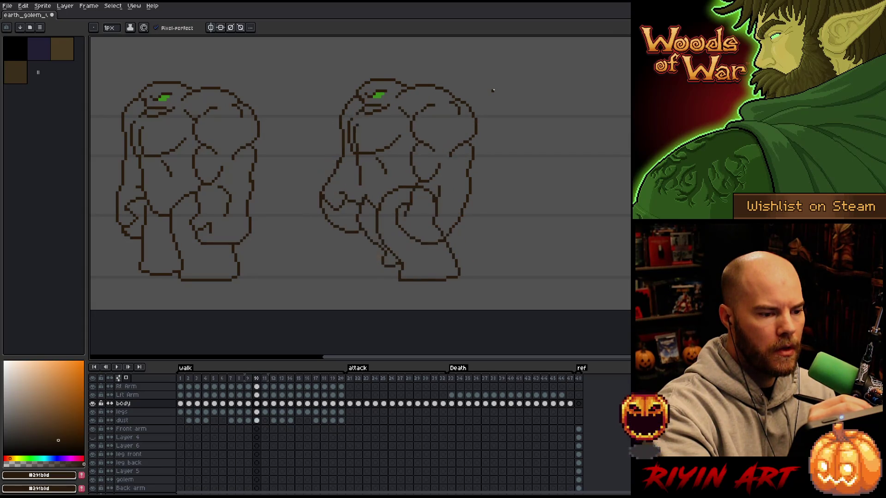
pyautogui.press('Left')
pyautogui.press('Right')
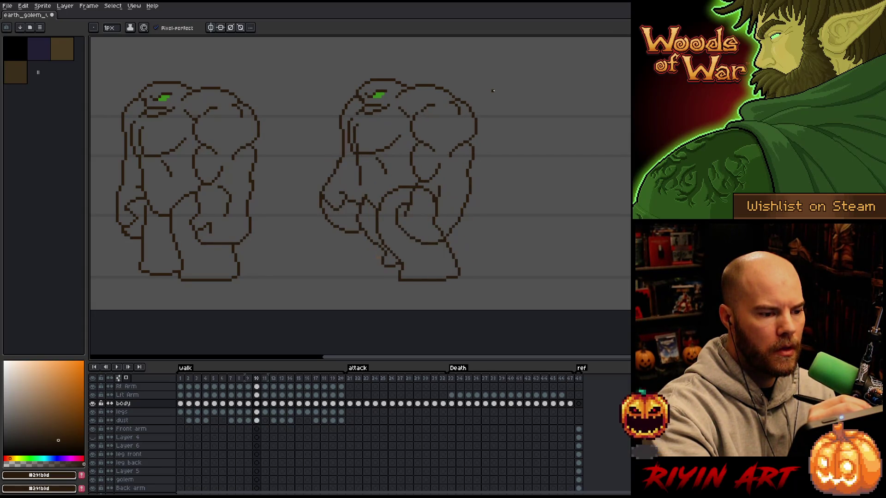
# Step: Lasso-select the top of the golem's back on frame 10, then deselect
pyautogui.press('m')
pyautogui.moveTo(450, 98)
pyautogui.mouseDown()
pyautogui.moveTo(432, 88)
pyautogui.moveTo(459, 92)
pyautogui.moveTo(407, 87)
pyautogui.moveTo(394, 103)
pyautogui.mouseUp()
pyautogui.hotkey('ctrl', 'd')
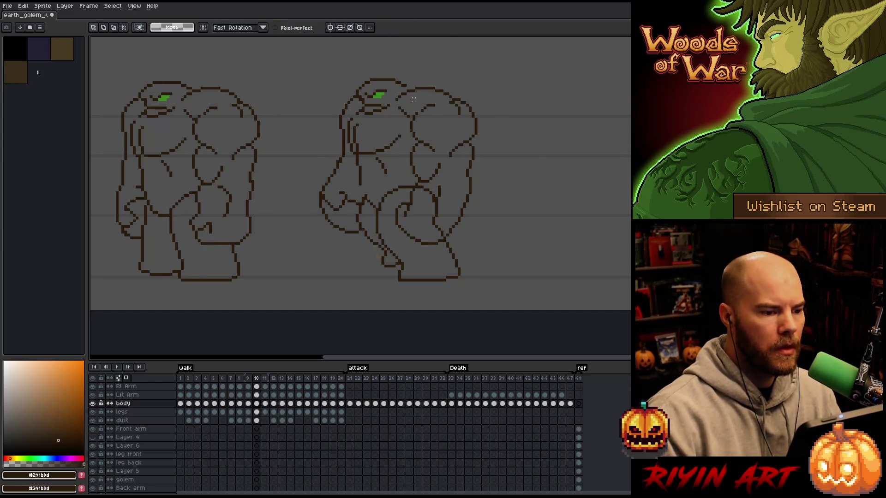
# Step: Switch to the pencil and compare walk frame 12 against its neighbouring frames
pyautogui.press('b')
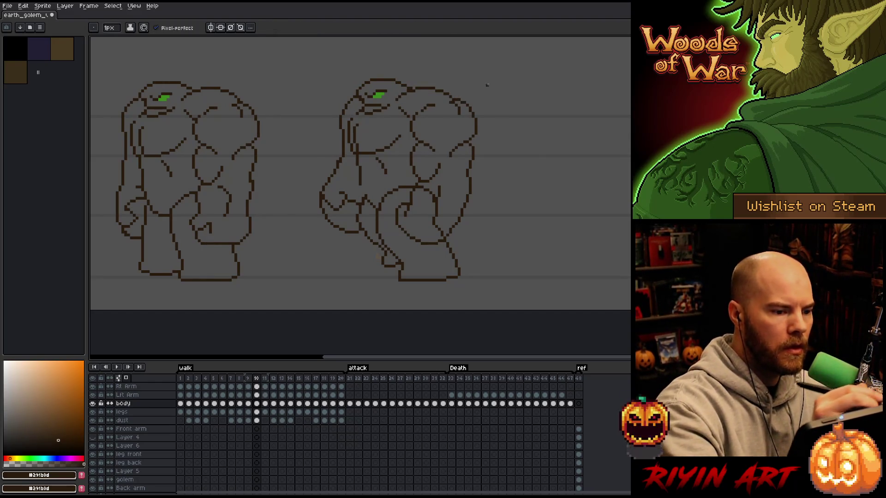
pyautogui.press('Right')
pyautogui.press('Right')
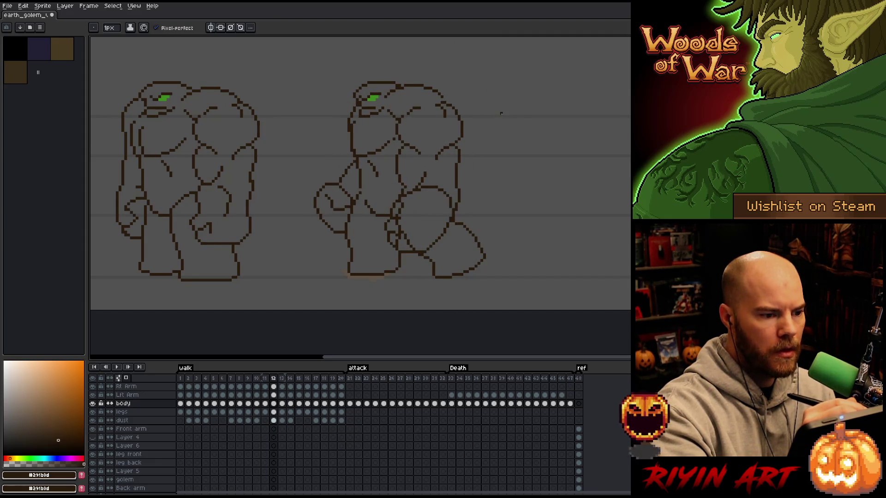
pyautogui.press('Right')
pyautogui.press('Left')
pyautogui.press('Left')
pyautogui.press('Right')
pyautogui.press('Right')
pyautogui.press('Left')
# Step: Touch up the golem's head outline on frame 12 using lasso and eraser, then save
pyautogui.press('q')
pyautogui.moveTo(452, 97)
pyautogui.mouseDown()
pyautogui.moveTo(406, 85)
pyautogui.moveTo(383, 102)
pyautogui.mouseUp()
pyautogui.hotkey('ctrl', 'd')
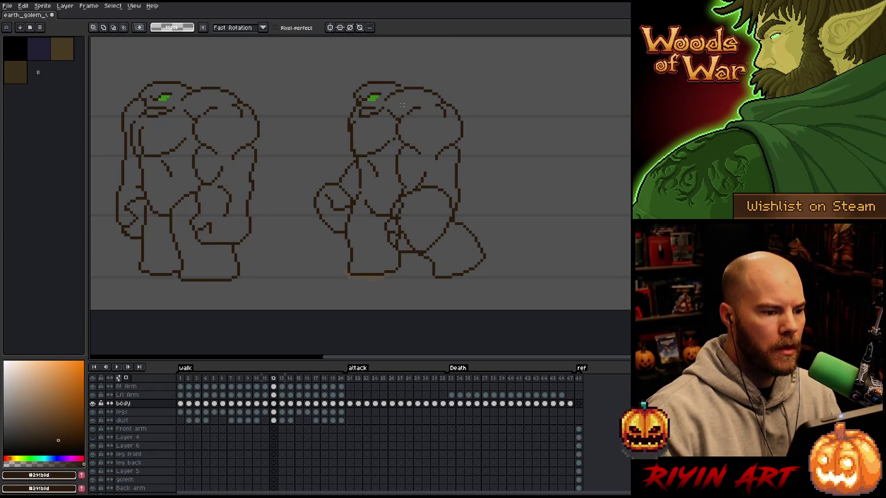
pyautogui.press('b')
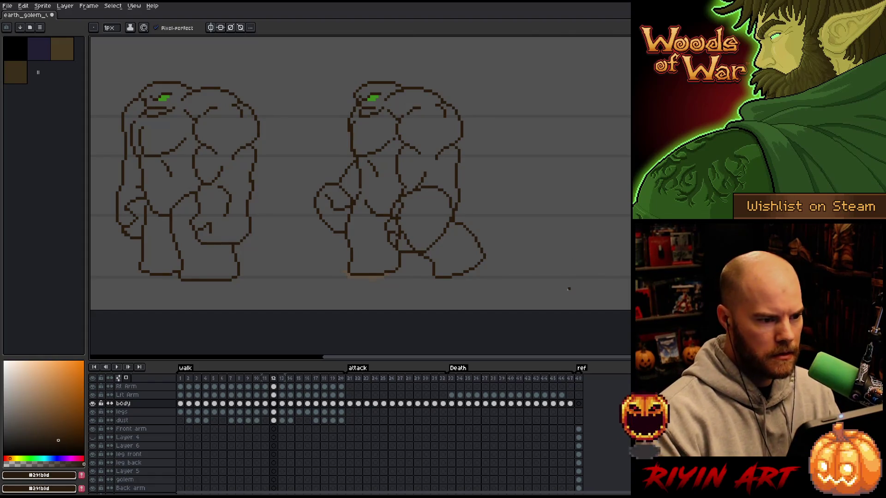
pyautogui.press('e')
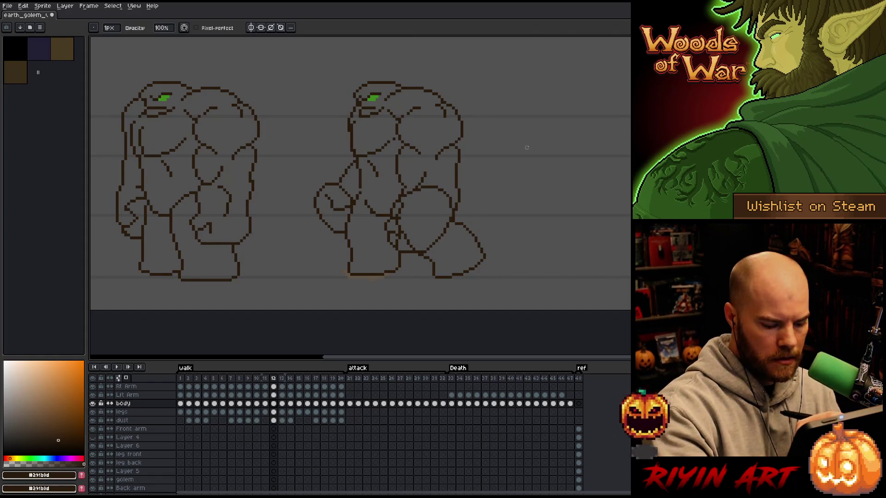
pyautogui.press('Left')
pyautogui.press('Right')
pyautogui.press('b')
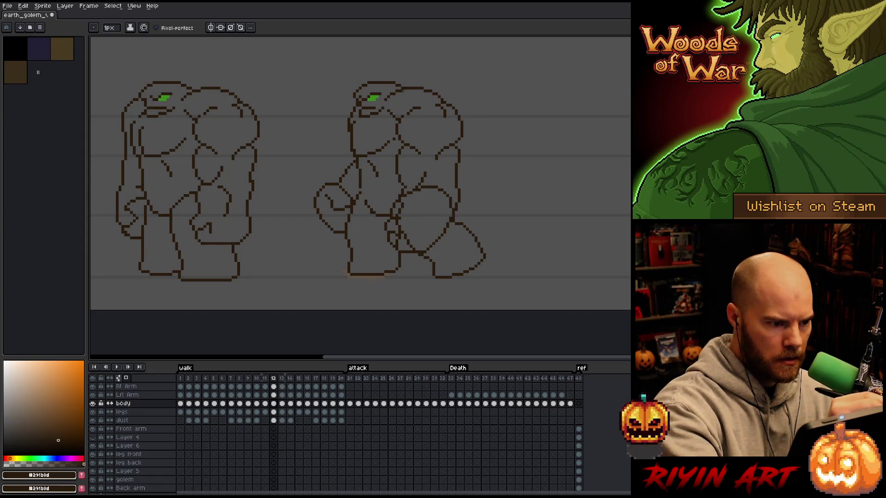
pyautogui.hotkey('ctrl', 's')
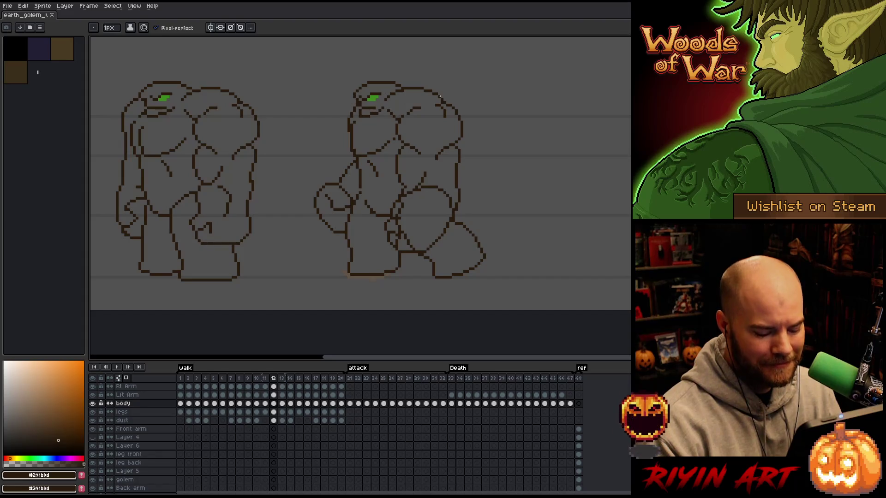
# Step: On walk frame 14, select and adjust part of the right golem's head
pyautogui.press('Right')
pyautogui.press('Right')
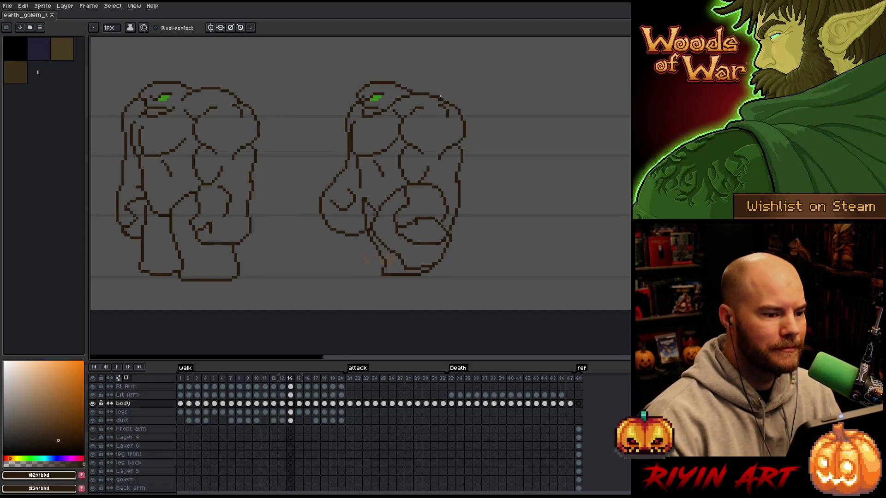
pyautogui.press('m')
pyautogui.moveTo(448, 94)
pyautogui.mouseDown()
pyautogui.moveTo(403, 105)
pyautogui.moveTo(430, 78)
pyautogui.moveTo(430, 88)
pyautogui.mouseUp()
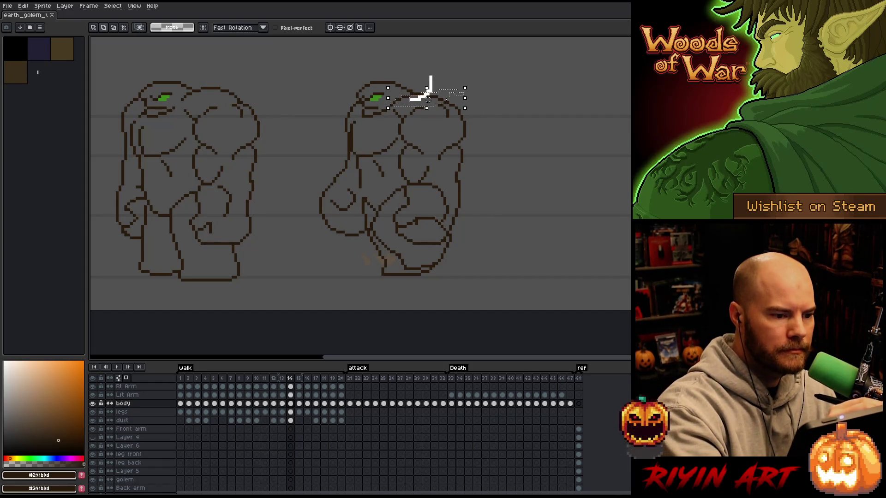
pyautogui.hotkey('ctrl', 'd')
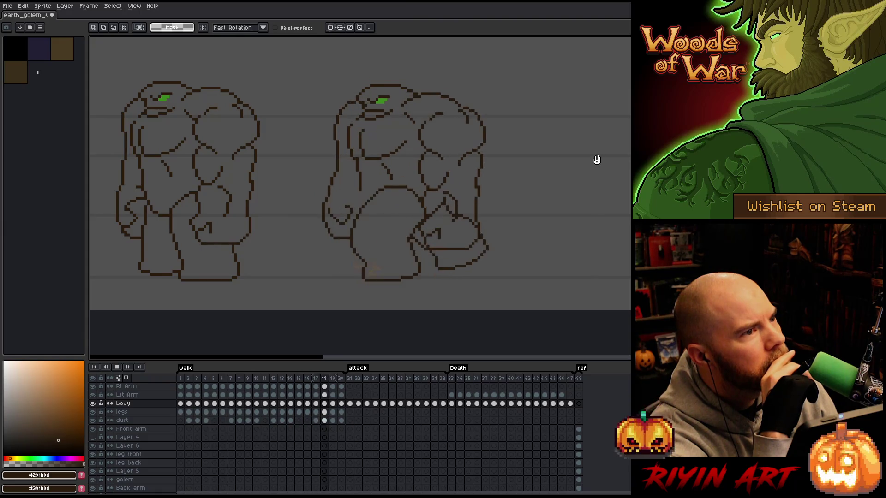
# Step: Jump to attack frame 21 in the timeline and play the attack animation
pyautogui.click(349, 386)
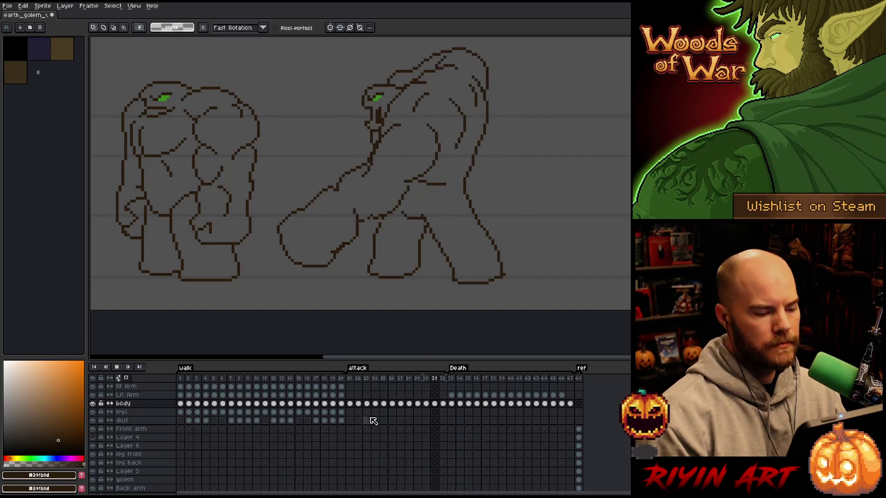
# Step: Stop playback, settle on attack frame 27, and switch to the pencil
pyautogui.press('Return')
pyautogui.click(350, 404)
pyautogui.press('Right')
pyautogui.press('Right')
pyautogui.press('Right')
pyautogui.press('Right')
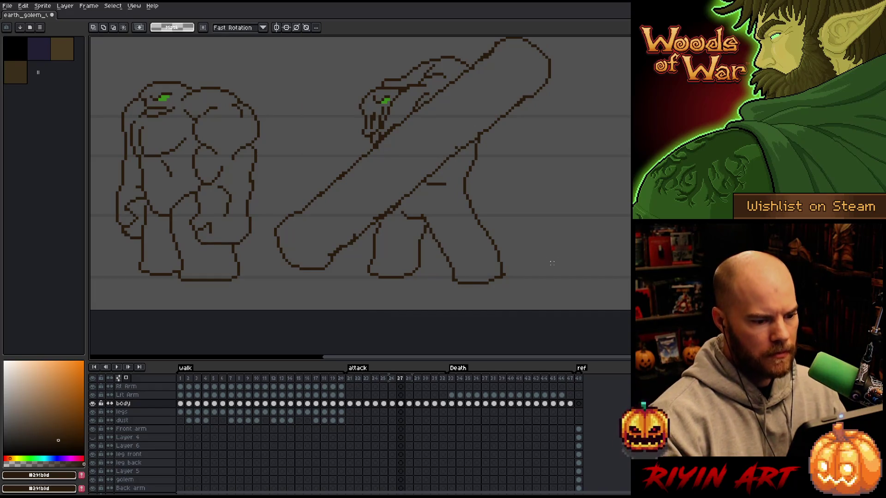
pyautogui.press('b')
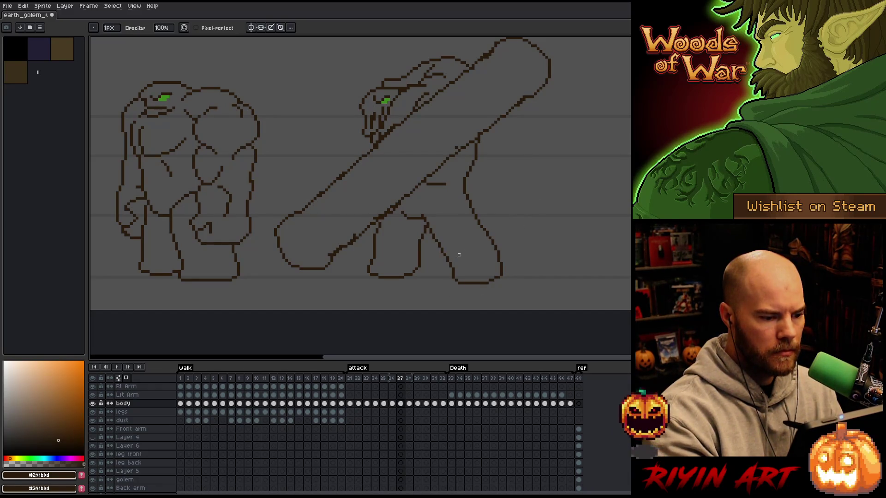
# Step: Lasso the right golem's back leg on frame 27 and commit the moved pixels
pyautogui.press('e')
pyautogui.press('b')
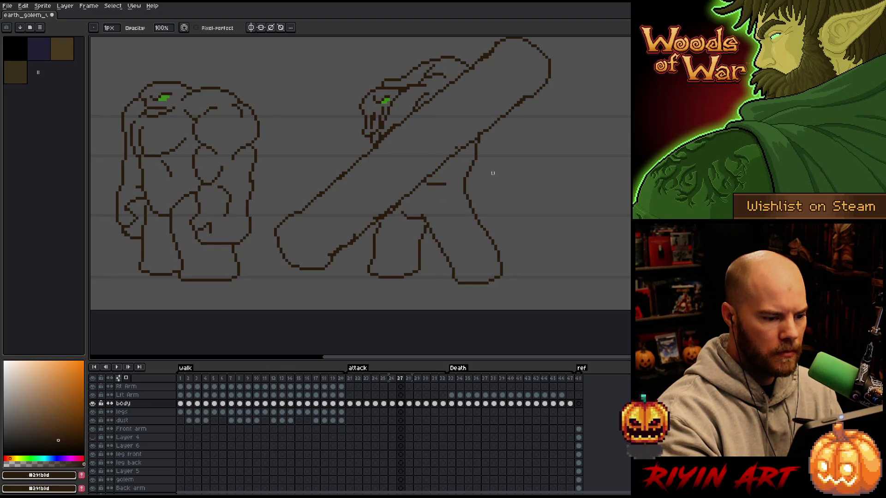
pyautogui.press('m')
pyautogui.press('e')
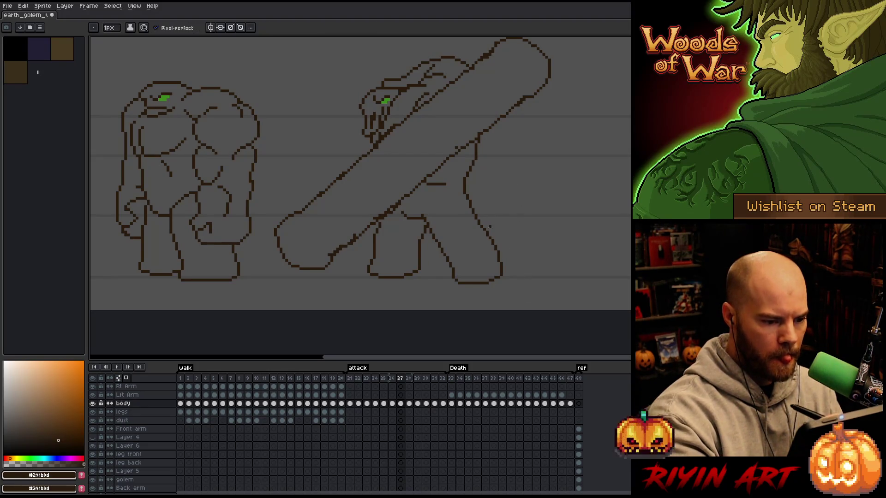
pyautogui.press('b')
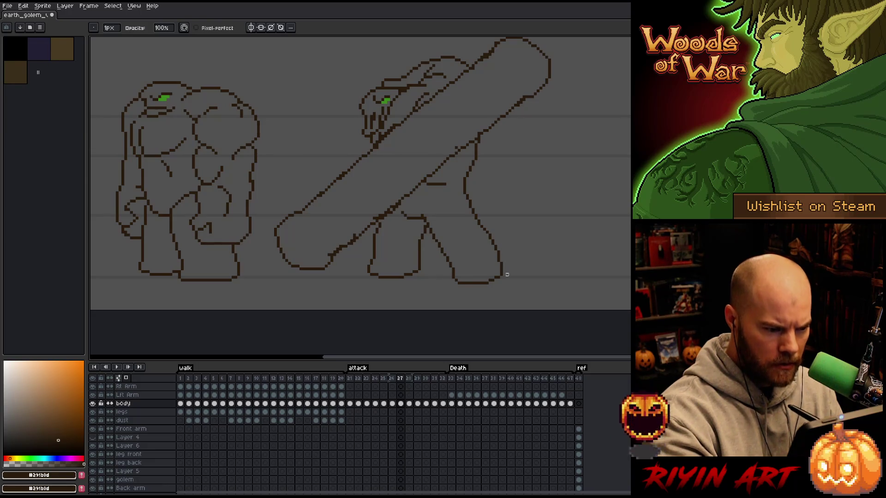
pyautogui.press('q')
pyautogui.moveTo(510, 279)
pyautogui.mouseDown()
pyautogui.moveTo(506, 253)
pyautogui.moveTo(490, 232)
pyautogui.moveTo(455, 254)
pyautogui.mouseUp()
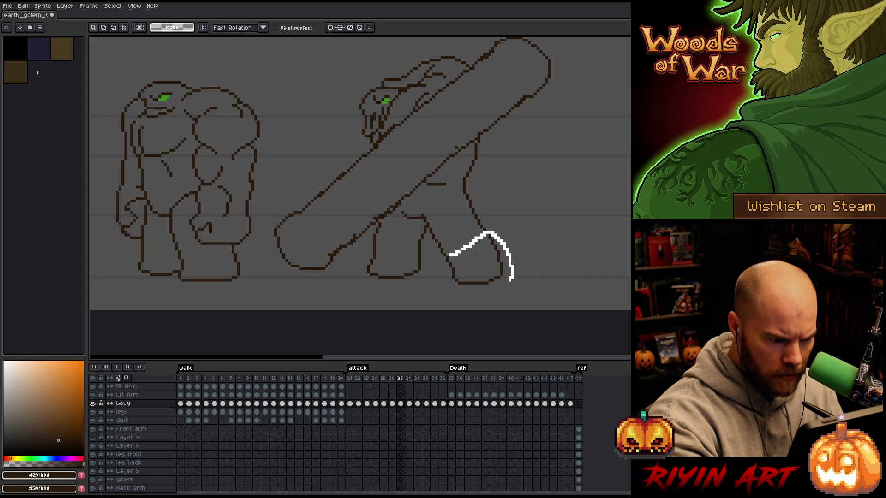
pyautogui.moveTo(446, 255)
pyautogui.mouseDown()
pyautogui.moveTo(442, 286)
pyautogui.moveTo(510, 281)
pyautogui.moveTo(475, 263)
pyautogui.mouseUp()
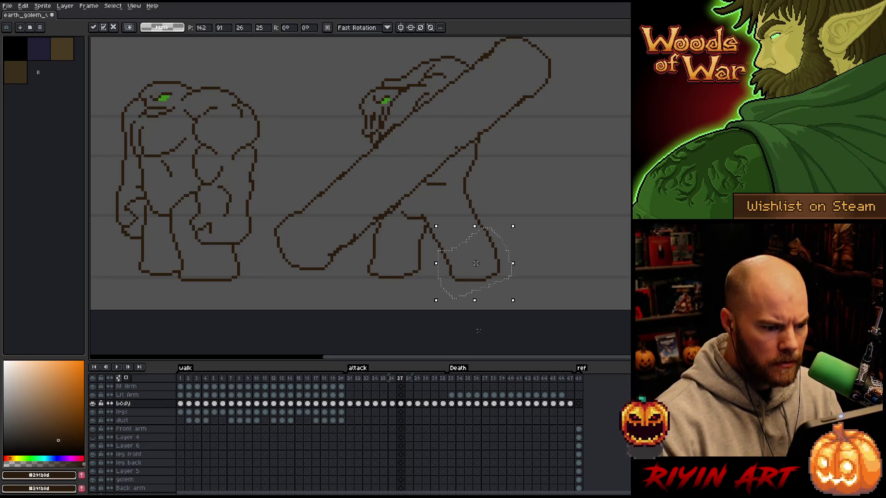
pyautogui.click(478, 330)
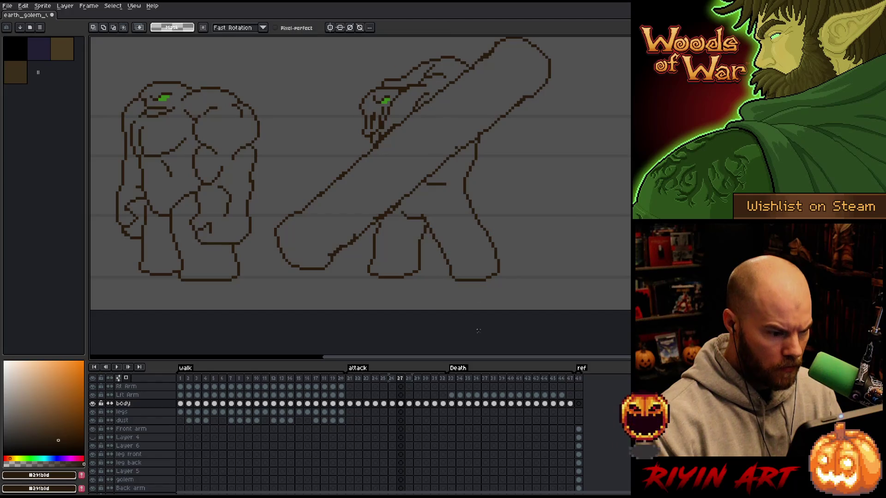
# Step: Select the lower front leg, then retouch leg pixels with pencil and eraser
pyautogui.moveTo(424, 282)
pyautogui.mouseDown()
pyautogui.moveTo(420, 255)
pyautogui.moveTo(369, 257)
pyautogui.moveTo(357, 314)
pyautogui.mouseUp()
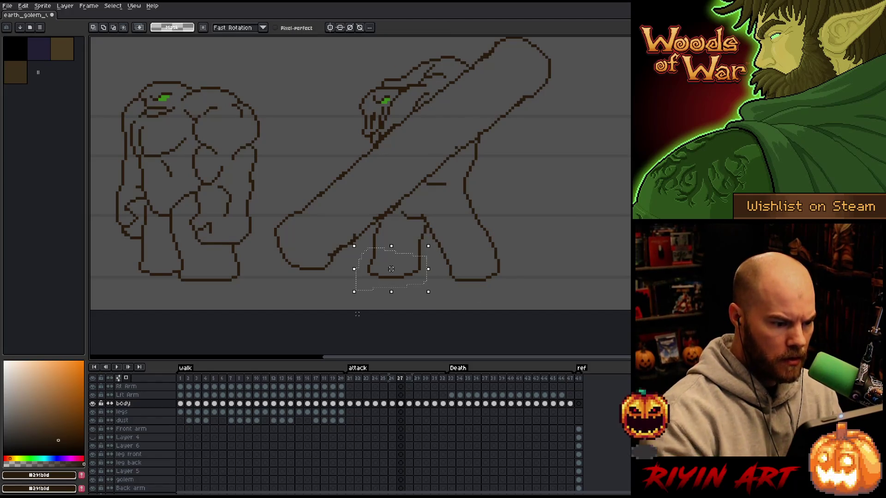
pyautogui.click(357, 313)
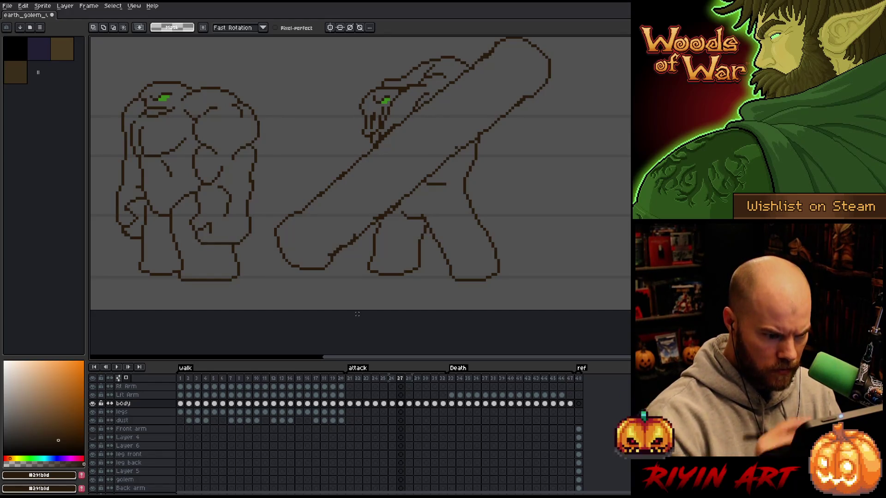
pyautogui.press('b')
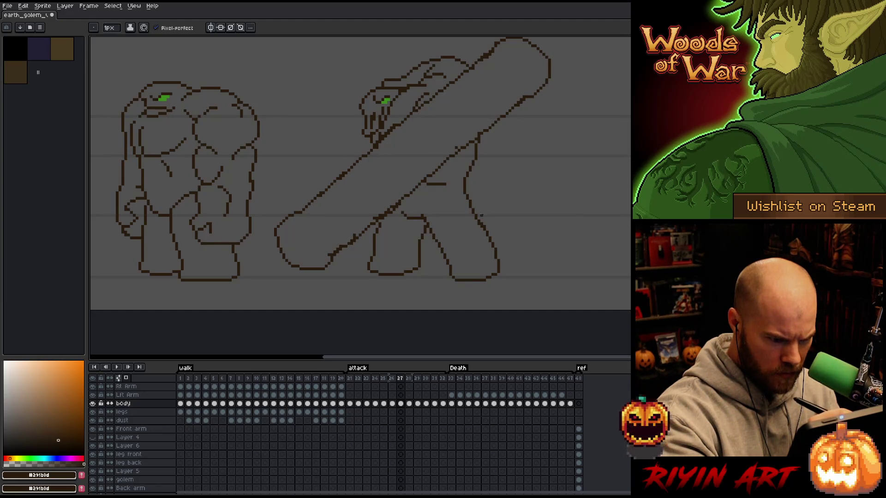
pyautogui.press('e')
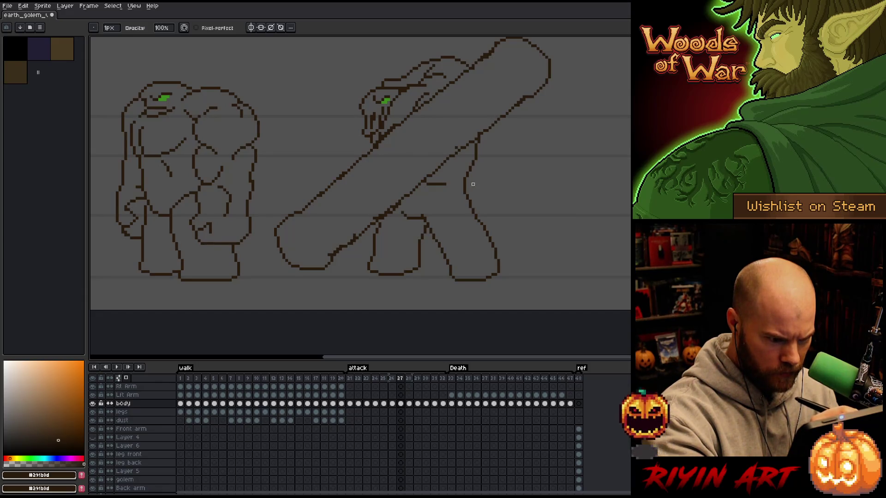
pyautogui.press('b')
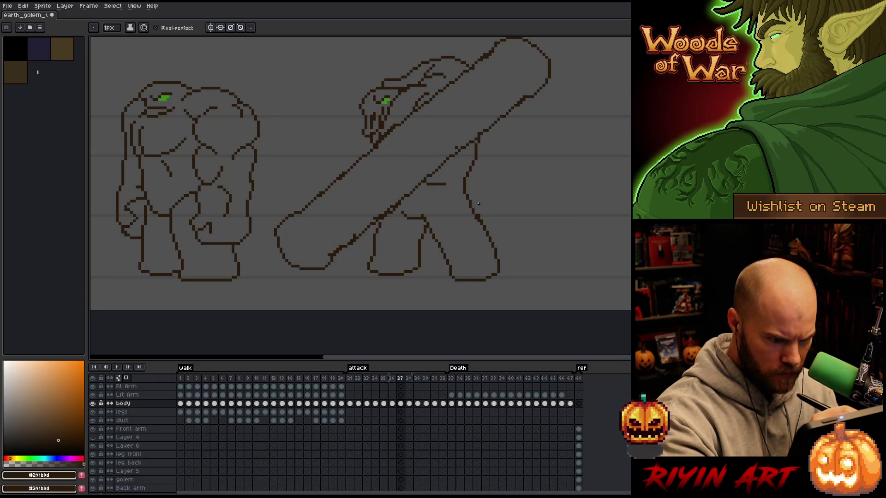
pyautogui.press('e')
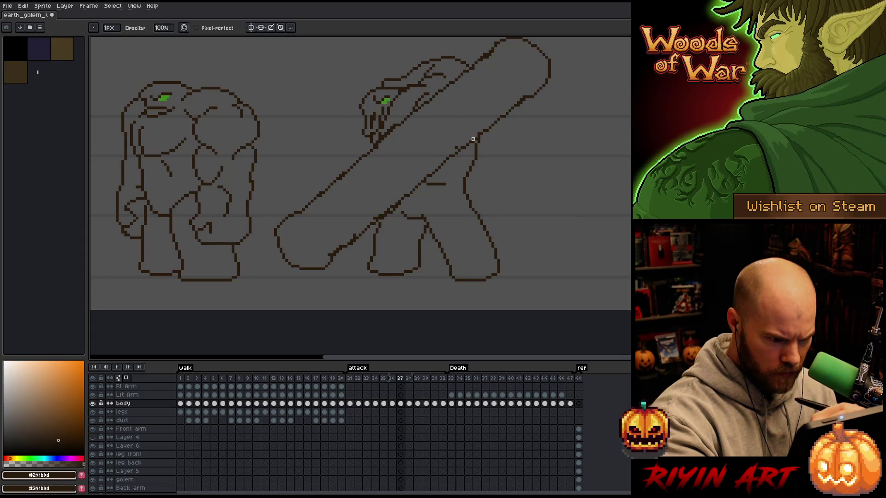
pyautogui.press('b')
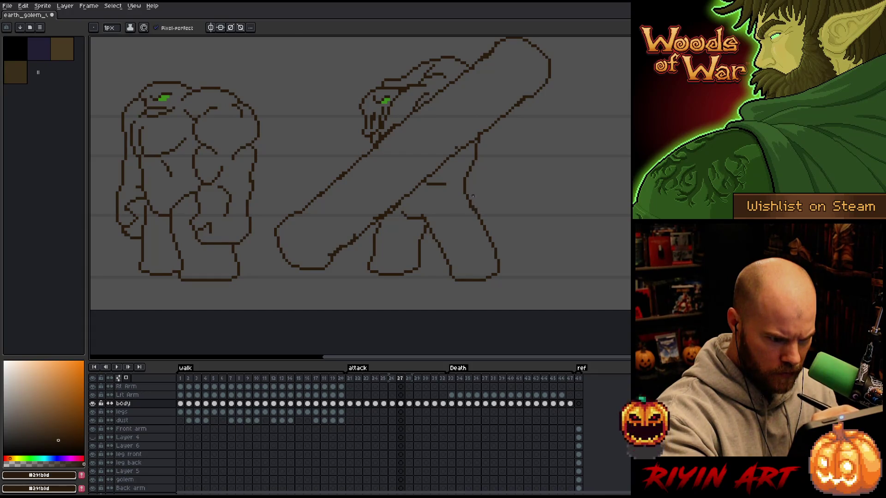
pyautogui.press('e')
pyautogui.press('b')
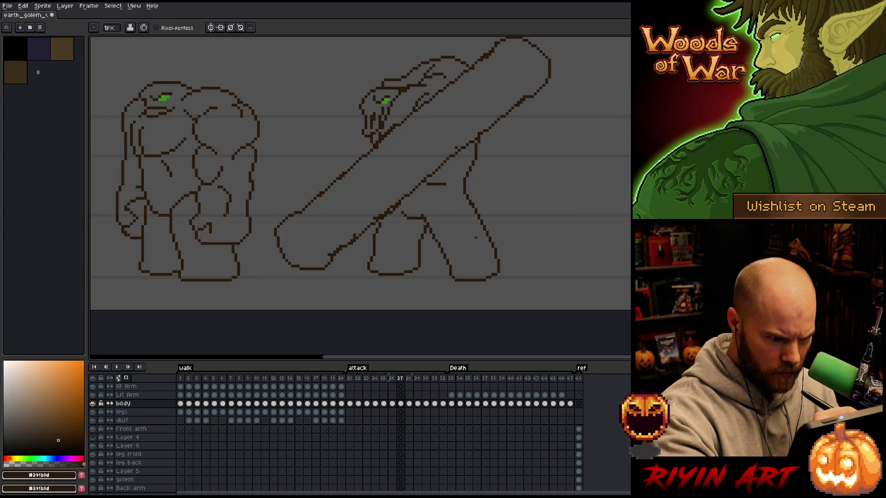
pyautogui.press('e')
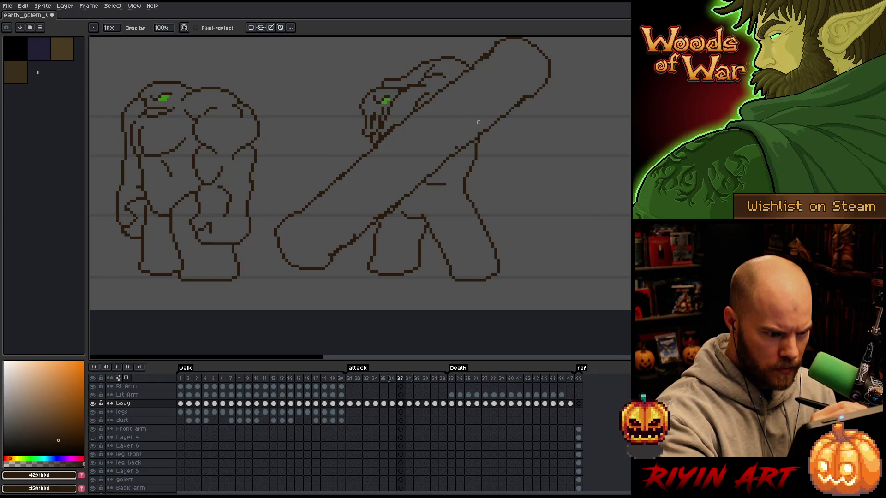
# Step: Select and commit the inner leg stroke between the golem's legs
pyautogui.press('m')
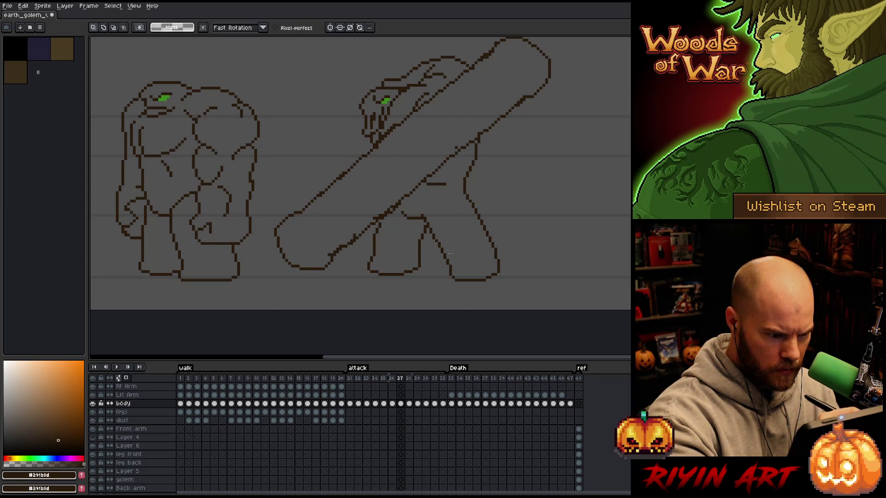
pyautogui.moveTo(453, 268)
pyautogui.mouseDown()
pyautogui.moveTo(443, 255)
pyautogui.moveTo(457, 264)
pyautogui.mouseUp()
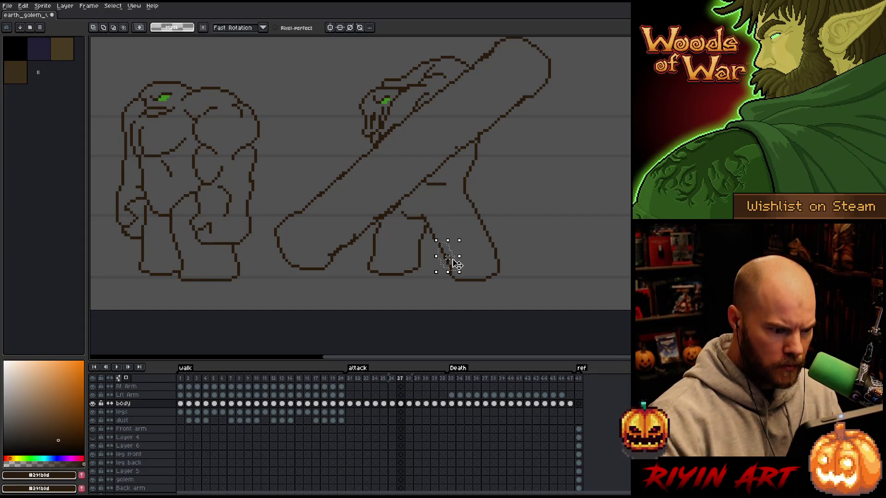
pyautogui.hotkey('ctrl', 'd')
pyautogui.press('b')
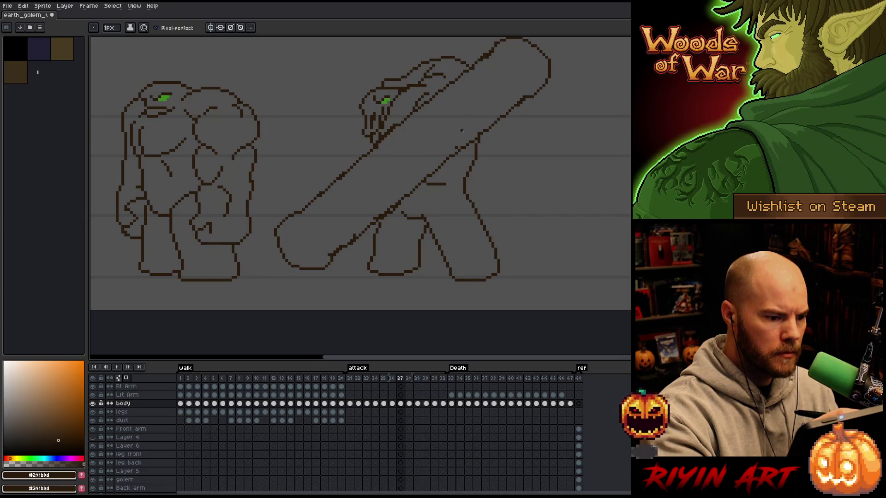
# Step: Delete the stray pixels beside the right foot and check the legs with pencil and eraser
pyautogui.press('q')
pyautogui.moveTo(524, 283); pyautogui.dragTo(503, 233)
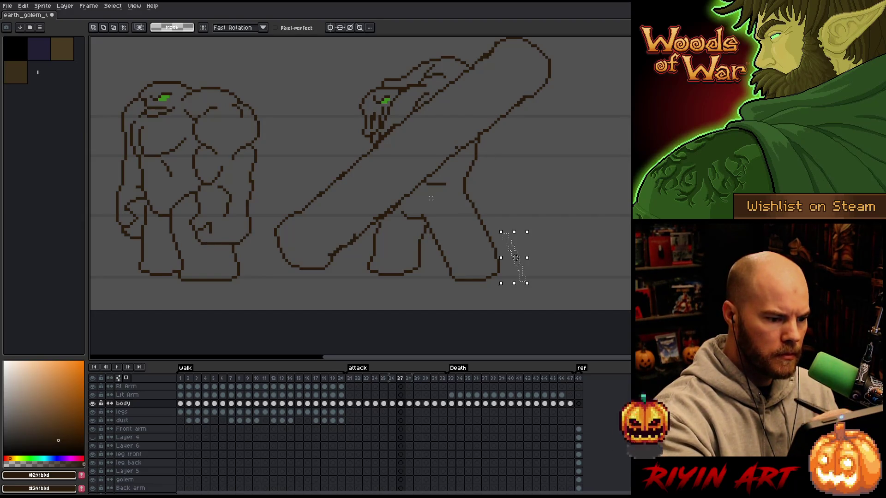
pyautogui.press('b')
pyautogui.press('Delete')
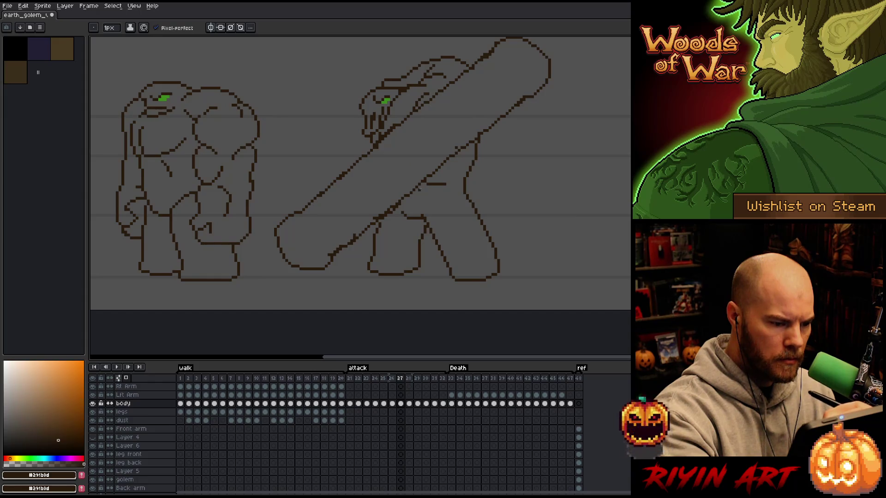
pyautogui.press('e')
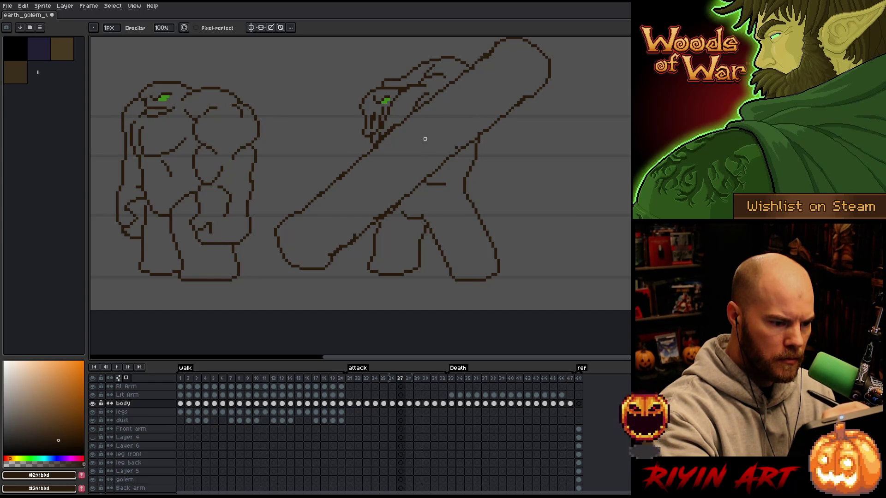
pyautogui.press('b')
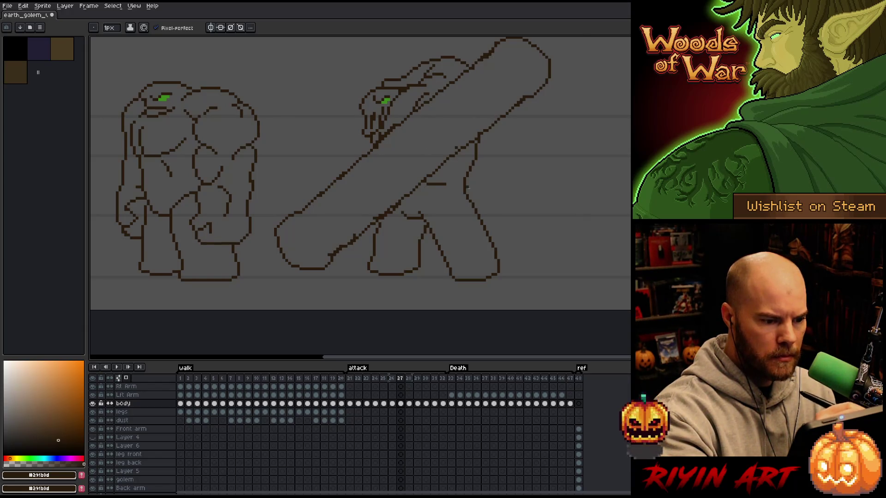
pyautogui.press('e')
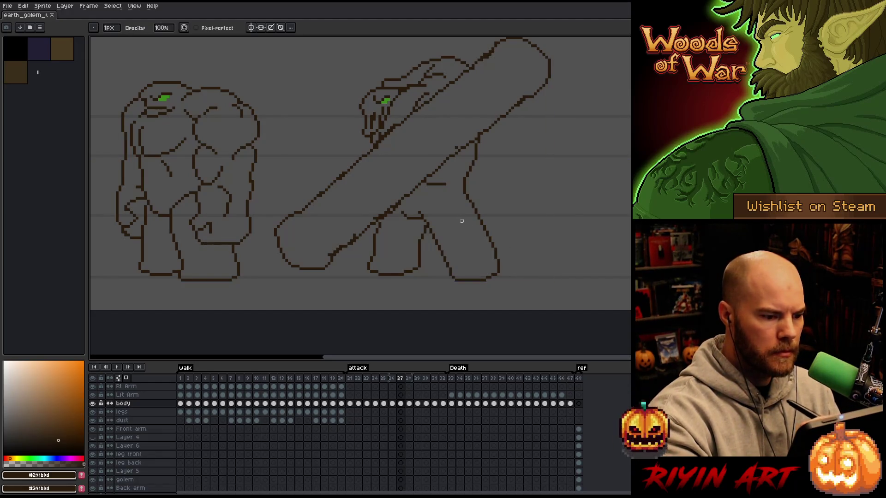
pyautogui.press('b')
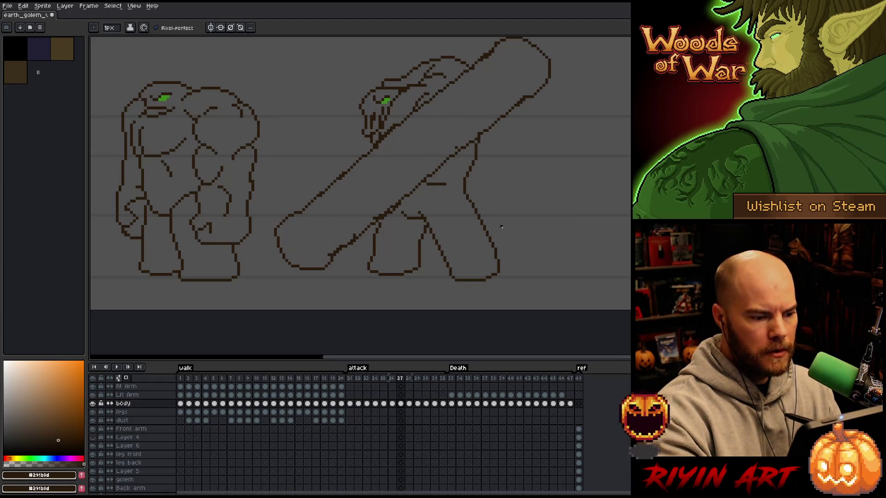
pyautogui.press('q')
pyautogui.moveTo(524, 284)
pyautogui.mouseDown()
pyautogui.moveTo(508, 225)
pyautogui.moveTo(474, 203)
pyautogui.moveTo(424, 221)
pyautogui.mouseUp()
# Step: Lasso around the attack pose's legs, trim the right side, and zoom to check the selection
pyautogui.moveTo(508, 202)
pyautogui.mouseDown()
pyautogui.moveTo(400, 208)
pyautogui.moveTo(353, 282)
pyautogui.moveTo(453, 301)
pyautogui.moveTo(557, 251)
pyautogui.mouseUp()
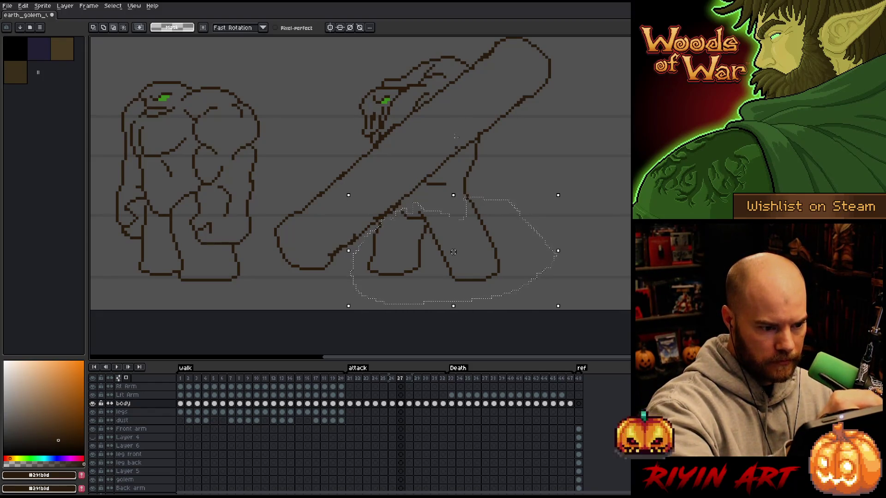
pyautogui.moveTo(493, 198); pyautogui.dragTo(586, 200)
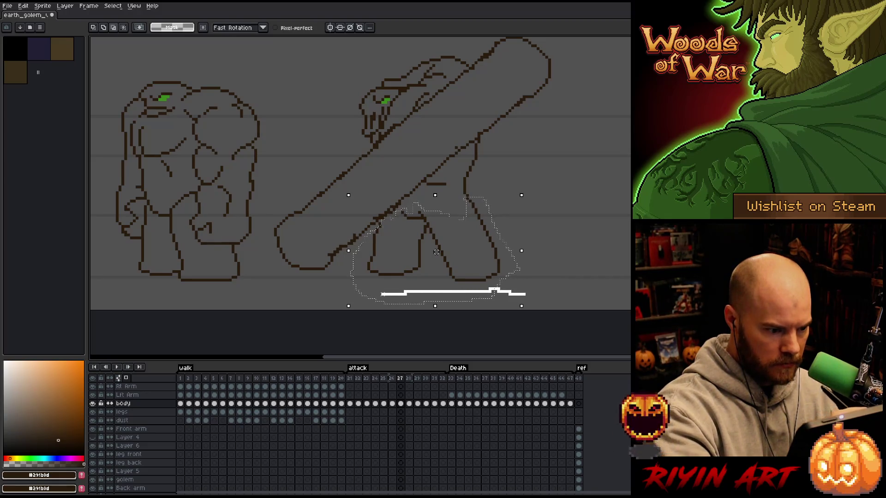
pyautogui.hotkey('ctrl', 'z')
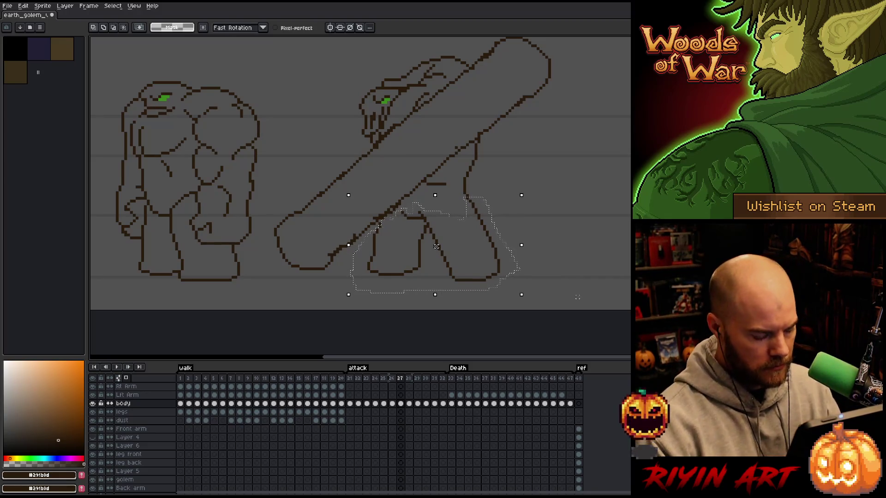
pyautogui.scroll(5, 437, 248)
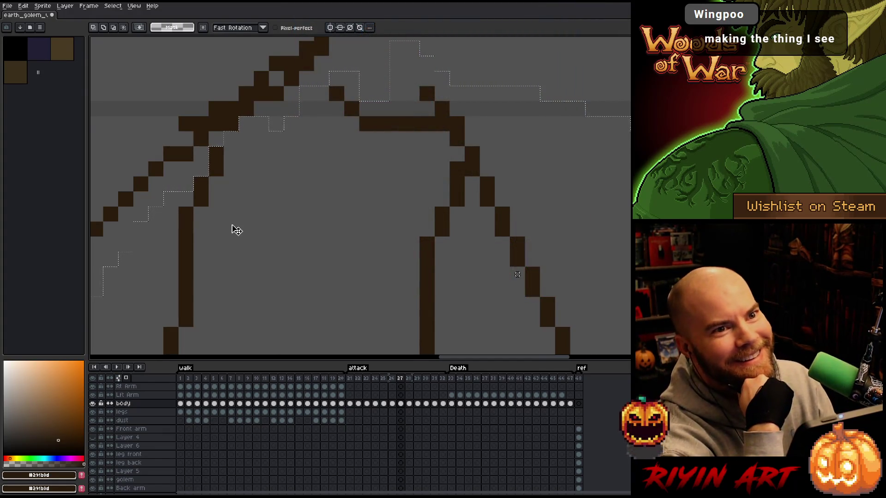
pyautogui.scroll(-5, 236, 230)
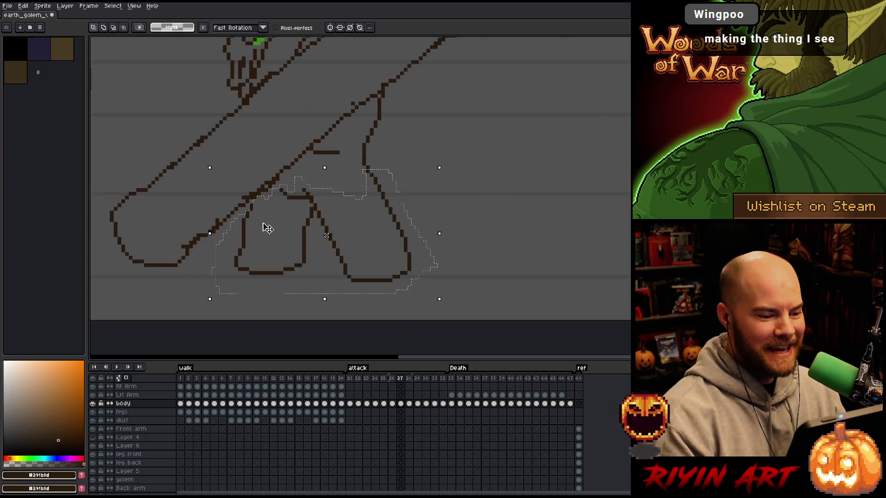
pyautogui.scroll(1, 344, 237)
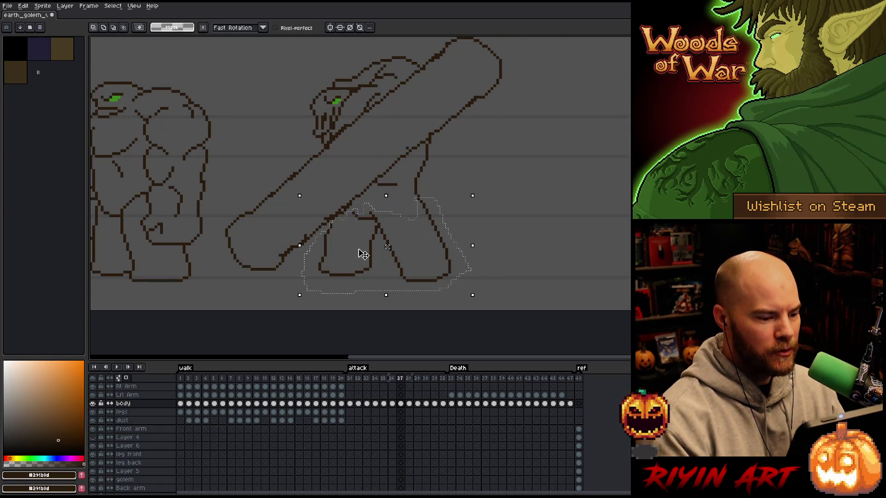
pyautogui.press('v')
pyautogui.scroll(3, 367, 231)
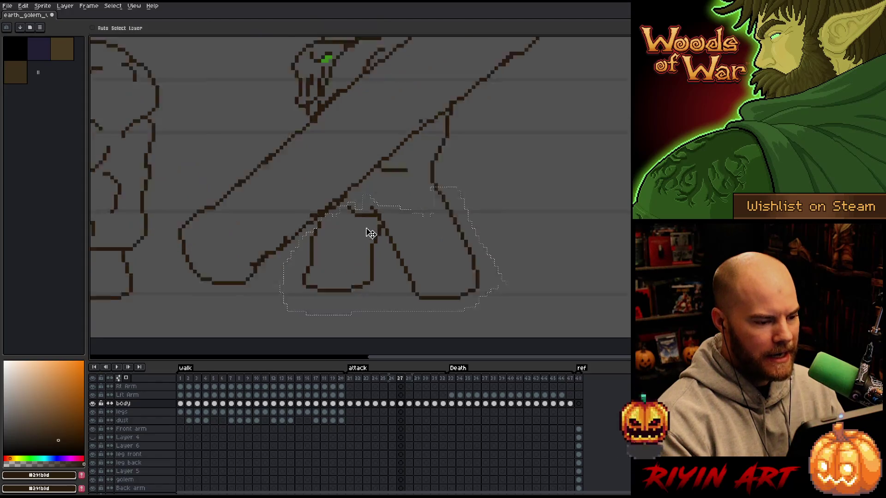
pyautogui.scroll(-3, 370, 183)
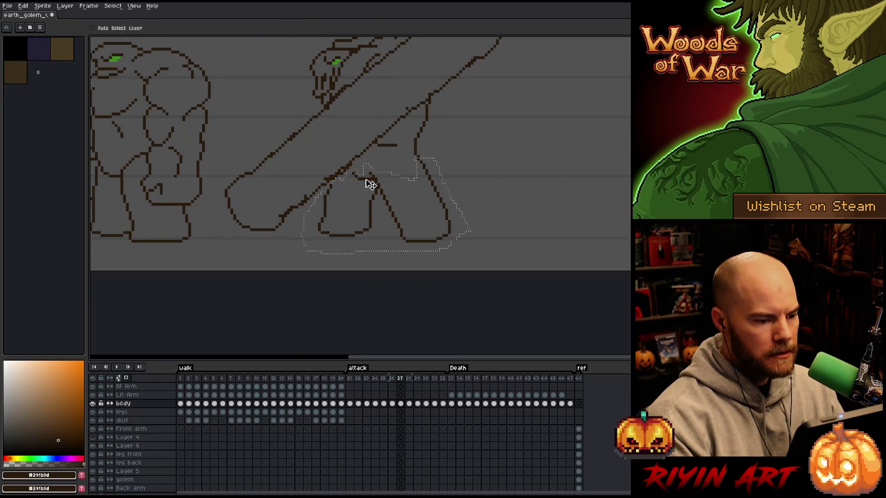
pyautogui.scroll(-2, 366, 171)
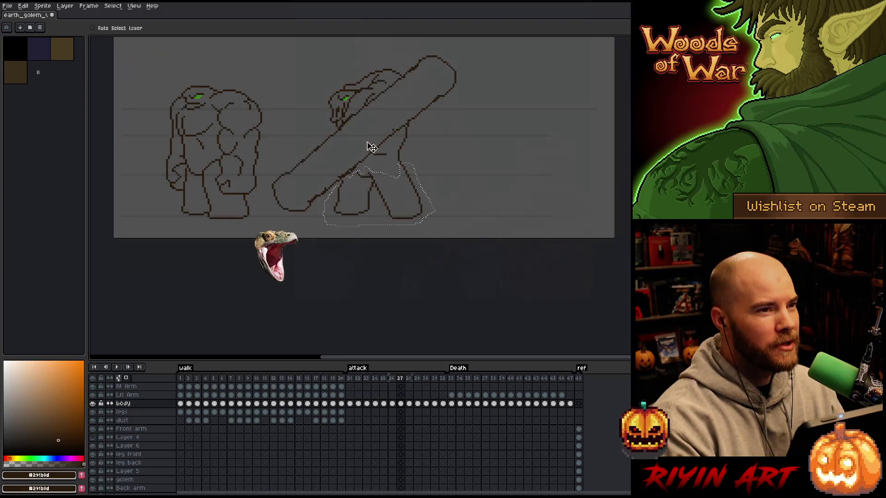
pyautogui.scroll(1, 378, 97)
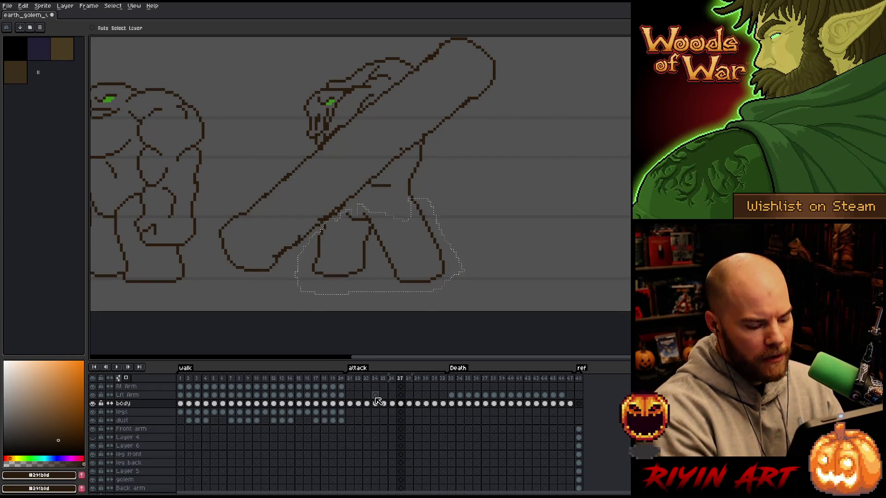
pyautogui.hotkey('shift', 's')
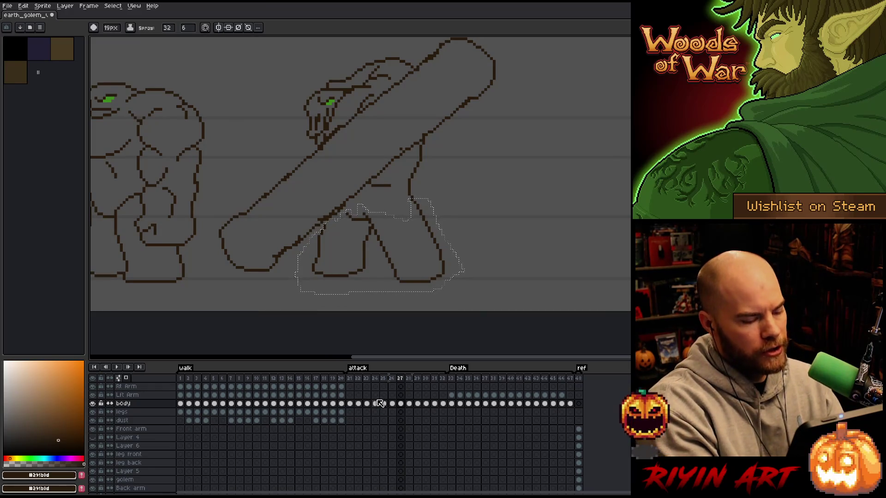
# Step: Add Layer 7 above body and link its cels across attack frames 21–32
pyautogui.hotkey('shift', 'n')
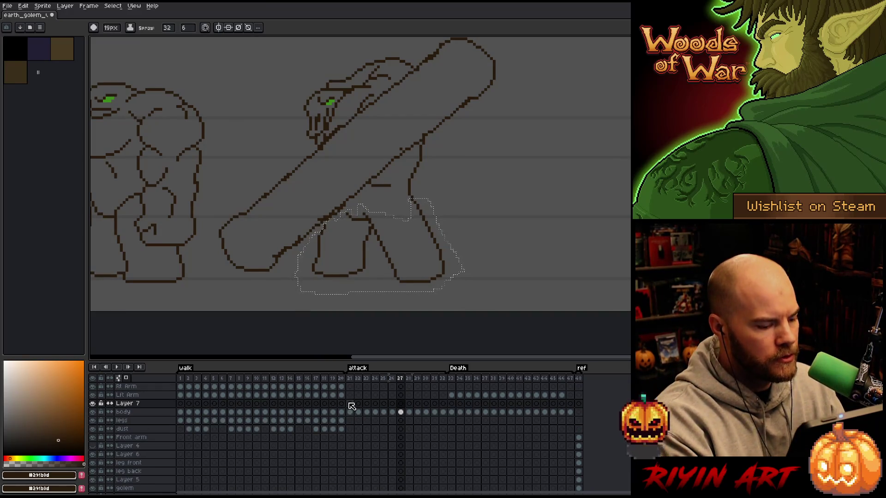
pyautogui.click(350, 404)
pyautogui.hotkey('ctrl', 't')
pyautogui.moveTo(350, 405); pyautogui.dragTo(443, 405)
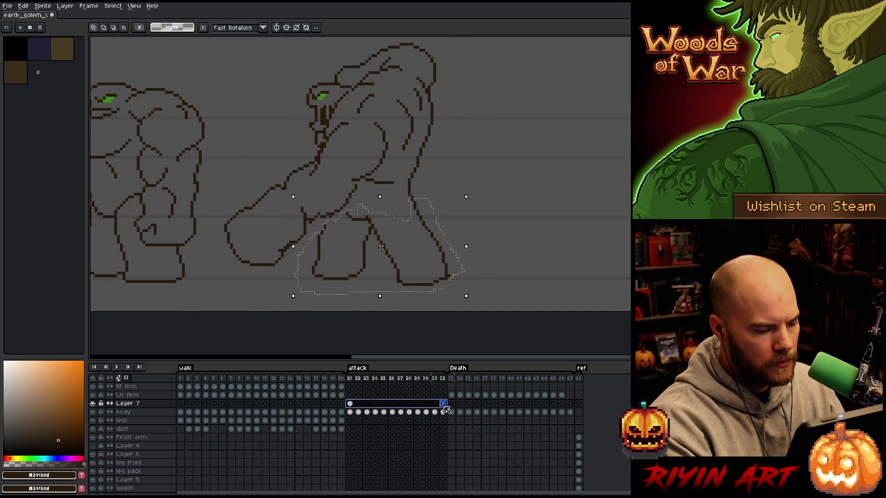
pyautogui.rightClick(443, 404)
pyautogui.click(461, 441)
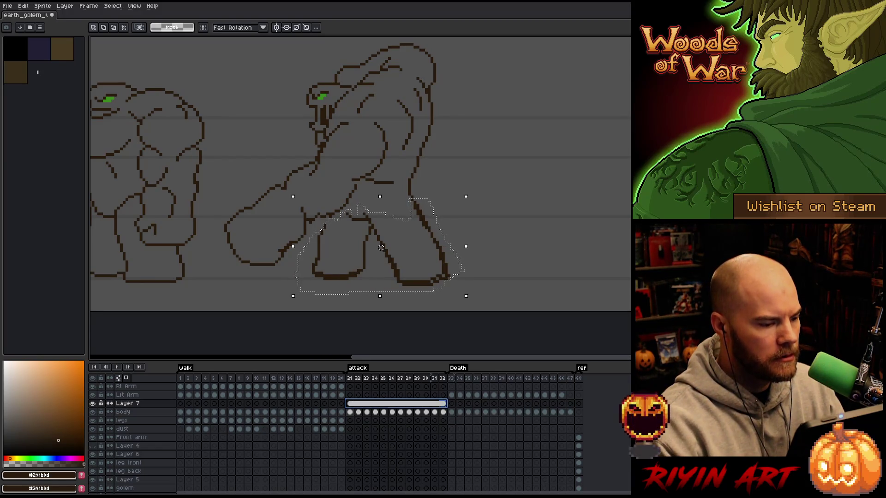
# Step: Step through the body layer's attack frames 21–32, then play the attack animation
pyautogui.click(350, 412)
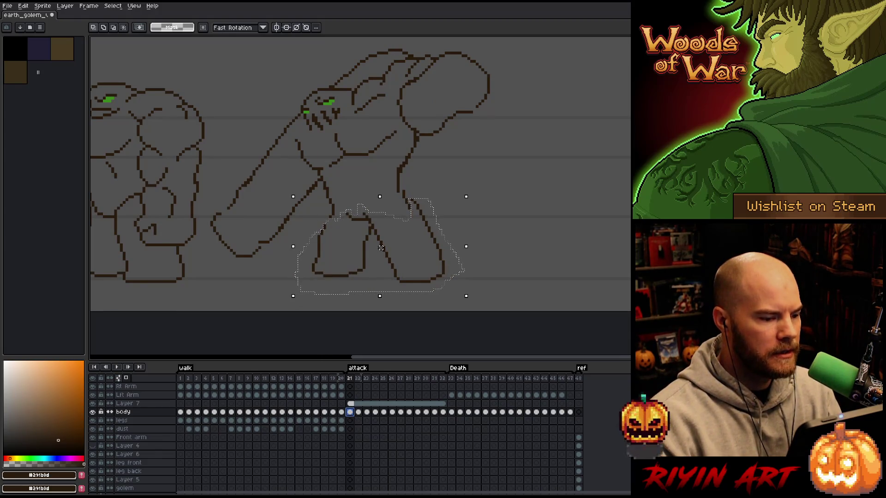
pyautogui.press('.')
pyautogui.press('.')
pyautogui.press('.')
pyautogui.press('.')
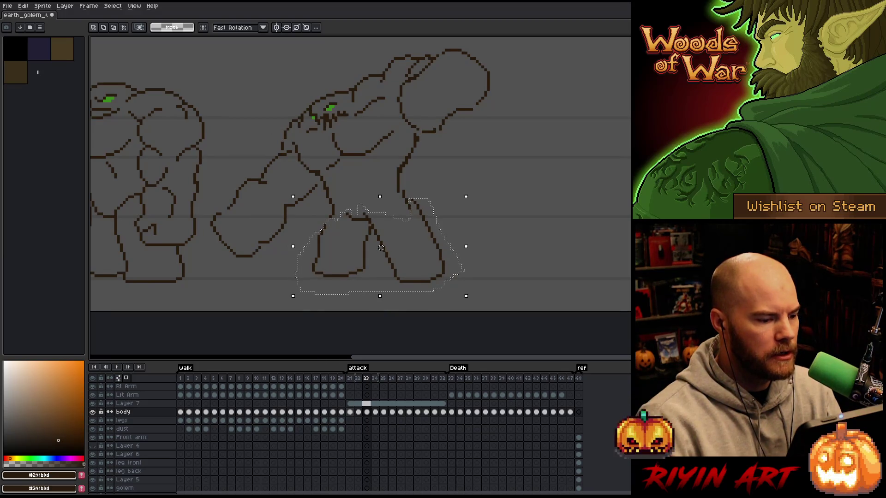
pyautogui.press('.')
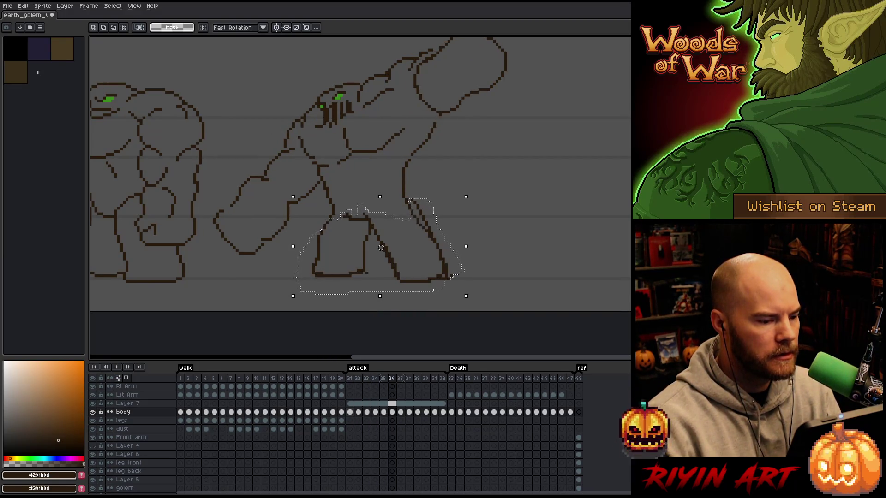
pyautogui.press('.')
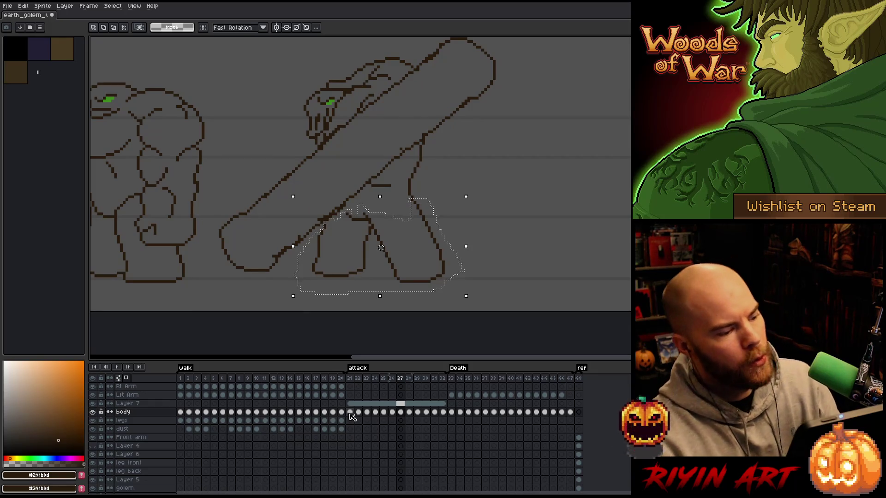
pyautogui.press('.')
pyautogui.press('.')
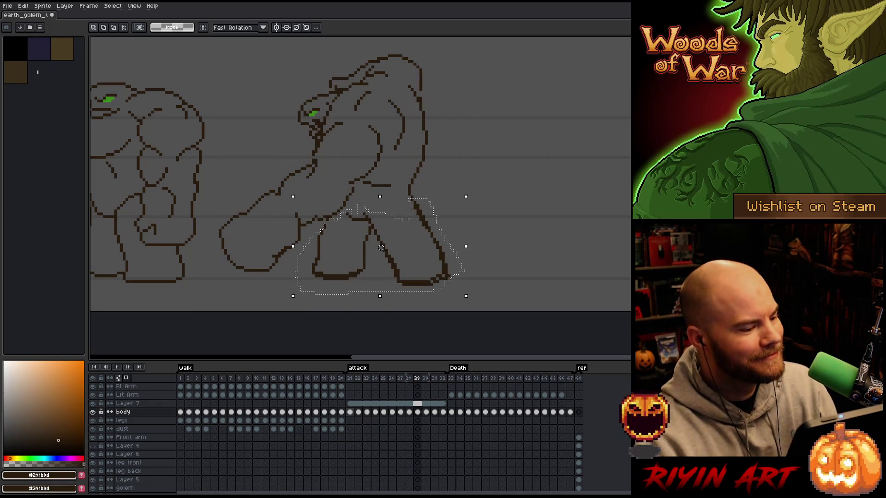
pyautogui.press('.')
pyautogui.press('.')
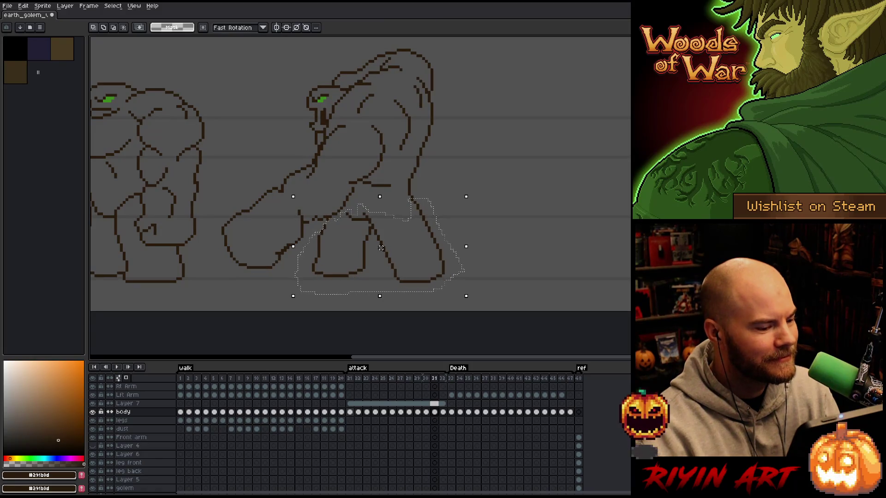
pyautogui.press('.')
pyautogui.press('.')
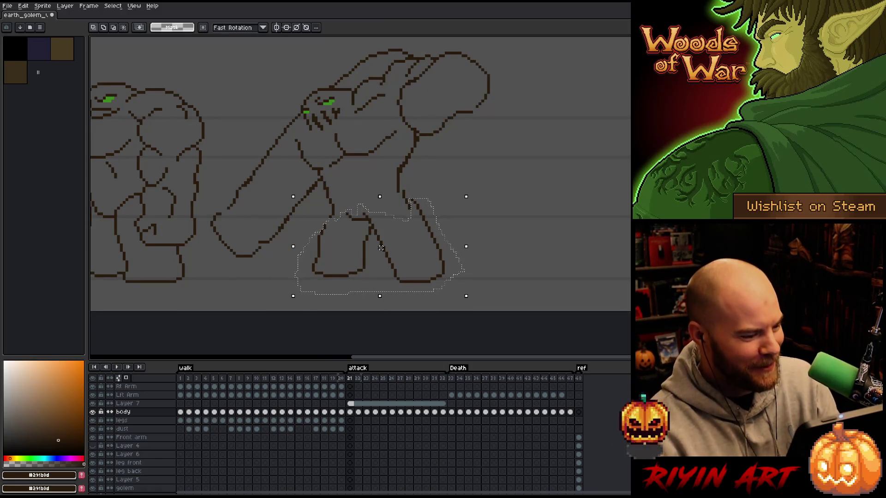
pyautogui.press('.')
pyautogui.press('Return')
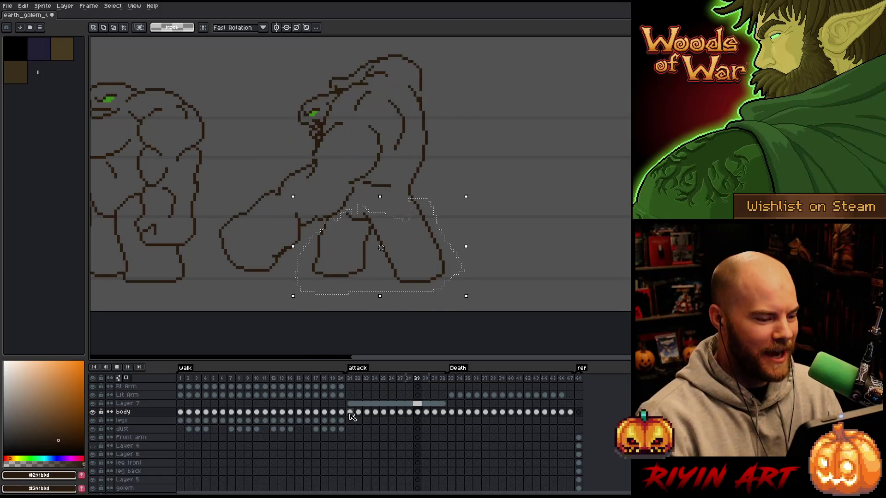
pyautogui.press('Return')
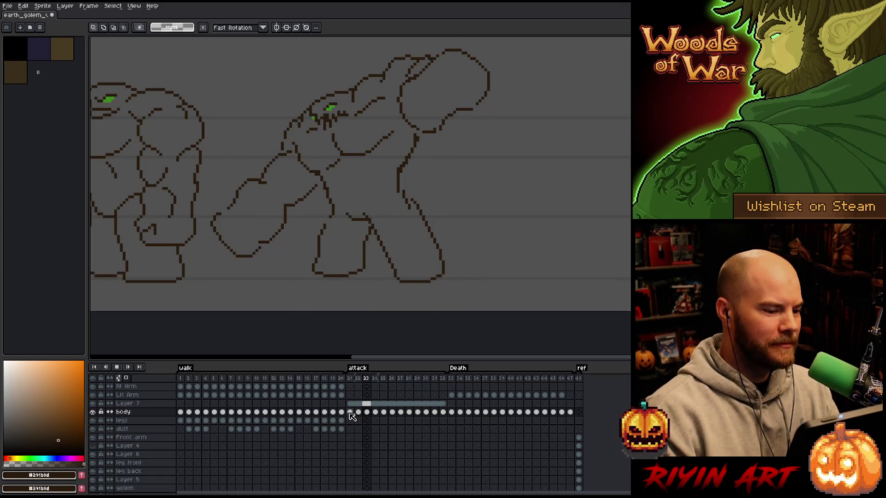
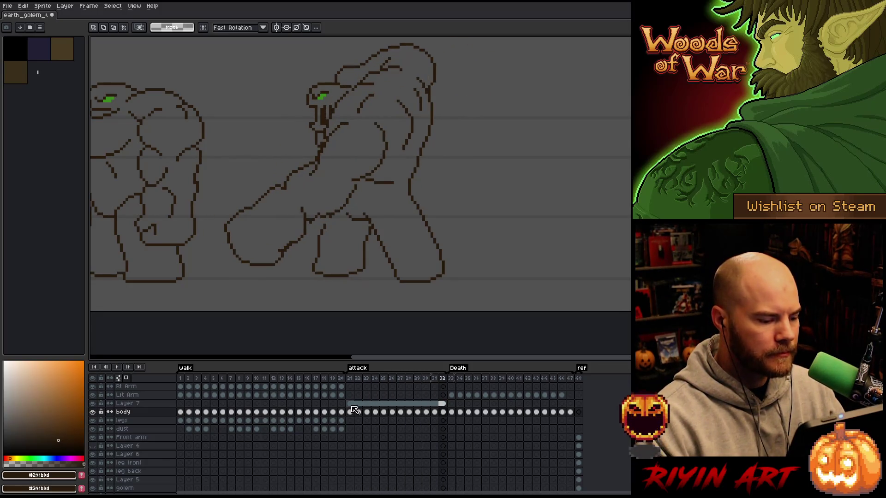
# Step: On attack frame 21, erase the old side outline and redraw it below the raised arm
pyautogui.click(351, 413)
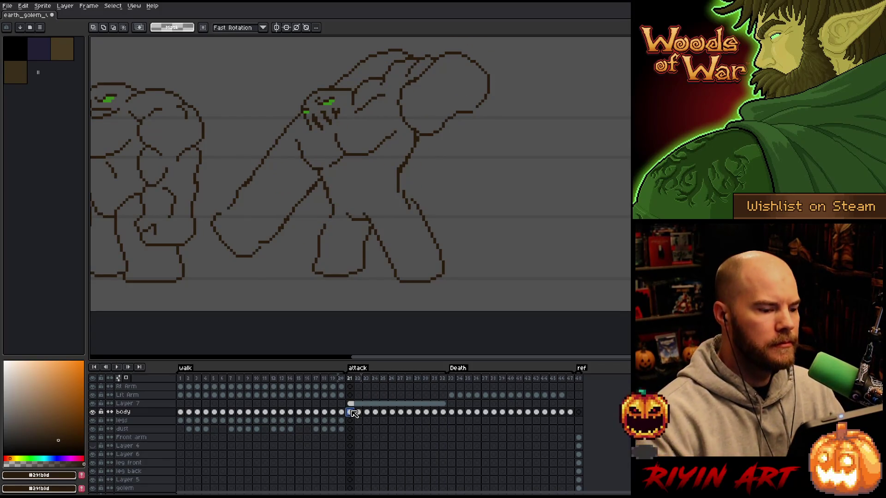
pyautogui.press('e')
pyautogui.moveTo(396, 182)
pyautogui.mouseDown()
pyautogui.moveTo(410, 210)
pyautogui.moveTo(401, 198)
pyautogui.mouseUp()
pyautogui.press('b')
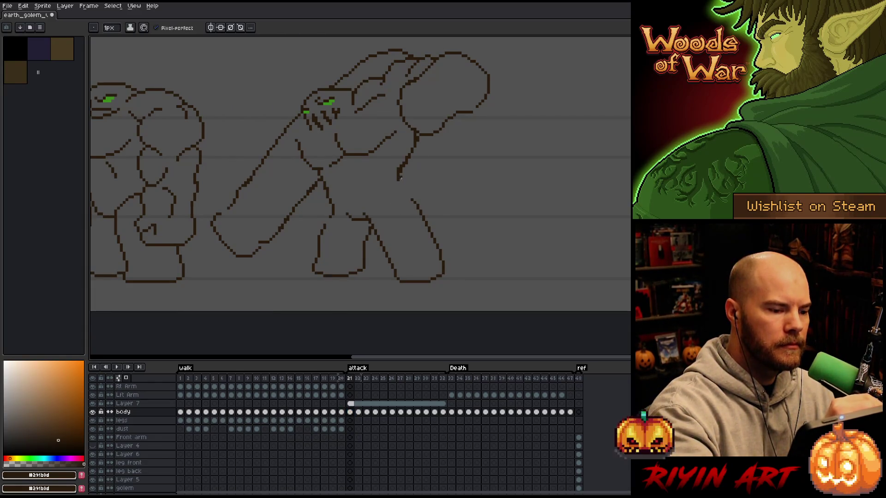
pyautogui.moveTo(410, 198); pyautogui.dragTo(399, 171)
# Step: Undo the last stroke, touch up the outline, and make Layer 7 active on frame 21
pyautogui.press('e')
pyautogui.hotkey('ctrl', 'z')
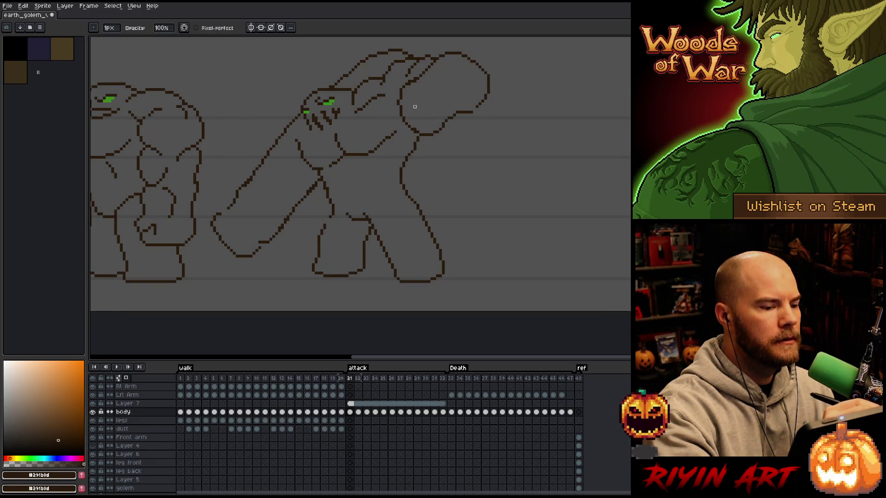
pyautogui.press('e')
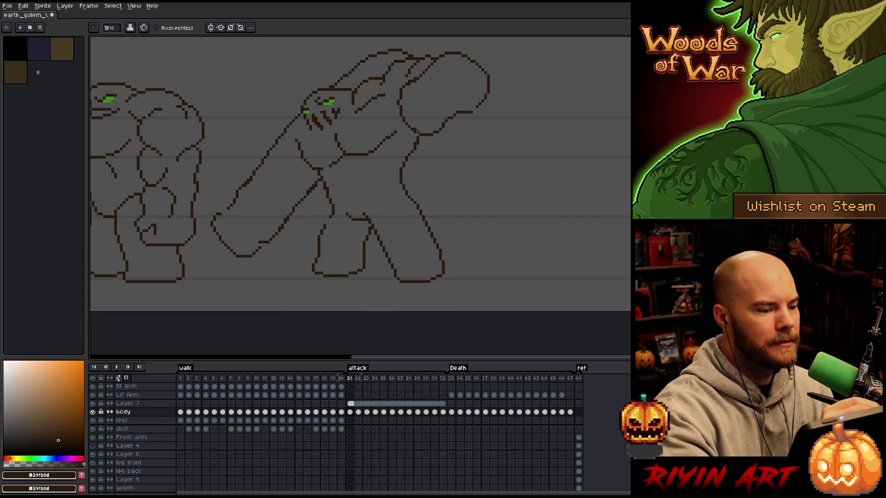
pyautogui.press('b')
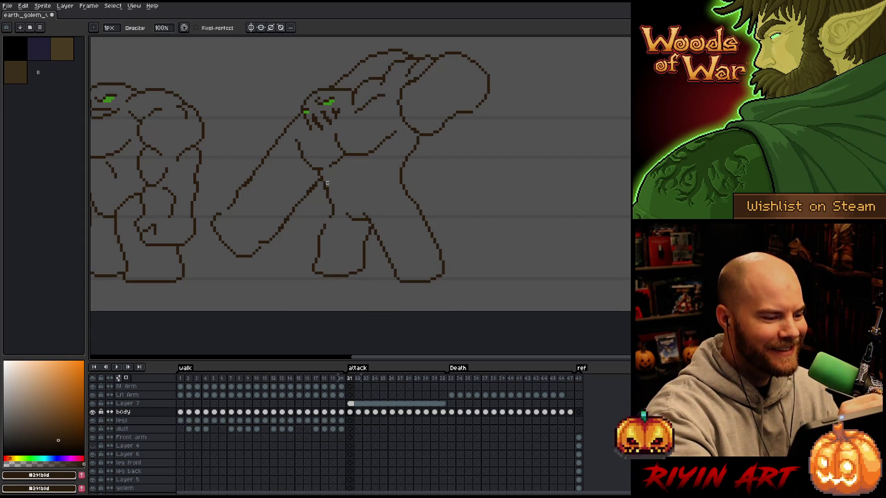
pyautogui.press('e')
pyautogui.press('b')
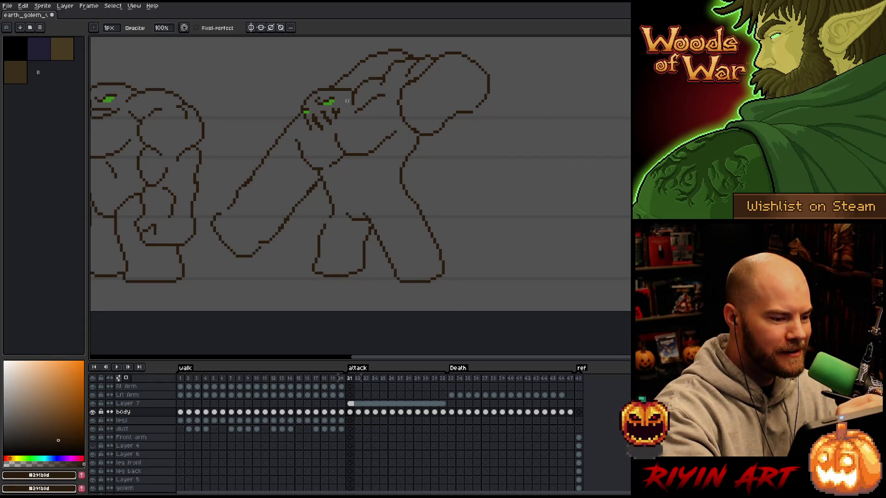
pyautogui.press('e')
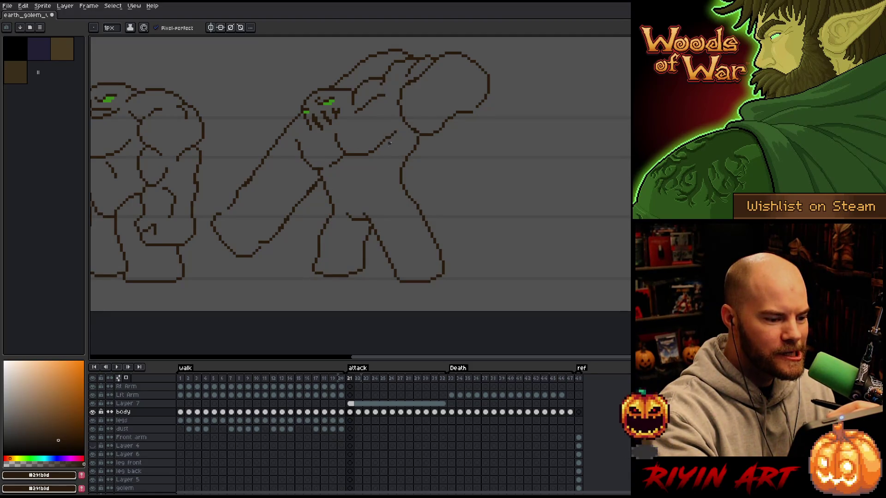
pyautogui.press('b')
pyautogui.press('e')
pyautogui.press('b')
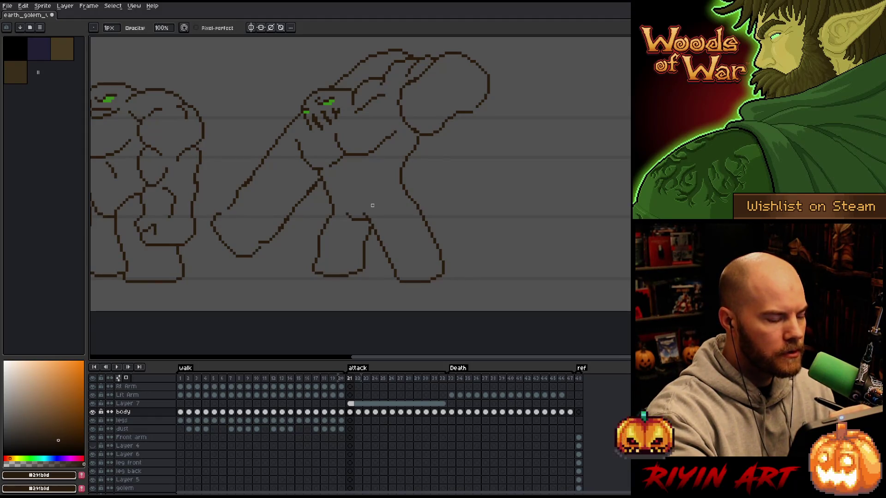
pyautogui.click(350, 403)
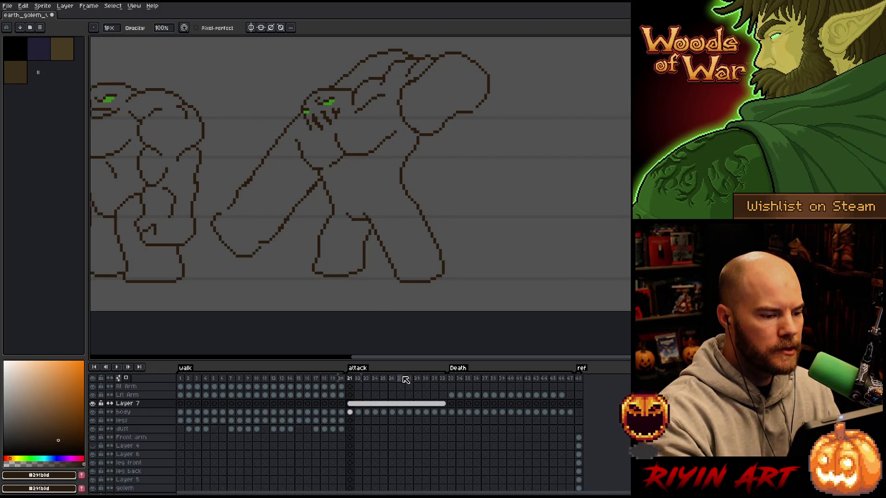
pyautogui.press('q')
pyautogui.moveTo(441, 172)
pyautogui.mouseDown()
pyautogui.moveTo(422, 144)
pyautogui.moveTo(336, 179)
pyautogui.mouseUp()
pyautogui.press('Escape')
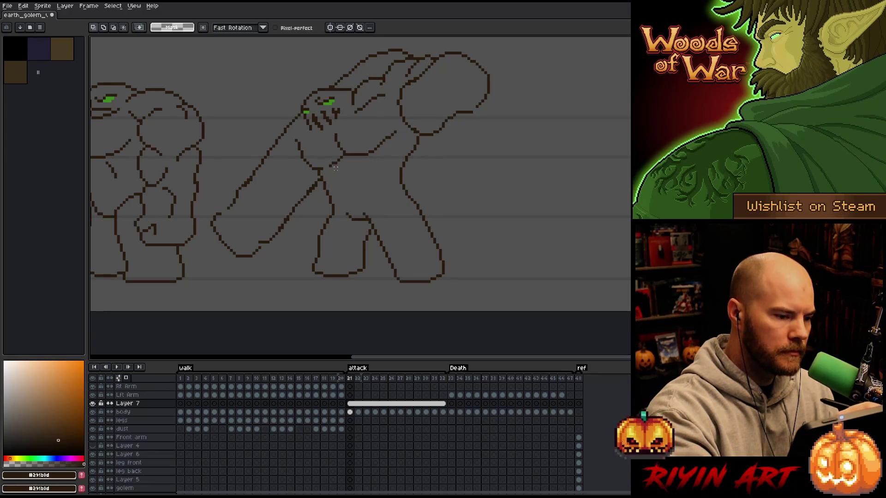
pyautogui.press('b')
pyautogui.press('e')
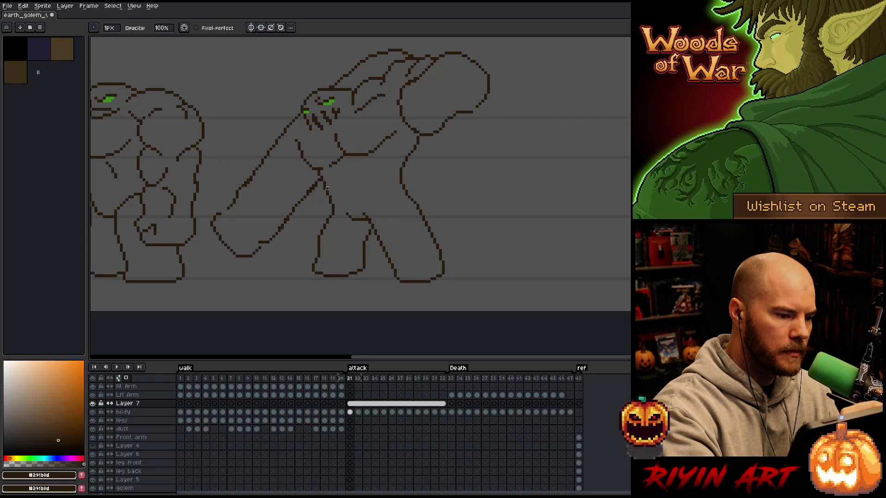
pyautogui.press('v')
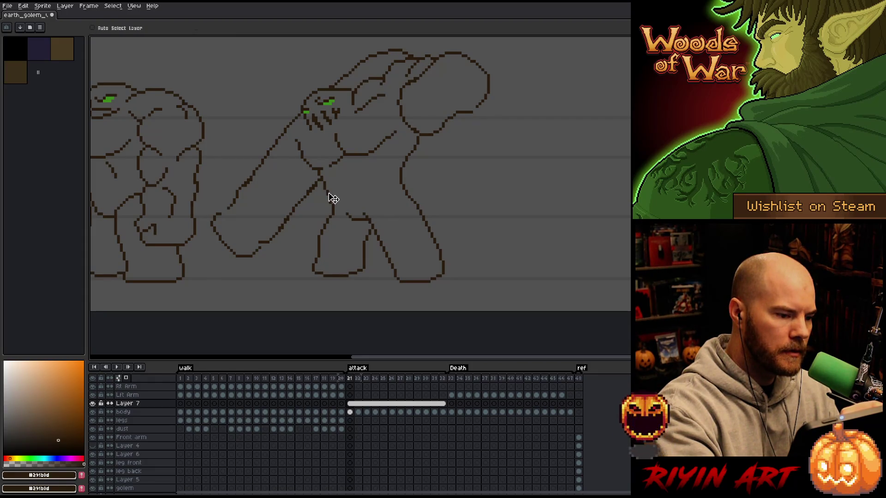
pyautogui.keyDown('ctrl'); pyautogui.click(331, 197); pyautogui.keyUp('ctrl')
pyautogui.press('b')
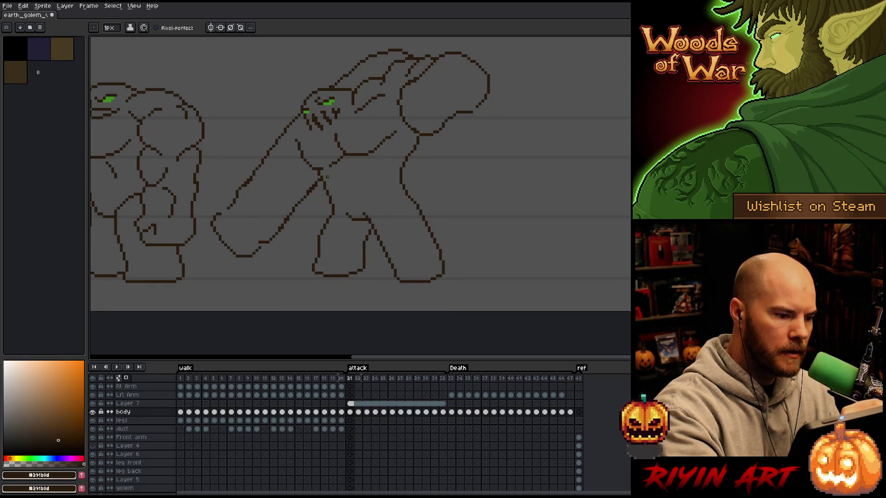
pyautogui.press('e')
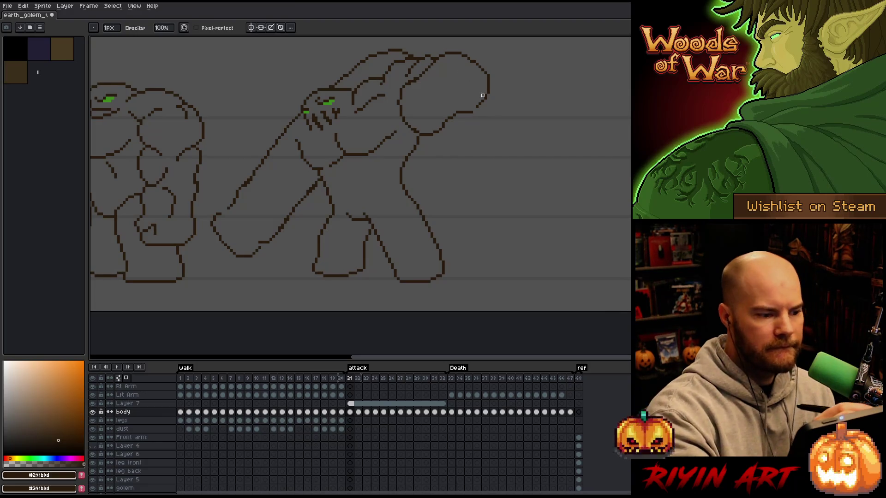
pyautogui.press('b')
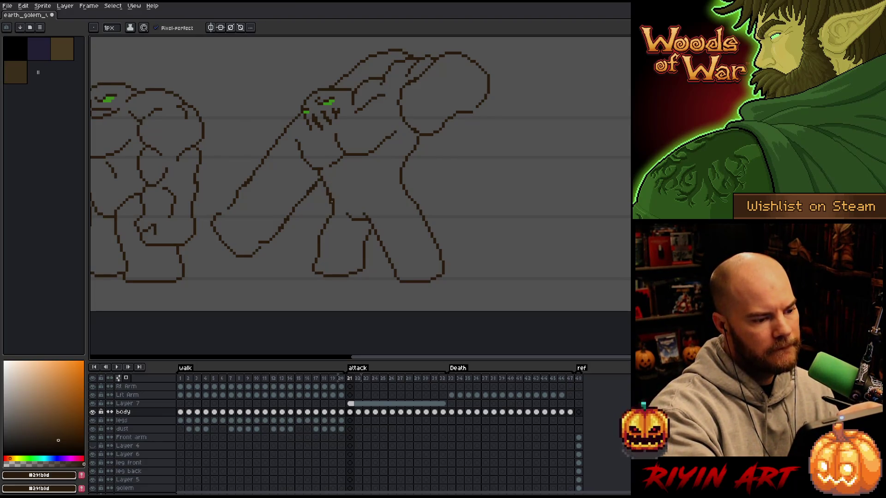
pyautogui.press('e')
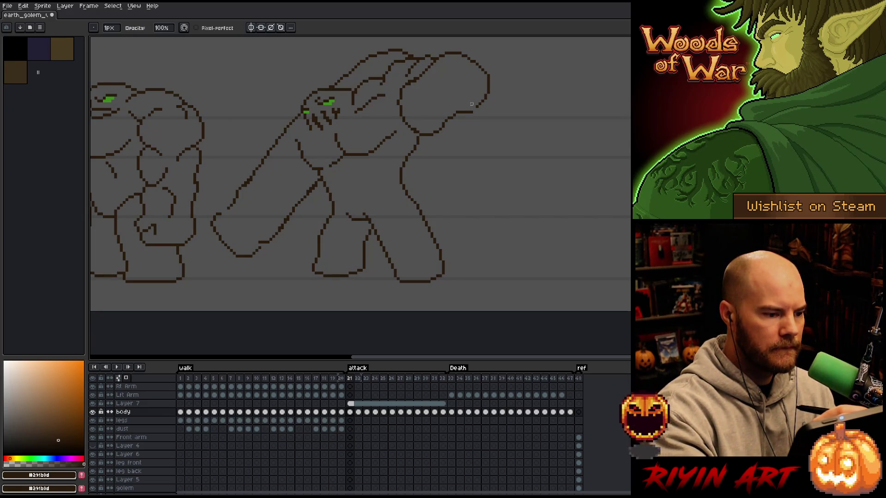
pyautogui.press('b')
pyautogui.press('e')
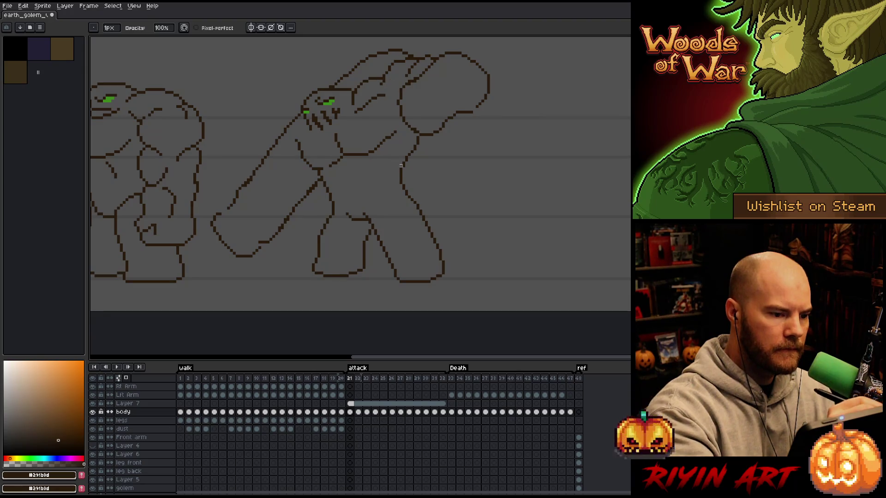
pyautogui.press('b')
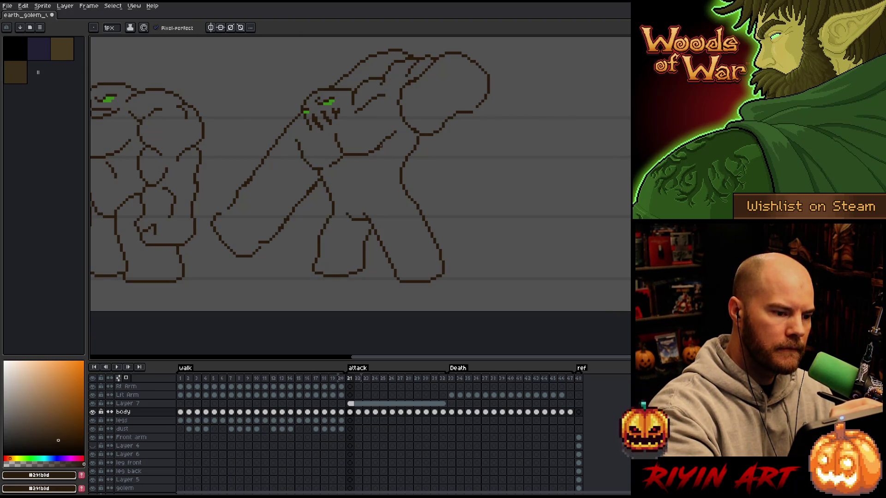
pyautogui.press('e')
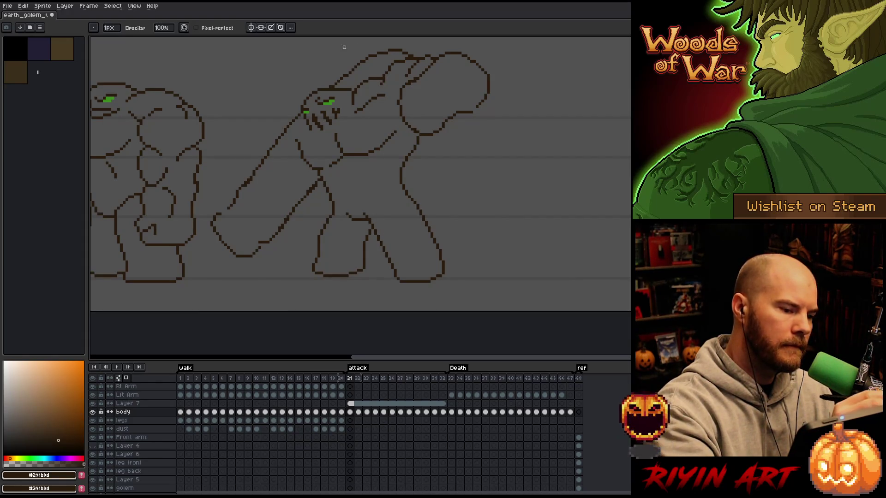
pyautogui.press('b')
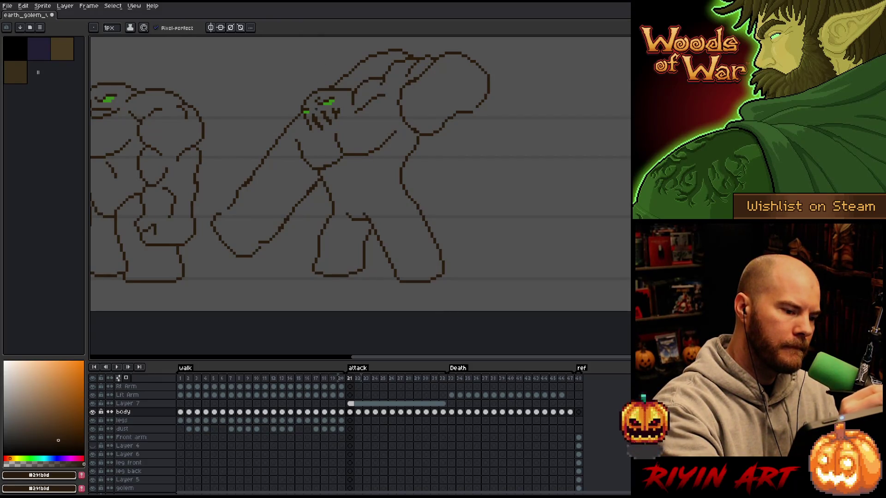
pyautogui.press('e')
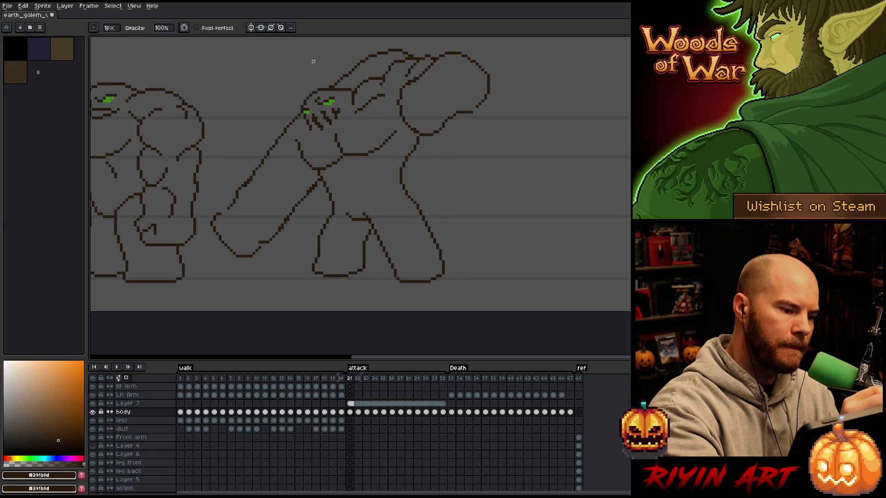
pyautogui.press('b')
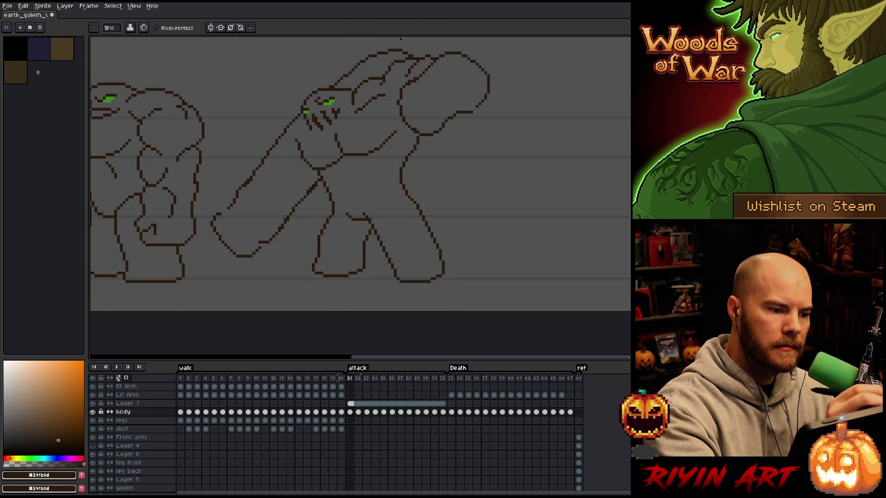
pyautogui.press('e')
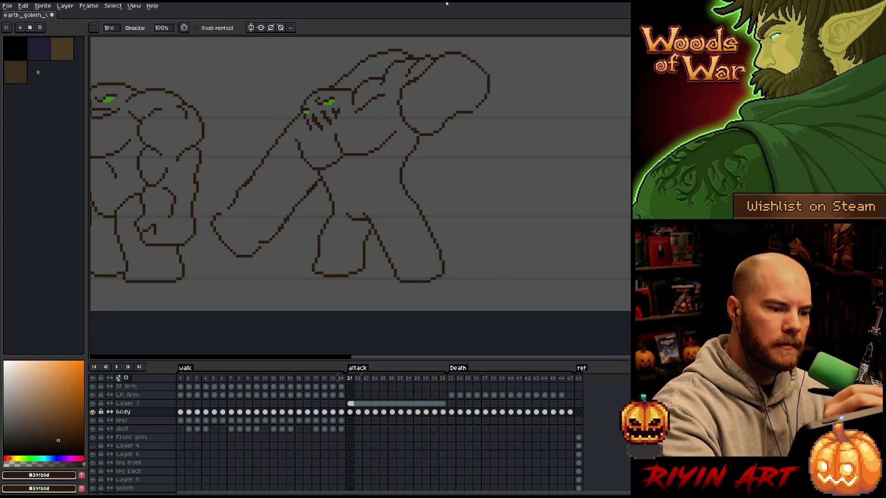
pyautogui.press('b')
pyautogui.press('e')
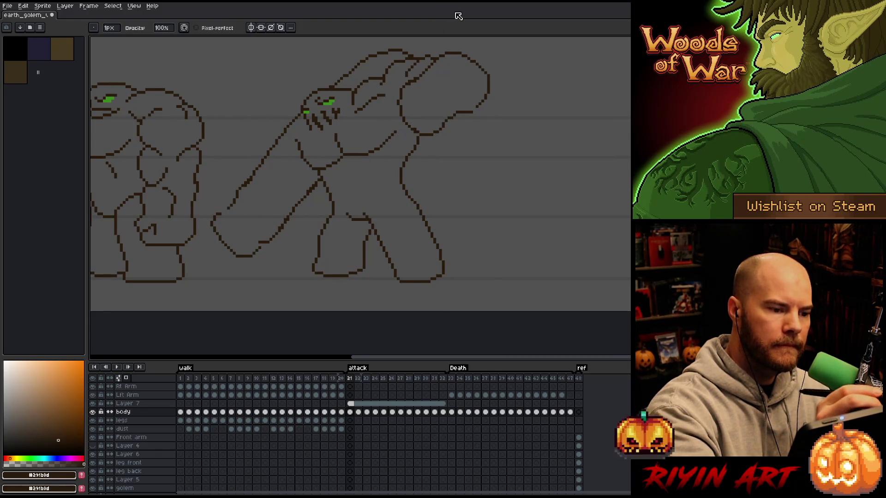
pyautogui.press('b')
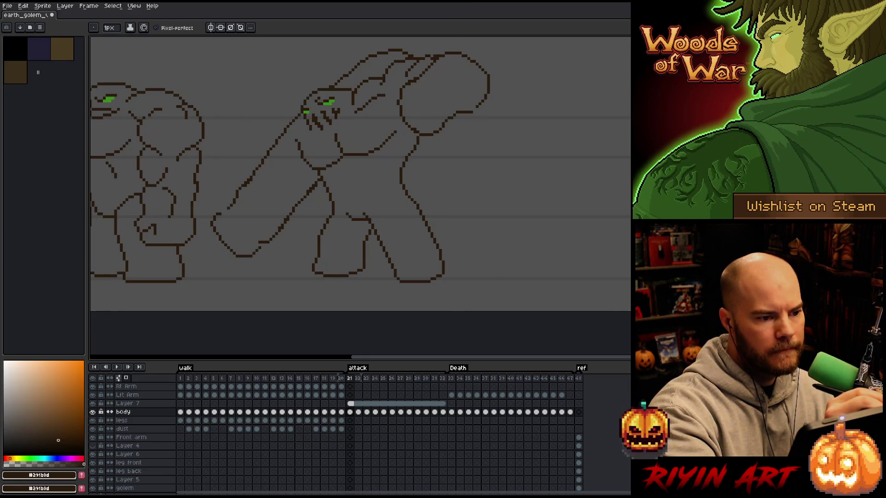
pyautogui.press('e')
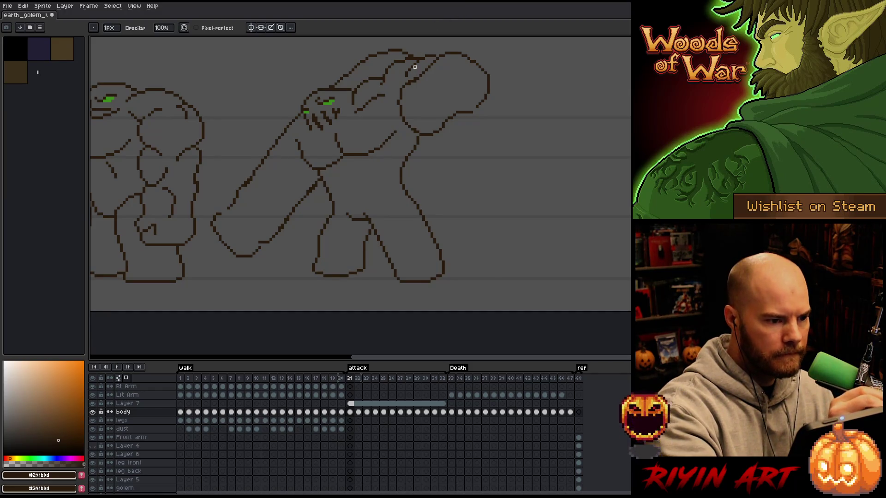
# Step: Raise the selected top of the head about 7 px and commit the upper body in place
pyautogui.press('b')
pyautogui.press('e')
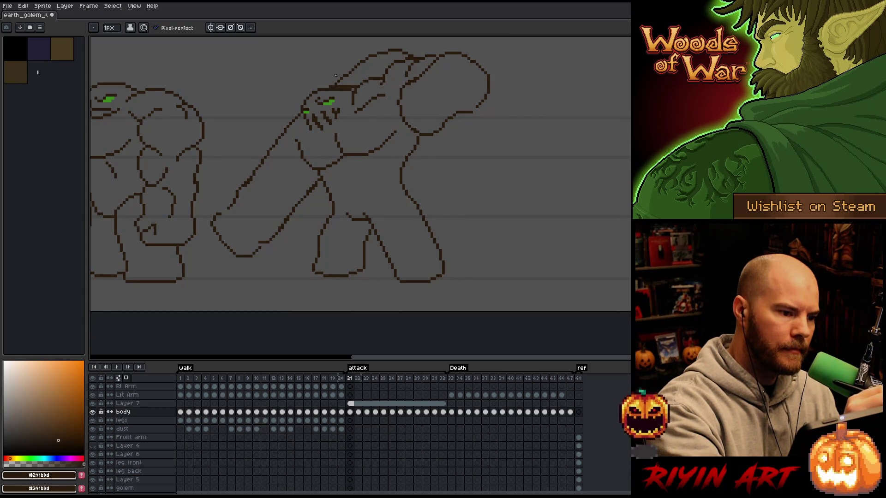
pyautogui.press('e')
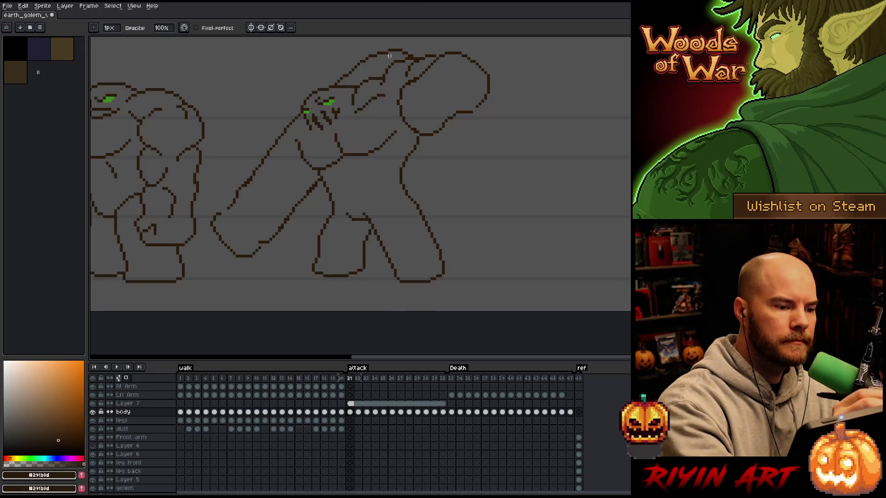
pyautogui.press('m')
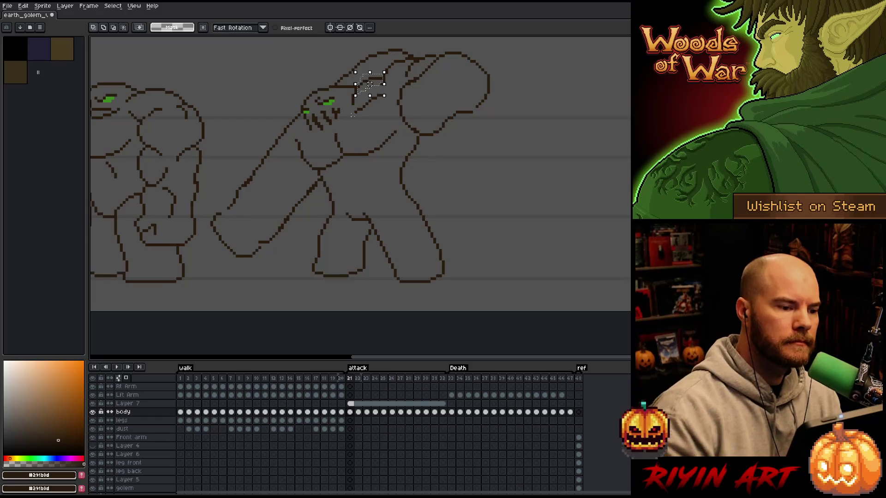
pyautogui.moveTo(370, 85); pyautogui.dragTo(369, 81)
pyautogui.click(352, 114)
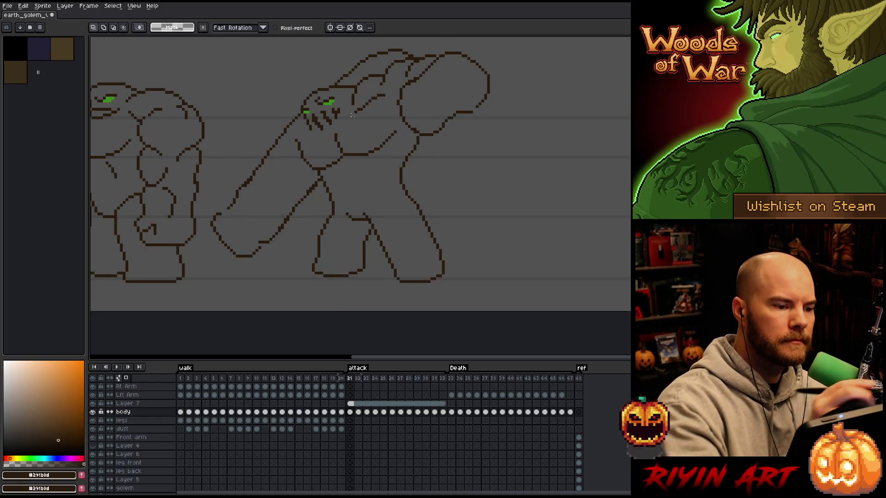
# Step: Clean up stray pixels on frame 21, save the golem file, and step to frame 22
pyautogui.press('b')
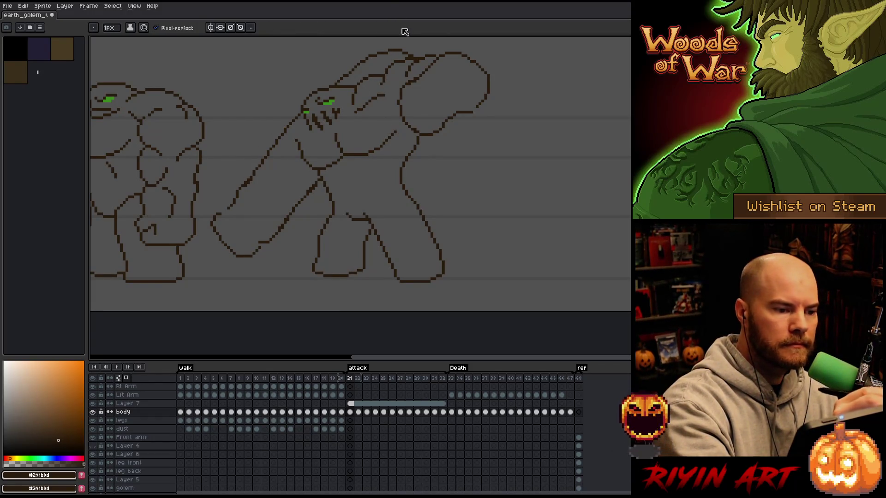
pyautogui.press('e')
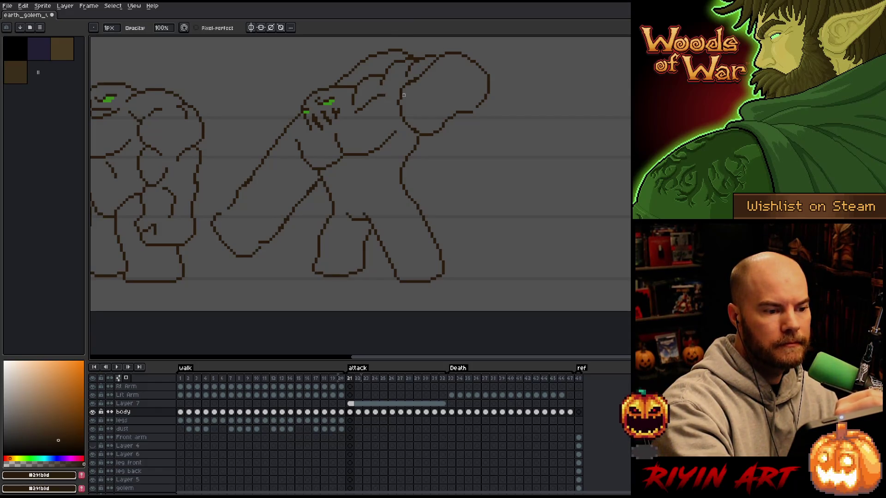
pyautogui.press('b')
pyautogui.press('e')
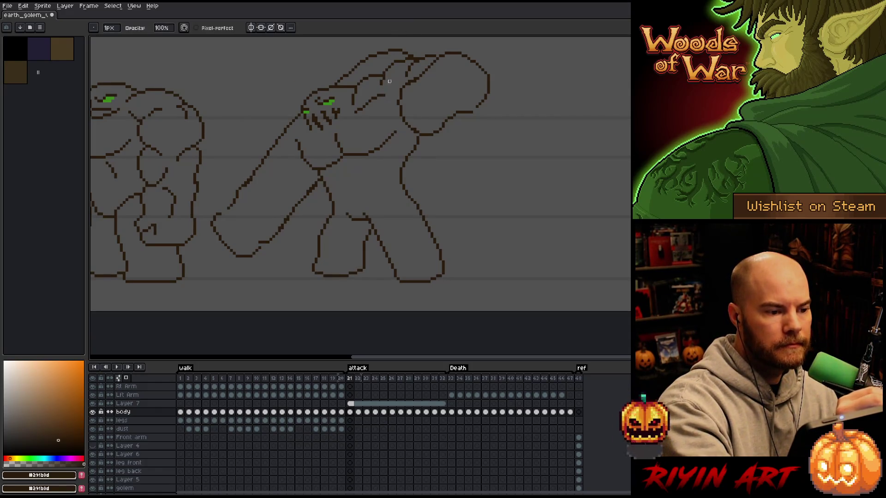
pyautogui.press('b')
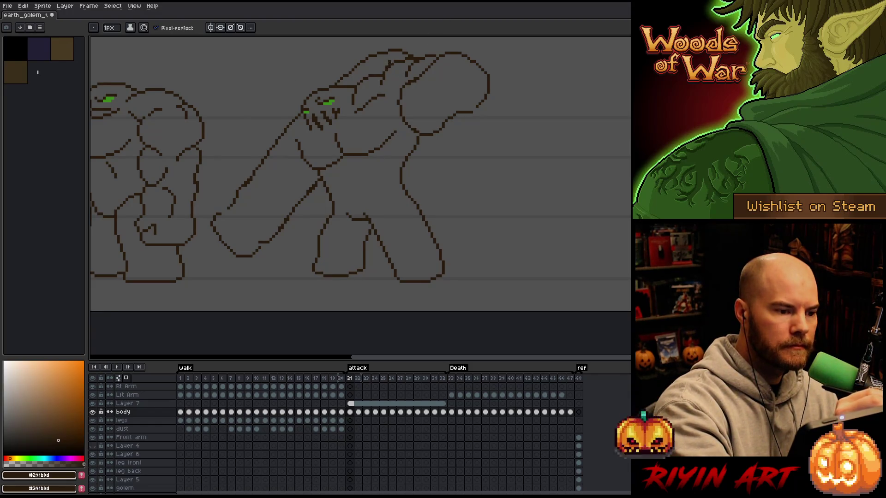
pyautogui.press('e')
pyautogui.press('b')
pyautogui.press('e')
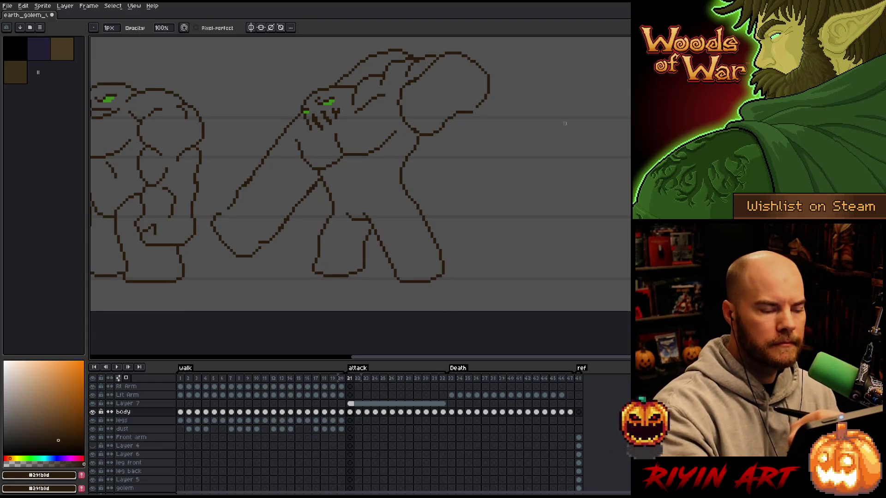
pyautogui.hotkey('ctrl', 's')
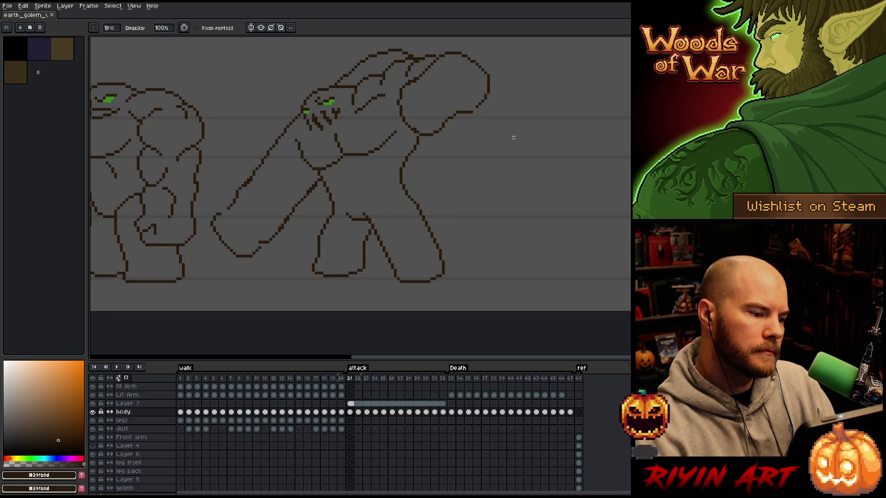
pyautogui.press('Right')
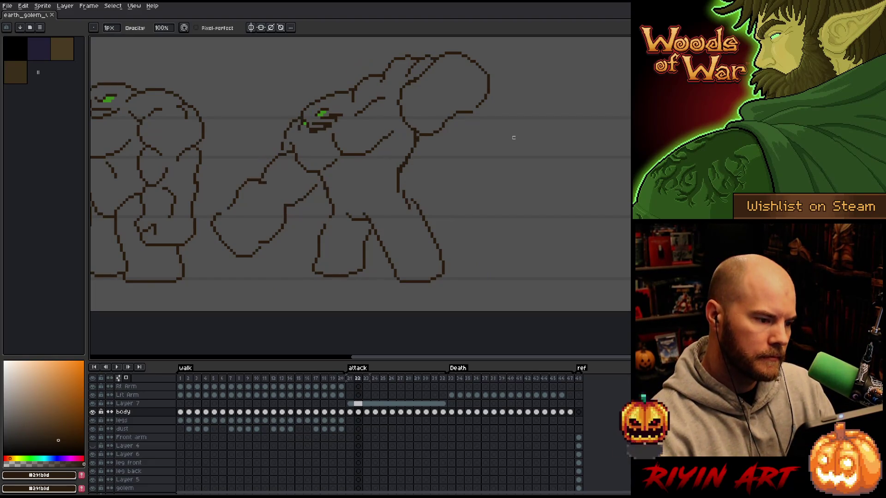
# Step: Compare frames 21 and 22, lasso the legs, and reposition them on frame 22
pyautogui.press('Left')
pyautogui.press('Right')
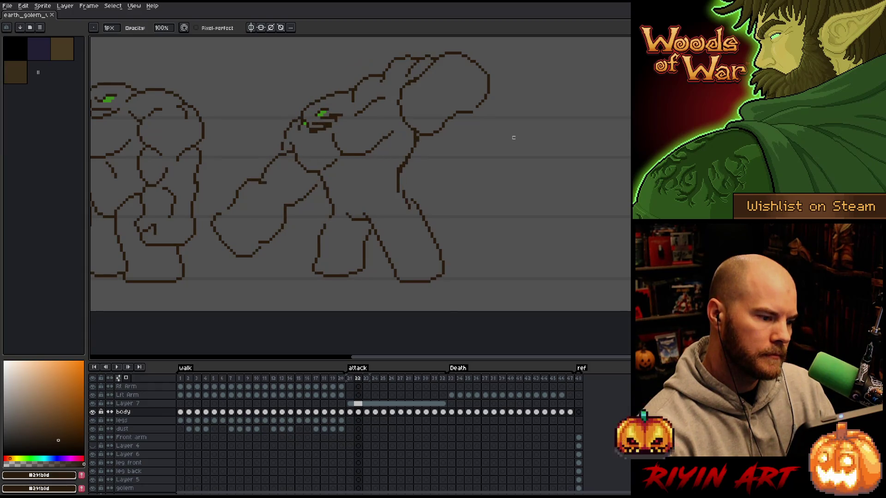
pyautogui.press('Left')
pyautogui.press('m')
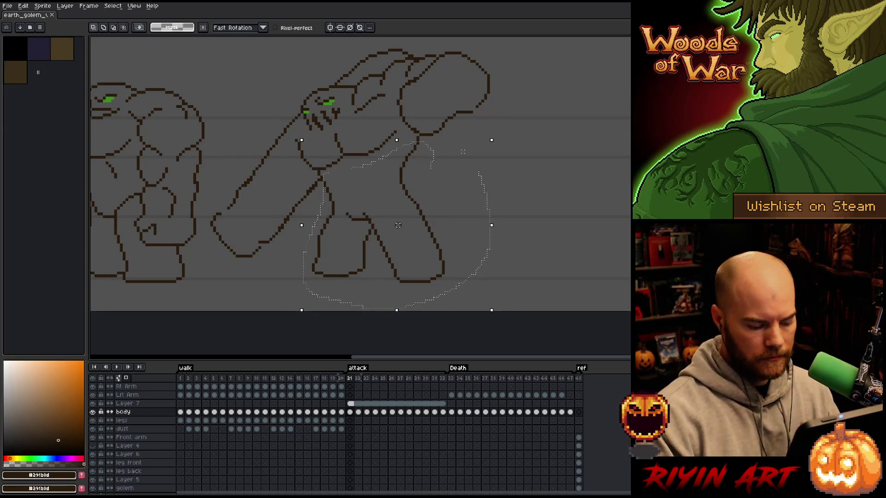
pyautogui.press('Right')
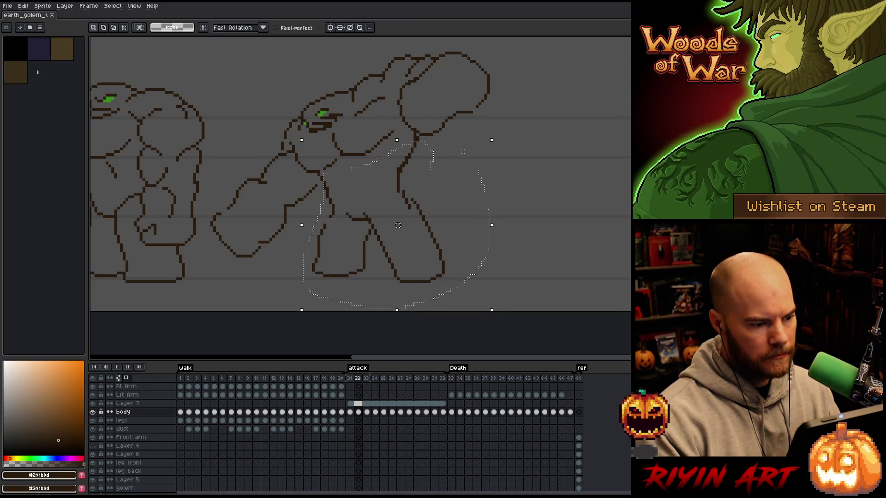
pyautogui.click(397, 226)
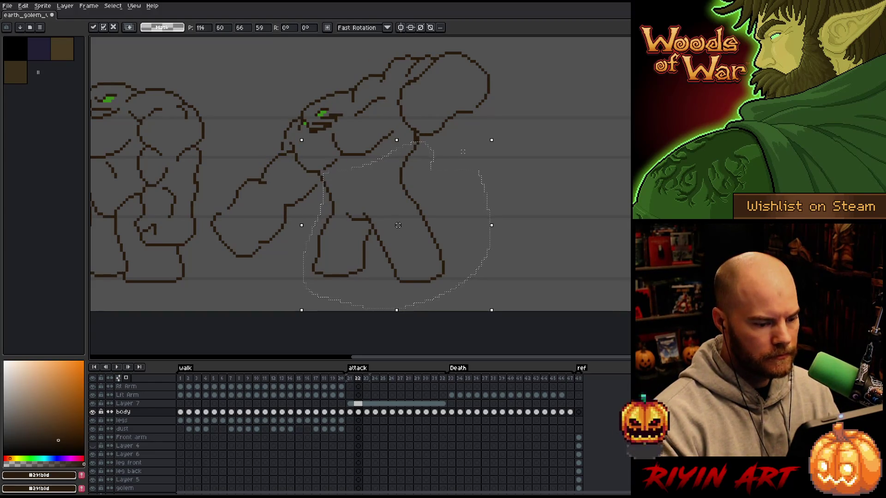
pyautogui.press('Right')
# Step: Realign the selected legs under the new upper body on attack frames 23 through 28
pyautogui.press('Left')
pyautogui.press('Right')
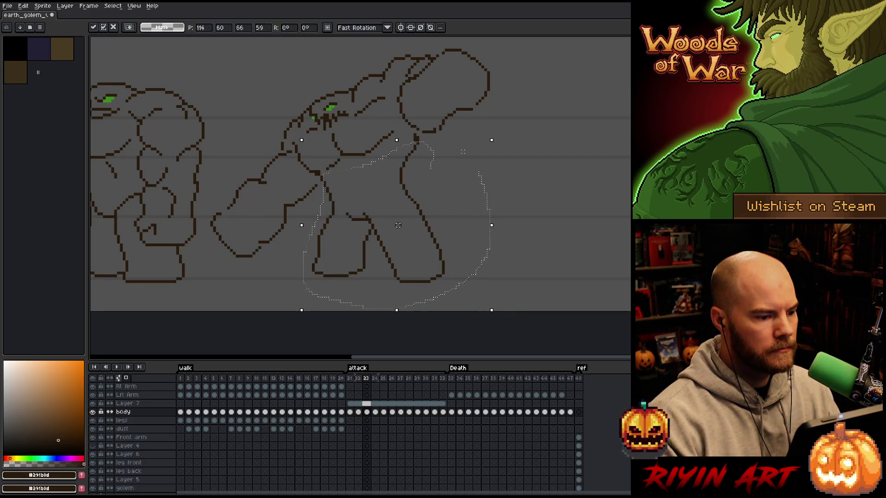
pyautogui.press('Right')
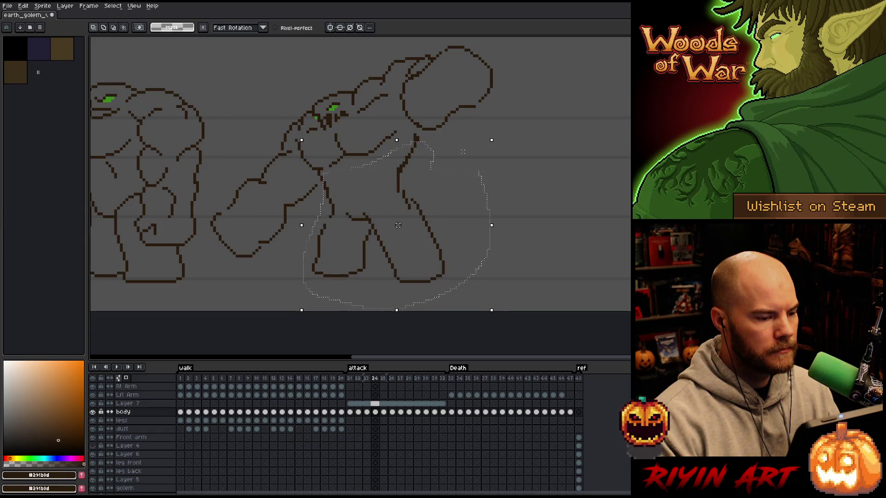
pyautogui.press('Right')
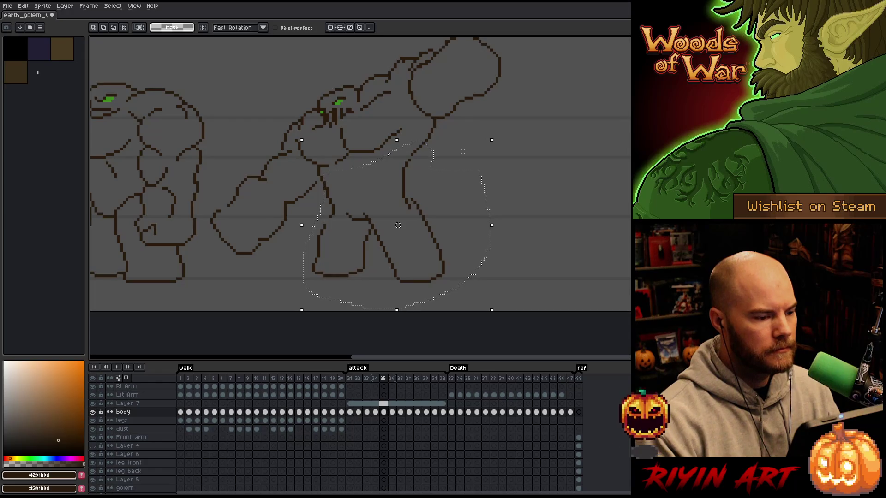
pyautogui.click(398, 225)
pyautogui.press('Right')
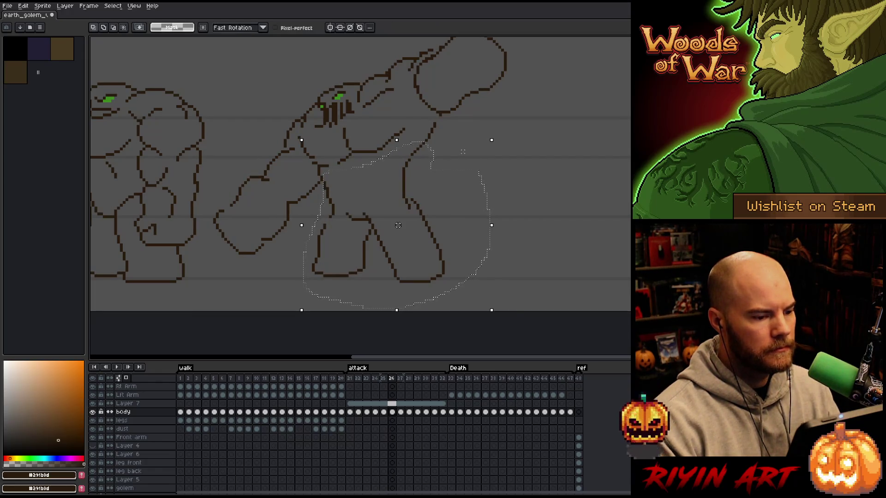
pyautogui.click(398, 225)
pyautogui.press('Right')
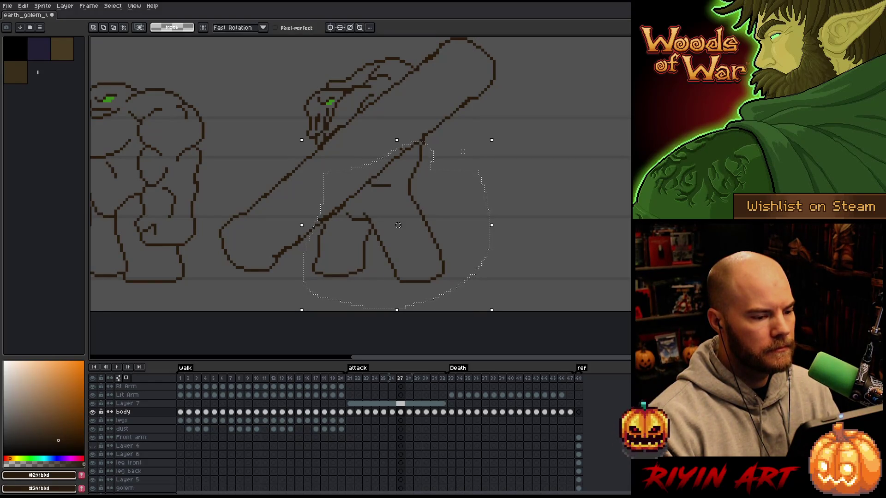
pyautogui.press('Right')
pyautogui.press('Right')
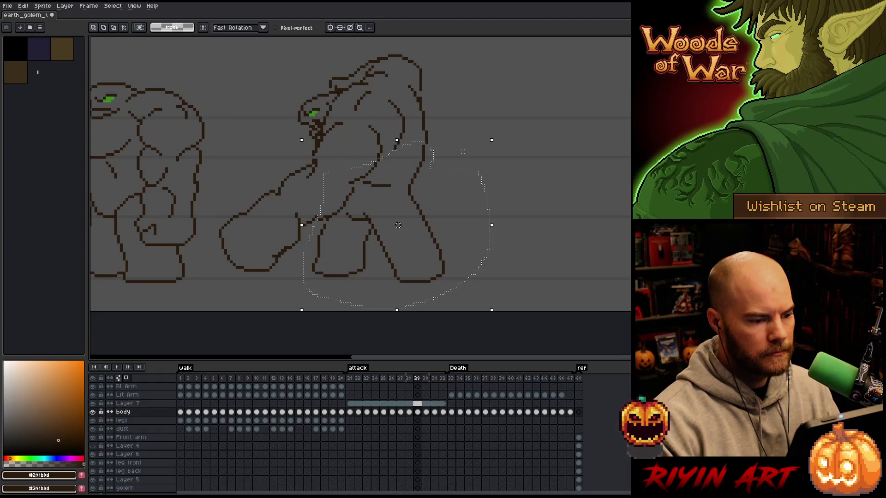
pyautogui.press('Return')
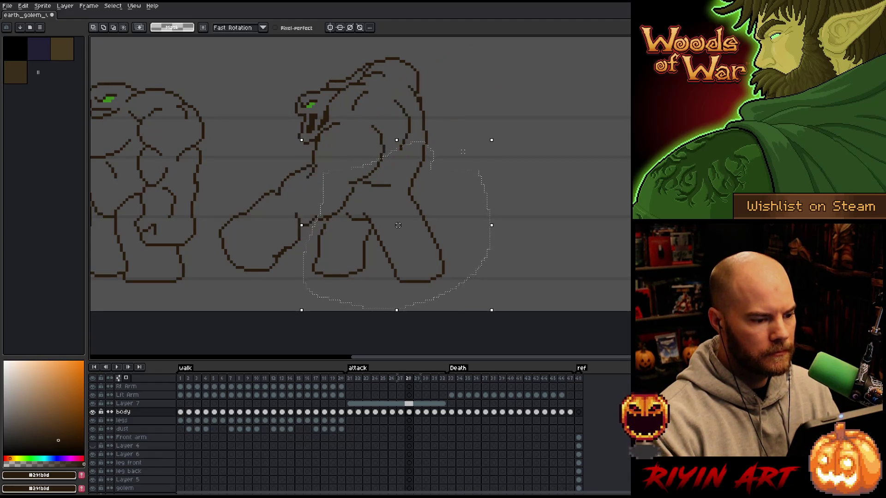
# Step: Step through frames up to 31, play and stop the attack animation, then select Layer 7 cels 21–32
pyautogui.press('b')
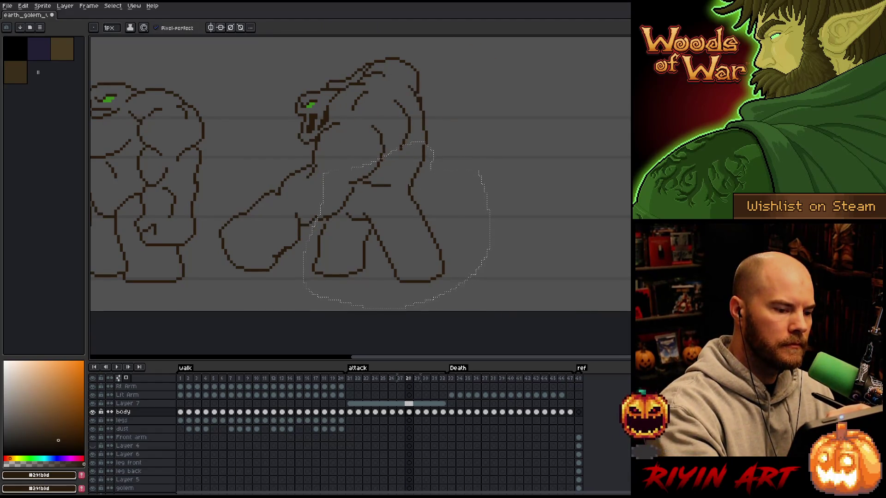
pyautogui.press('Right')
pyautogui.press('Right')
pyautogui.press('Right')
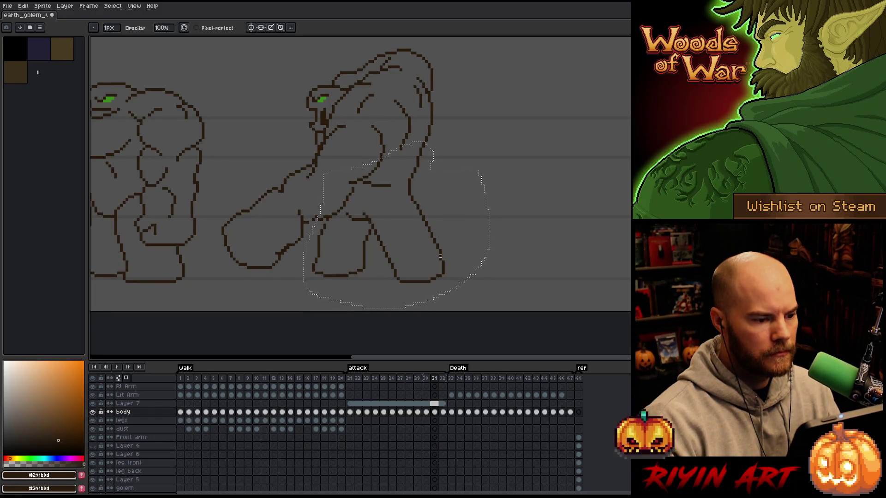
pyautogui.press('Left')
pyautogui.press('Right')
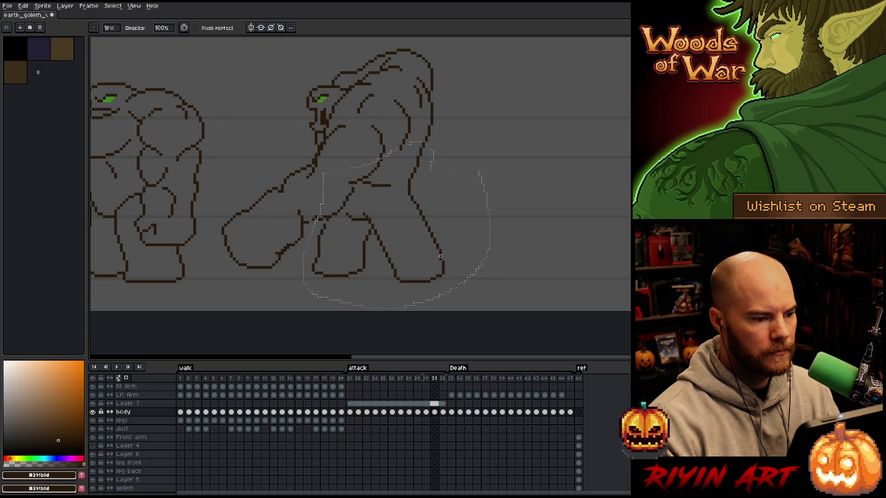
pyautogui.press('Right')
pyautogui.press('Right')
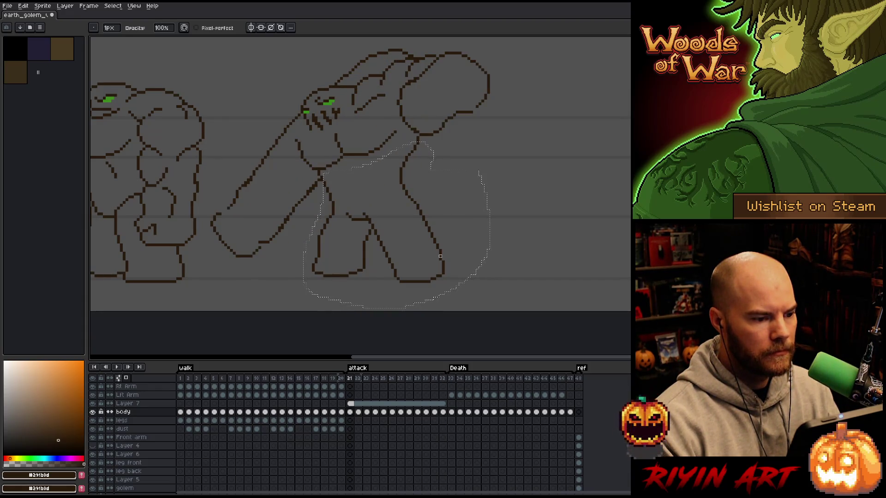
pyautogui.press('Right')
pyautogui.press('Right')
pyautogui.press('Right')
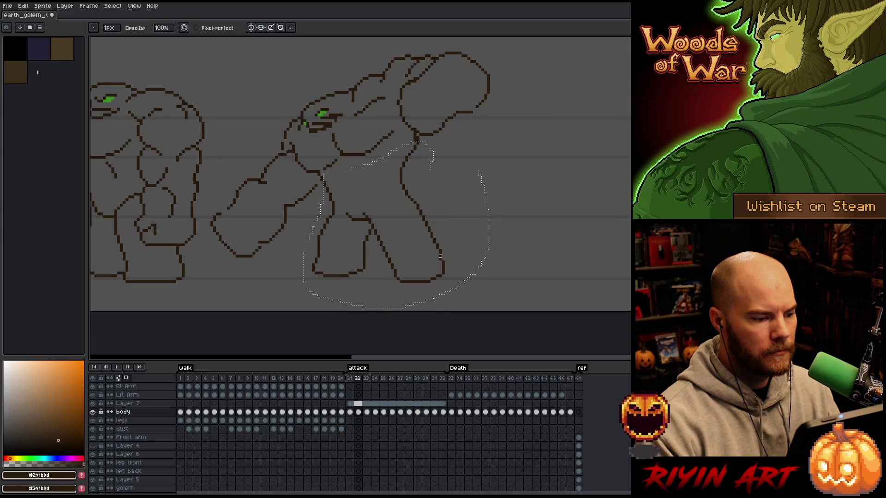
pyautogui.press('Return')
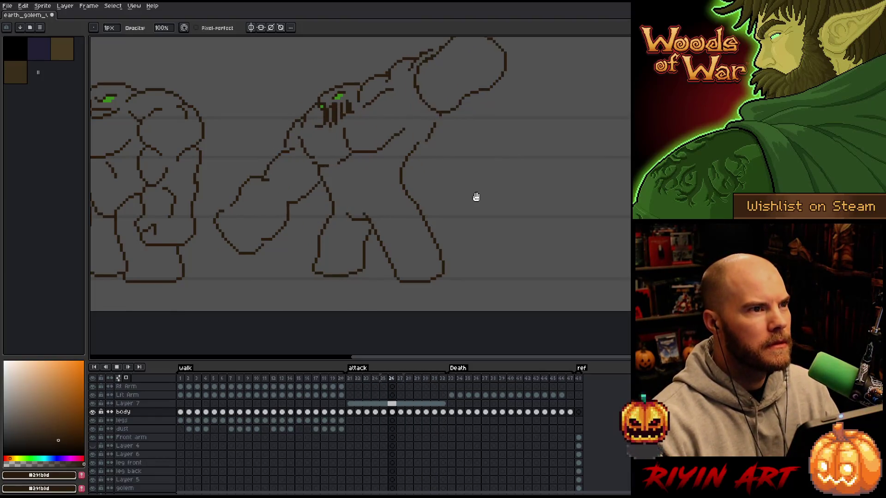
pyautogui.press('Return')
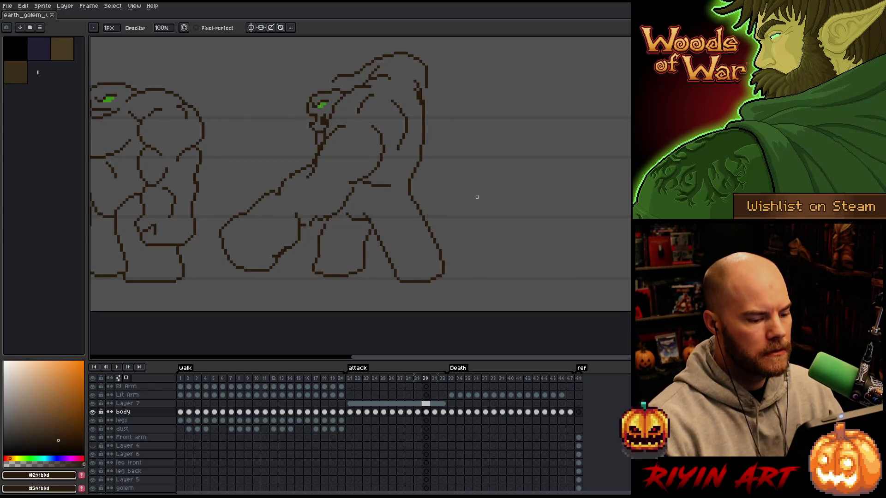
pyautogui.moveTo(443, 403); pyautogui.dragTo(350, 404)
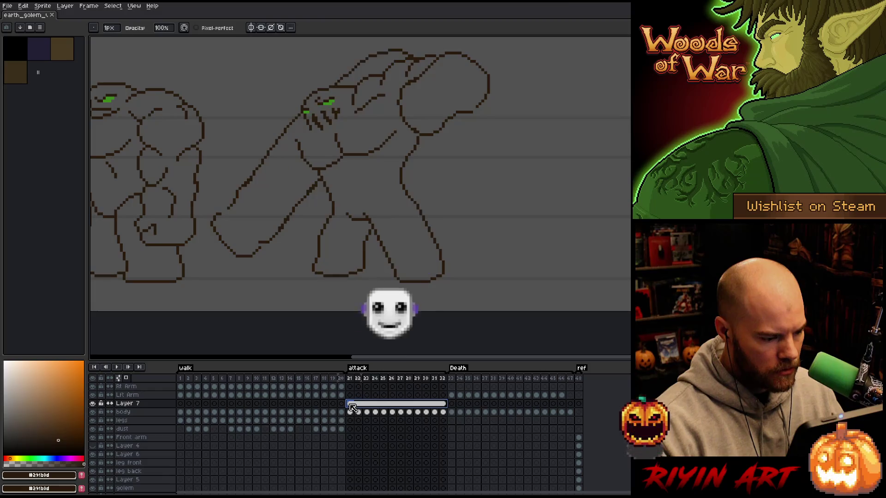
# Step: Create cels on Layer 7 for attack frames 21–32
pyautogui.rightClick(350, 403)
pyautogui.click(369, 435)
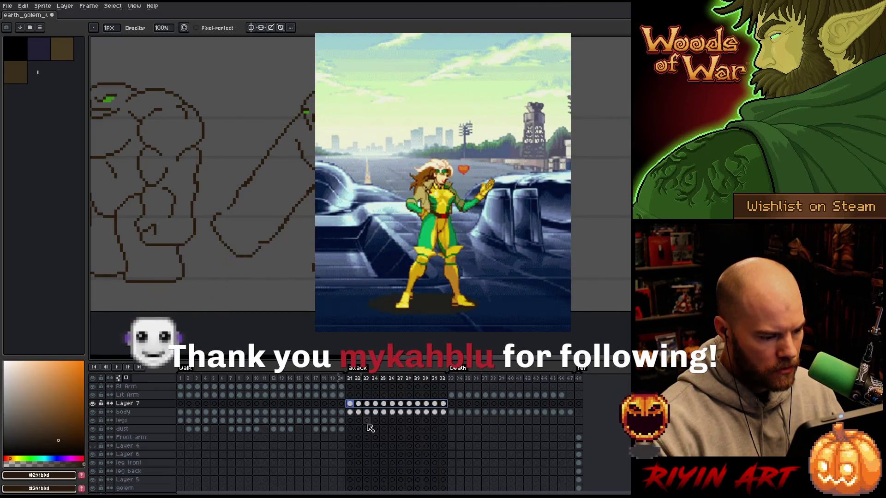
pyautogui.click(383, 404)
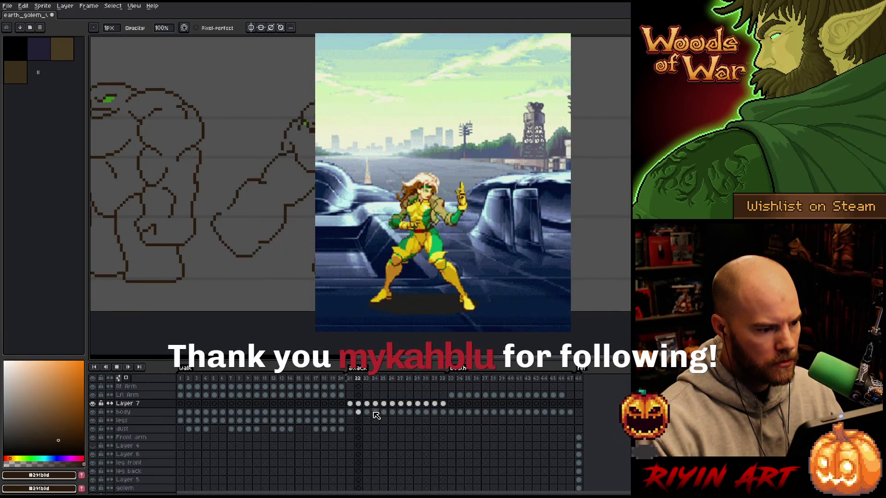
# Step: Merge Layer 7 down into the body layer with Ctrl+E and play the animation
pyautogui.click(134, 404)
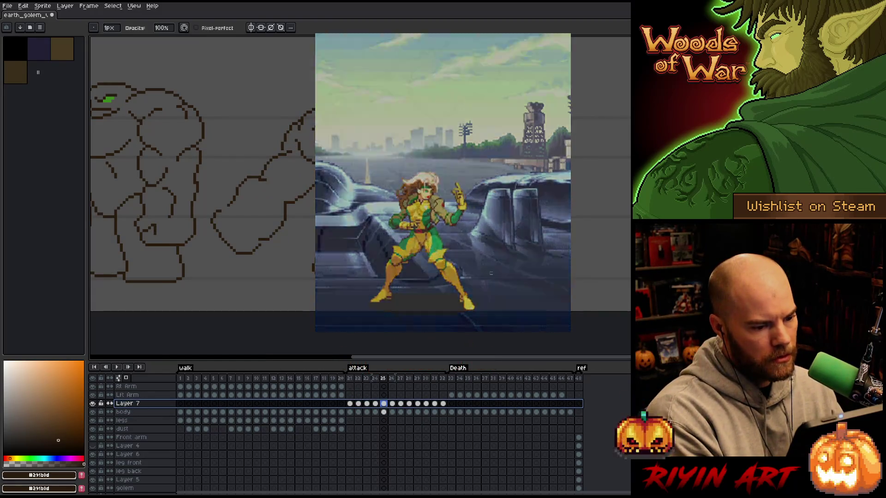
pyautogui.press('ctrl')
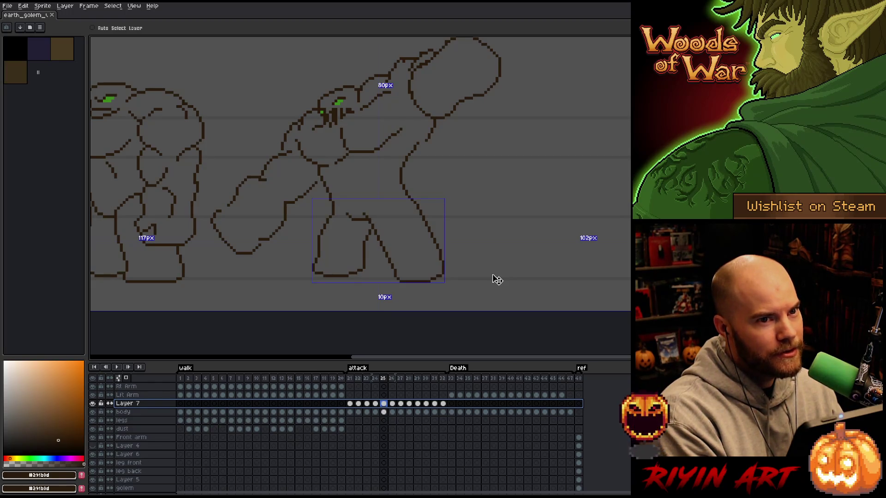
pyautogui.hotkey('ctrl', 'e')
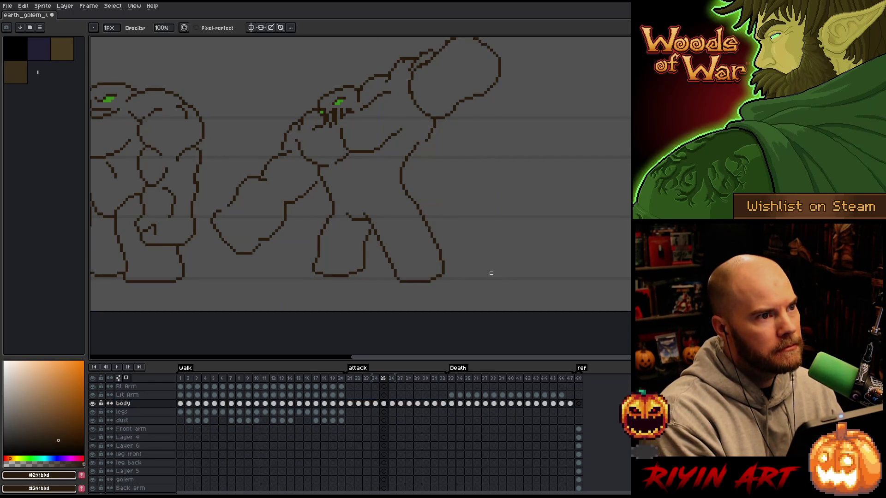
pyautogui.press('Return')
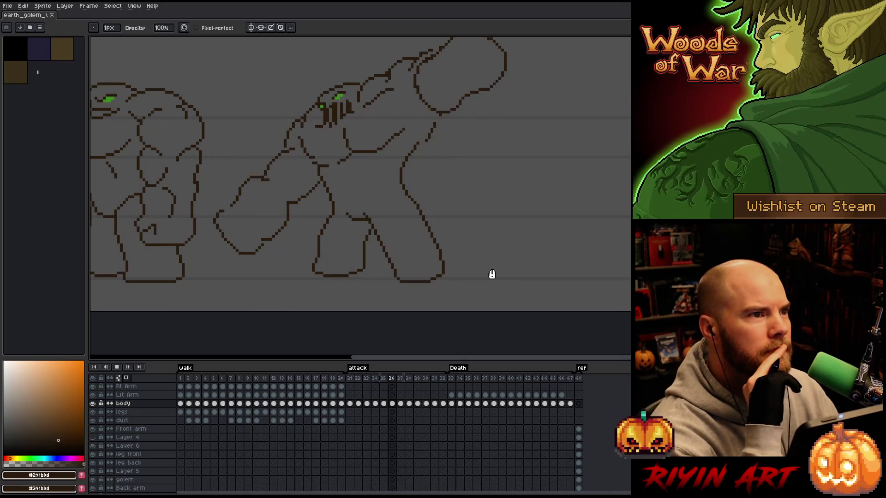
# Step: Jump playback to the walk, Death, then attack sections, and zoom out to see the whole sprite
pyautogui.click(252, 378)
pyautogui.click(282, 378)
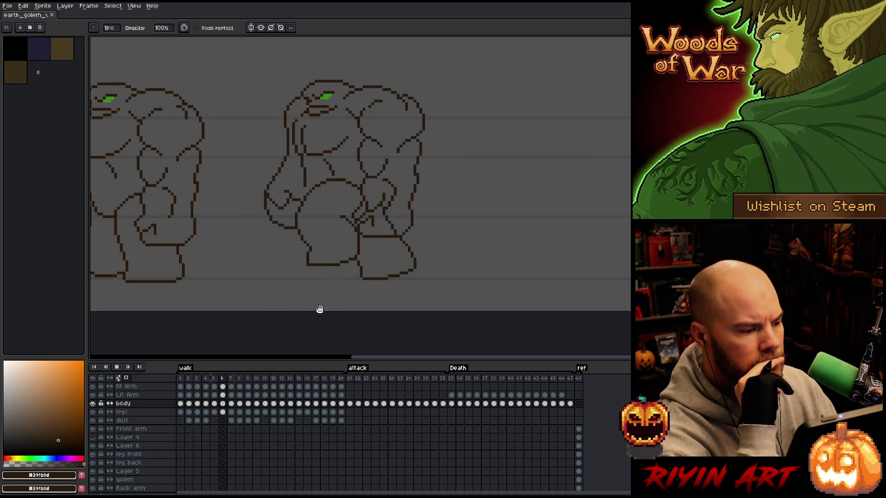
pyautogui.click(454, 381)
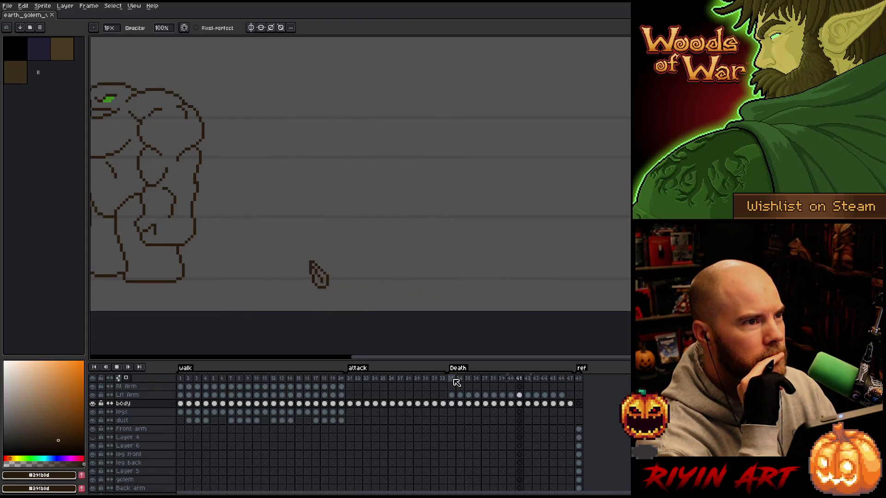
pyautogui.click(358, 380)
pyautogui.scroll(-2, 199, 251)
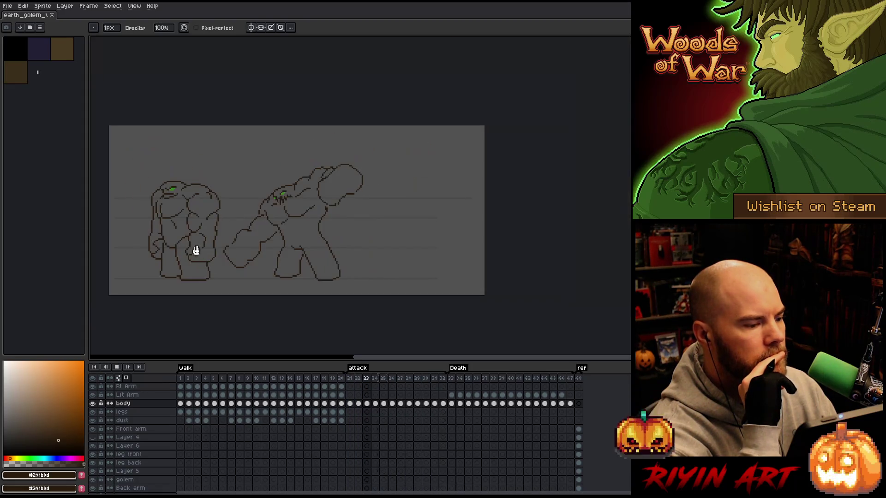
# Step: Zoom in and show walk frame 6 to compare the walk cycle against the attack
pyautogui.scroll(1, 157, 240)
pyautogui.scroll(1, 167, 242)
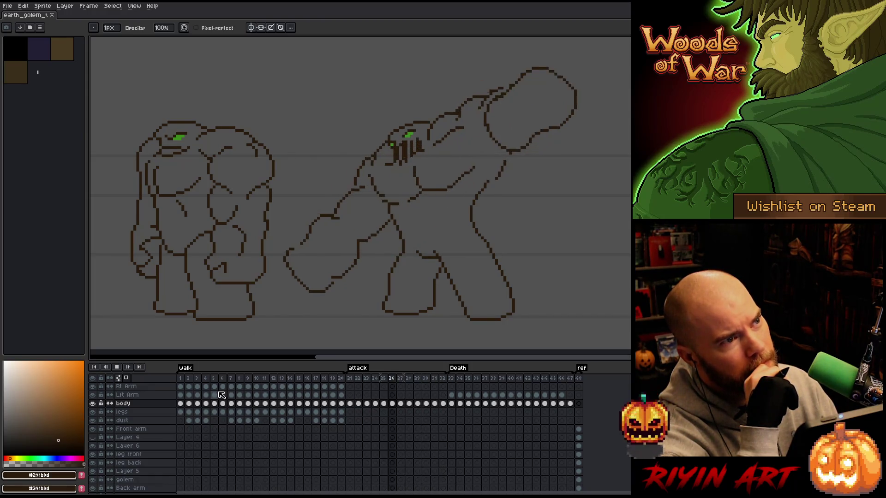
pyautogui.click(217, 382)
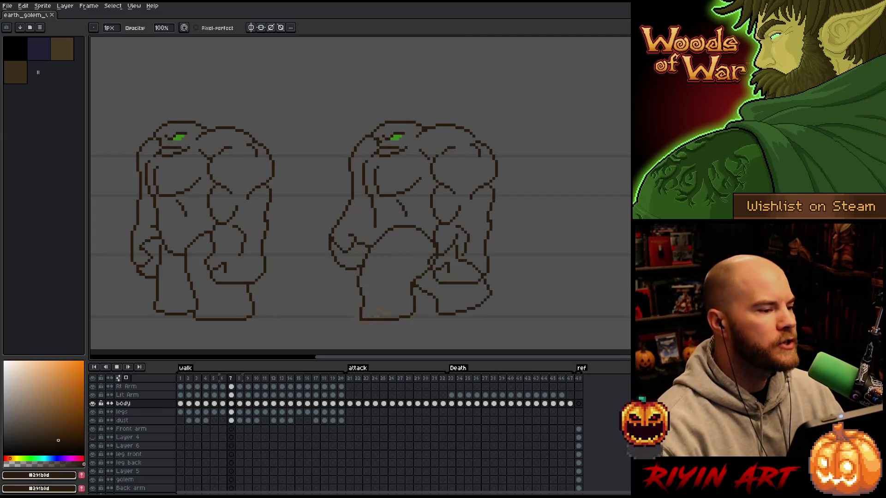
pyautogui.click(10, 6)
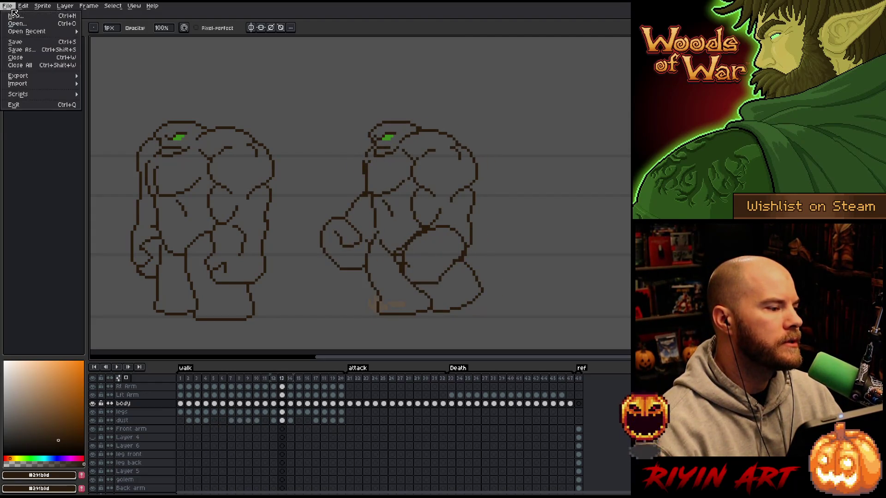
# Step: Open the summer lava scene file and view it full screen with the timeline hidden
pyautogui.click(21, 25)
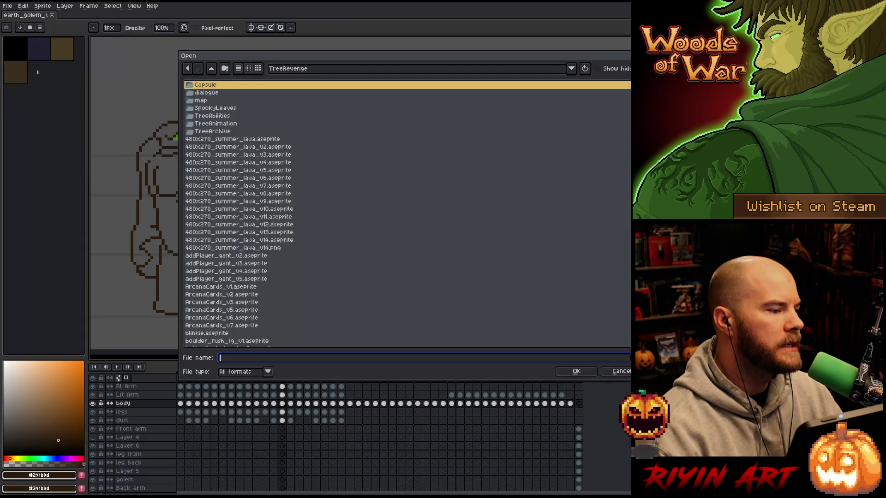
pyautogui.doubleClick(272, 244)
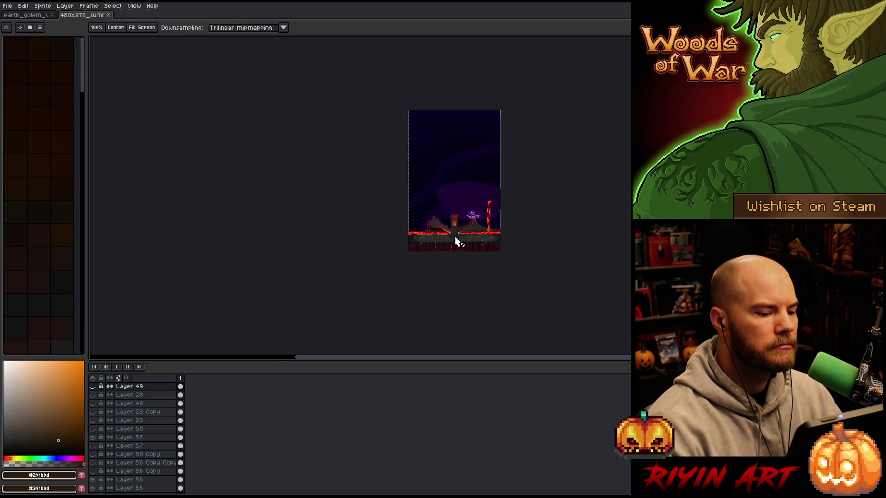
pyautogui.press('Tab')
pyautogui.scroll(5, 443, 240)
pyautogui.moveTo(359, 234)
pyautogui.mouseDown()
pyautogui.moveTo(298, 268)
pyautogui.moveTo(270, 306)
pyautogui.mouseUp()
pyautogui.hotkey('ctrl', 'f')
# Step: Pan and zoom around the volcanoes and burning tree, then show the layers panel again
pyautogui.scroll(3, 276, 300)
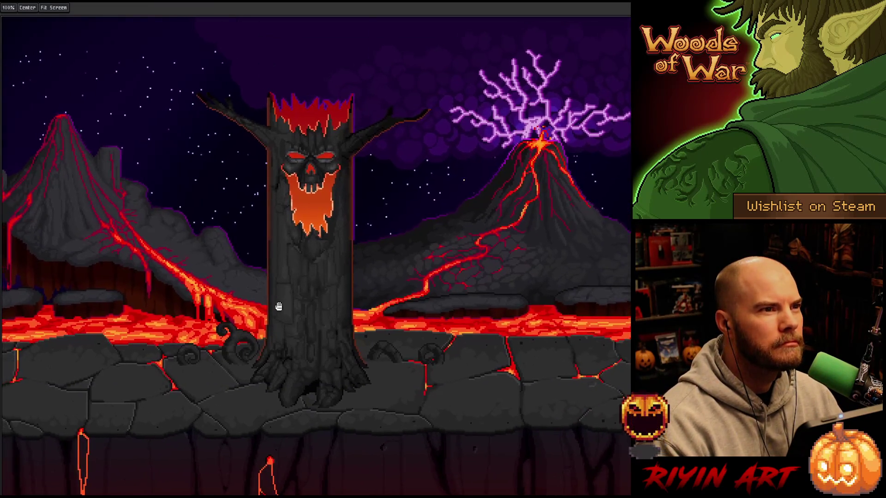
pyautogui.scroll(-3, 280, 275)
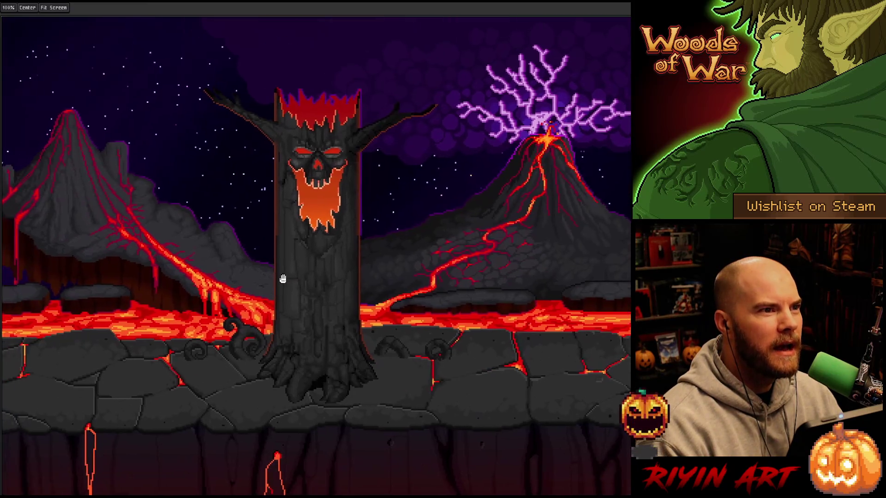
pyautogui.moveTo(283, 279); pyautogui.dragTo(292, 277)
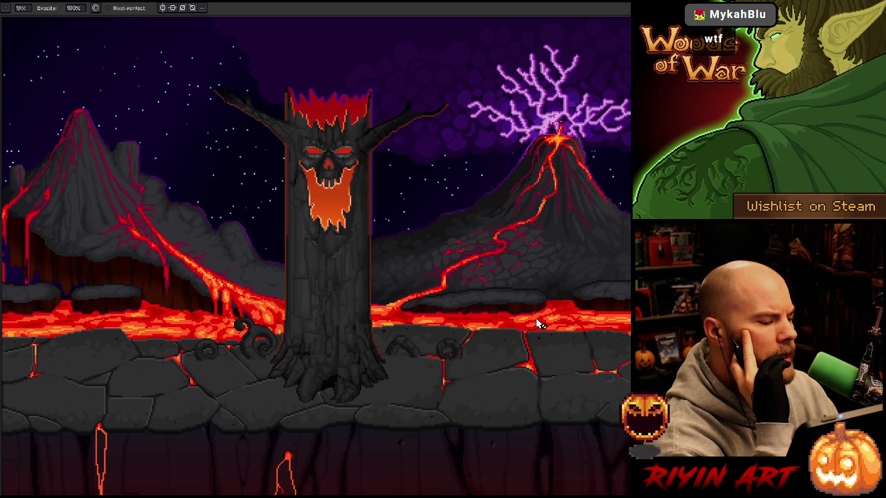
pyautogui.moveTo(570, 201)
pyautogui.mouseDown()
pyautogui.moveTo(379, 222)
pyautogui.moveTo(514, 229)
pyautogui.mouseUp()
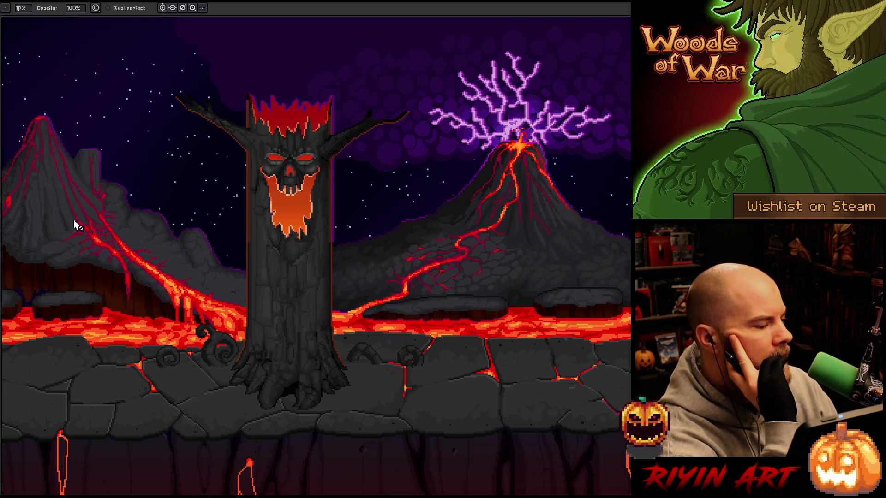
pyautogui.moveTo(106, 264); pyautogui.dragTo(314, 261)
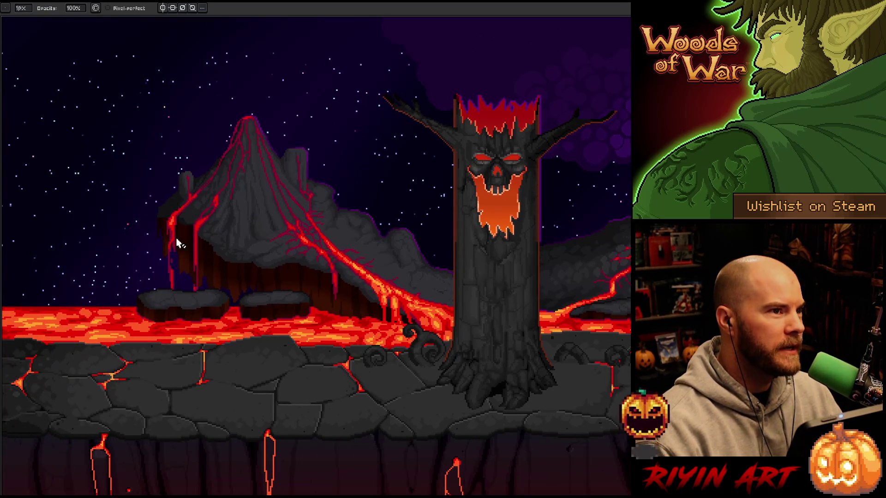
pyautogui.press('space')
pyautogui.moveTo(169, 284)
pyautogui.mouseDown()
pyautogui.moveTo(217, 248)
pyautogui.moveTo(237, 247)
pyautogui.moveTo(237, 257)
pyautogui.moveTo(176, 244)
pyautogui.moveTo(138, 222)
pyautogui.mouseUp()
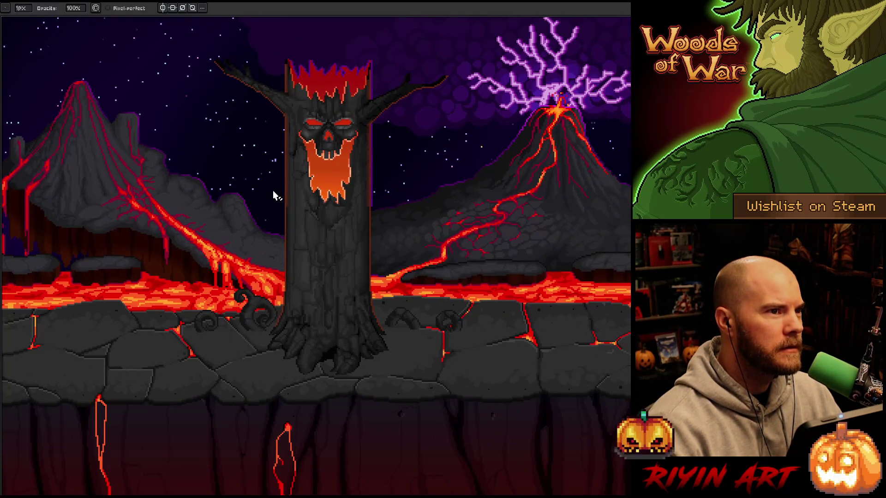
pyautogui.scroll(2, 272, 150)
pyautogui.scroll(-2, 323, 236)
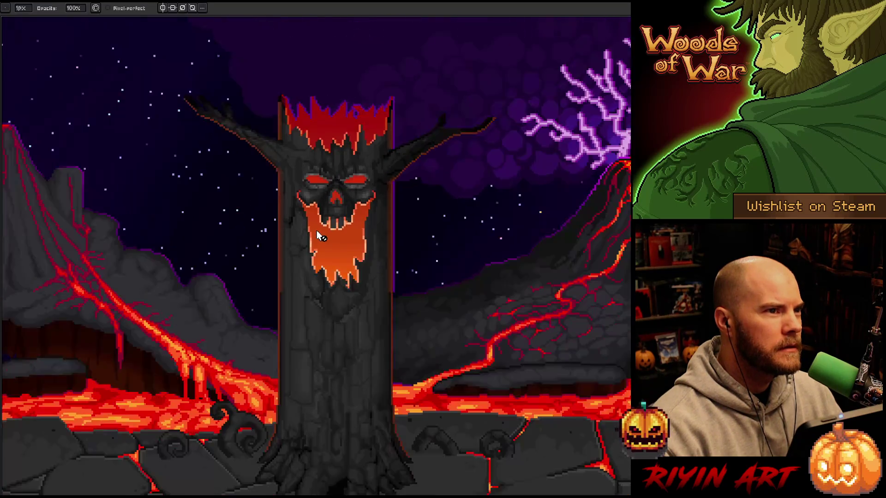
pyautogui.scroll(3, 346, 268)
pyautogui.scroll(-3, 408, 266)
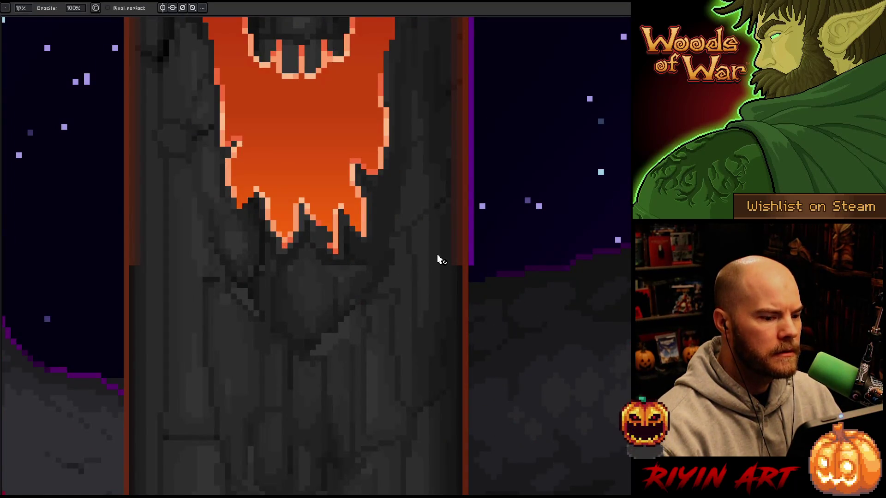
pyautogui.scroll(3, 463, 255)
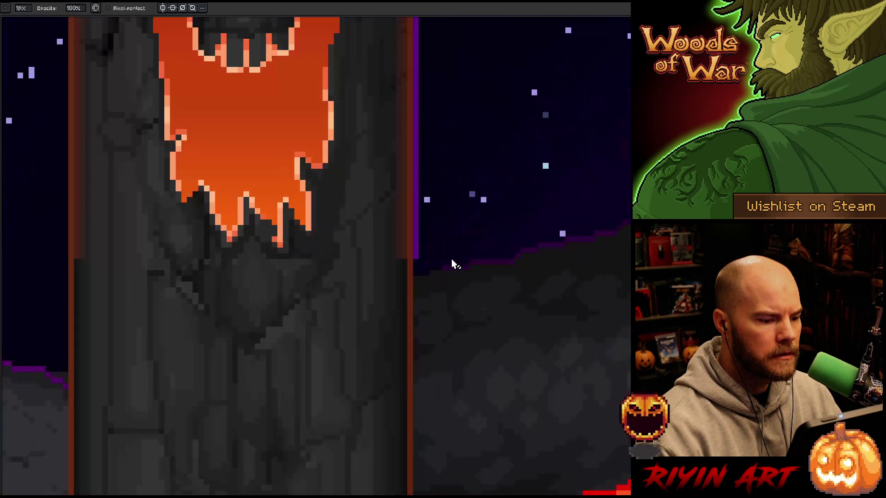
pyautogui.scroll(-3, 436, 270)
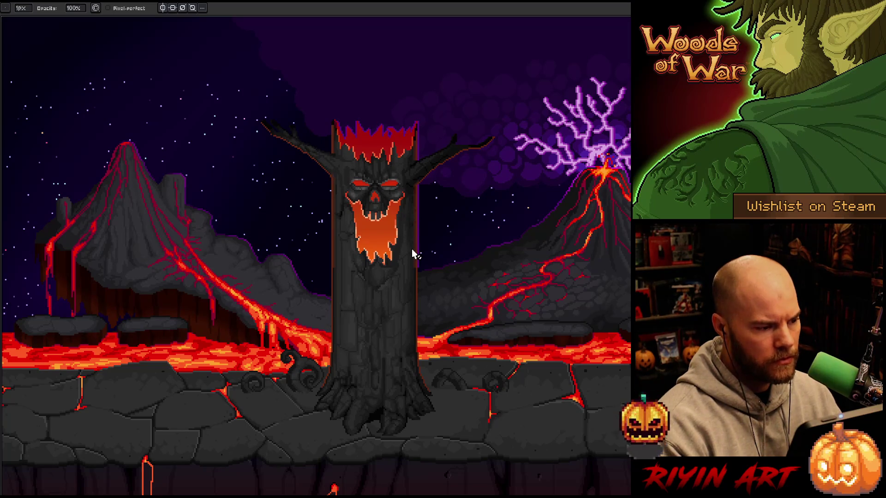
pyautogui.press('v')
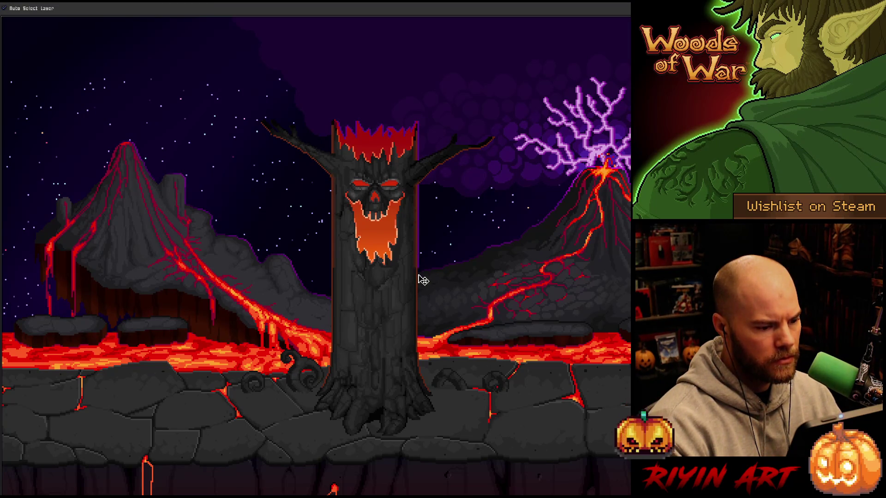
pyautogui.scroll(3, 423, 286)
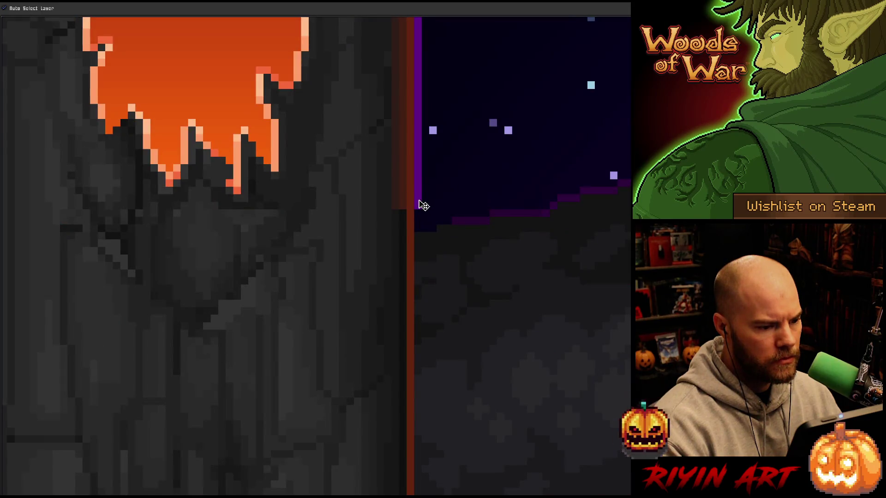
pyautogui.scroll(-3, 422, 206)
pyautogui.press('Tab')
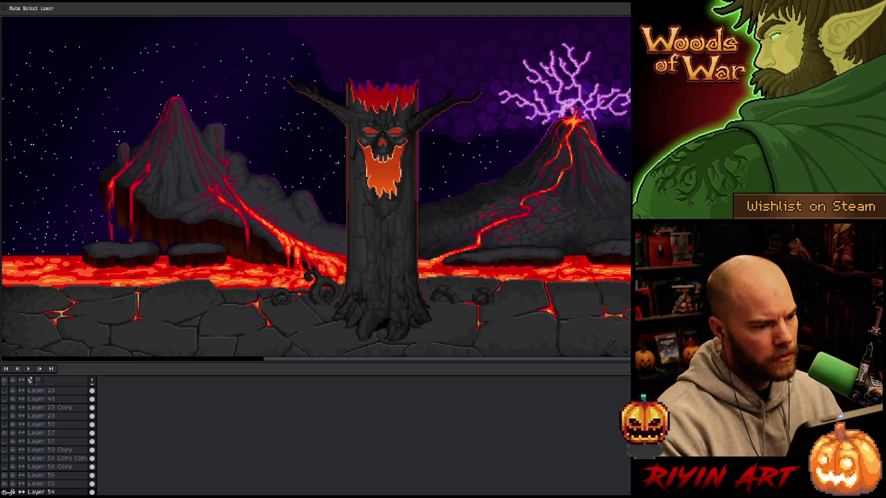
pyautogui.scroll(2, 268, 226)
pyautogui.scroll(-2, 399, 217)
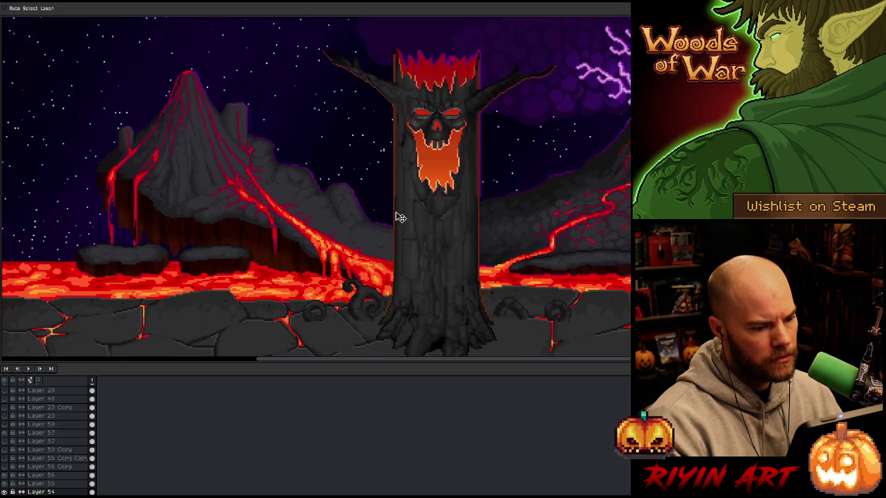
pyautogui.scroll(3, 479, 206)
# Step: Select the tree trunk with a rectangular marquee and apply a transform to it
pyautogui.press('m')
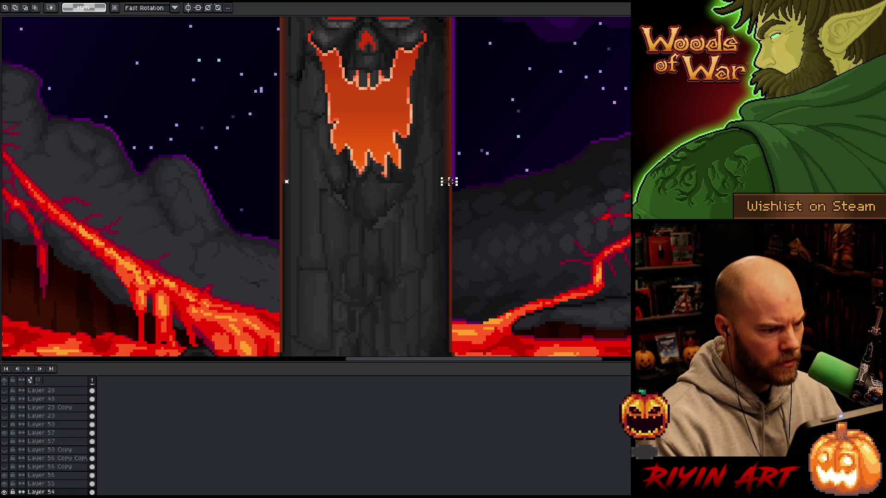
pyautogui.moveTo(368, 181)
pyautogui.mouseDown()
pyautogui.moveTo(387, 154)
pyautogui.moveTo(392, 85)
pyautogui.mouseUp()
pyautogui.click(395, 93)
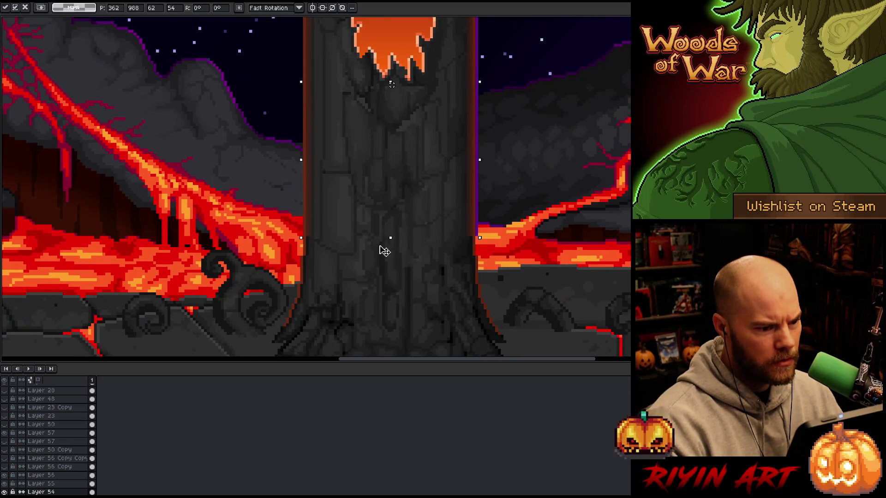
pyautogui.press('Return')
# Step: Zoom out over the lava scene and leave full screen to restore the menus and panels
pyautogui.scroll(-3, 508, 208)
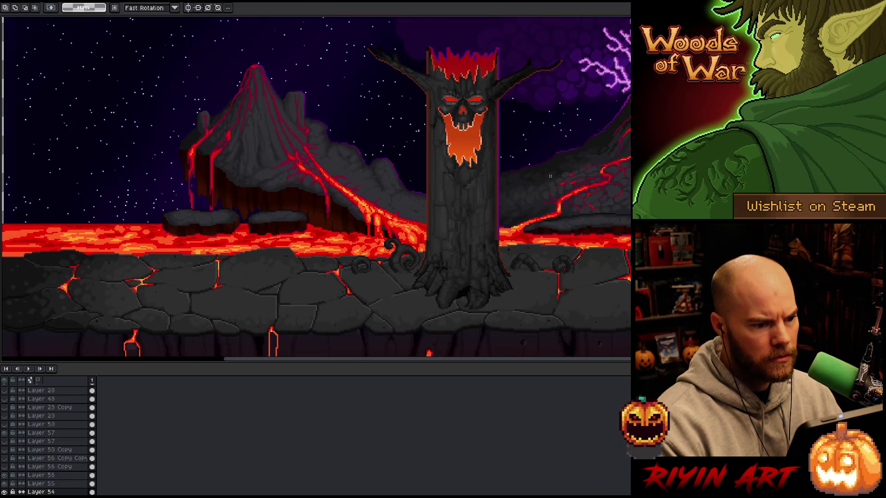
pyautogui.scroll(-2, 549, 176)
pyautogui.rightClick(462, 169)
pyautogui.press('Escape')
pyautogui.scroll(2, 446, 165)
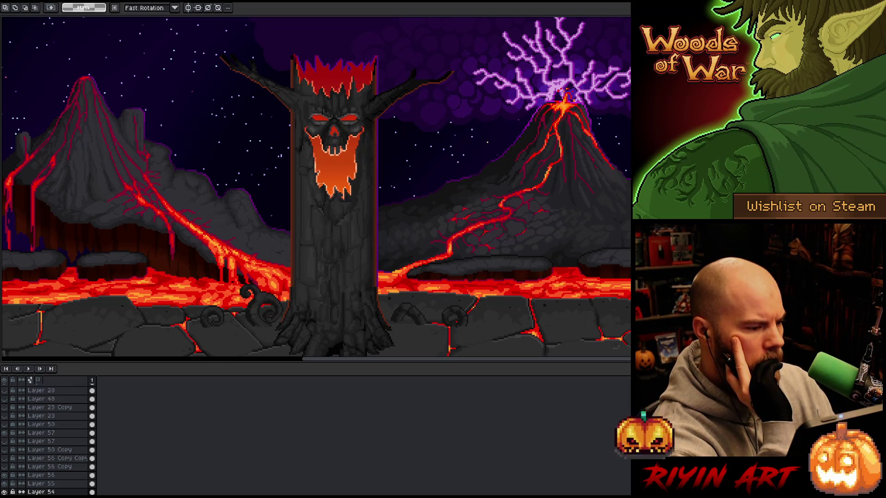
pyautogui.hotkey('ctrl', 'f')
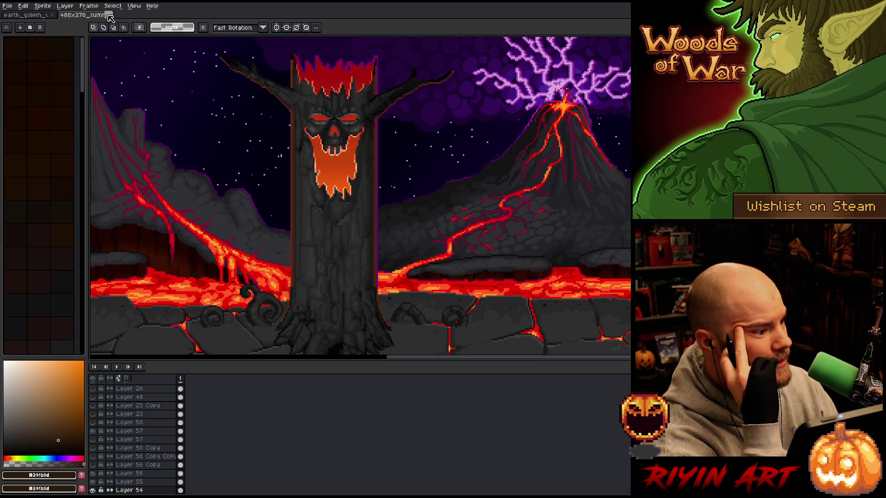
# Step: Return to the golem sprite, play it, stop on frame 23, and select body cels 23–35
pyautogui.click(109, 15)
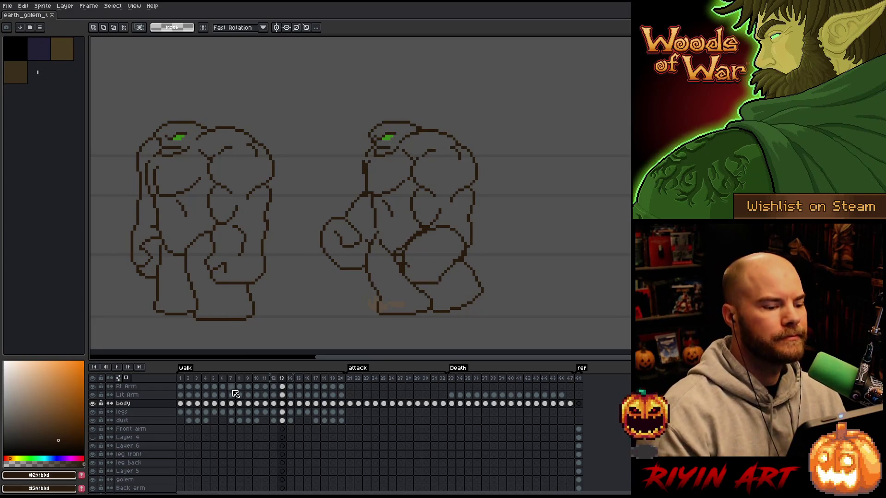
pyautogui.press('Return')
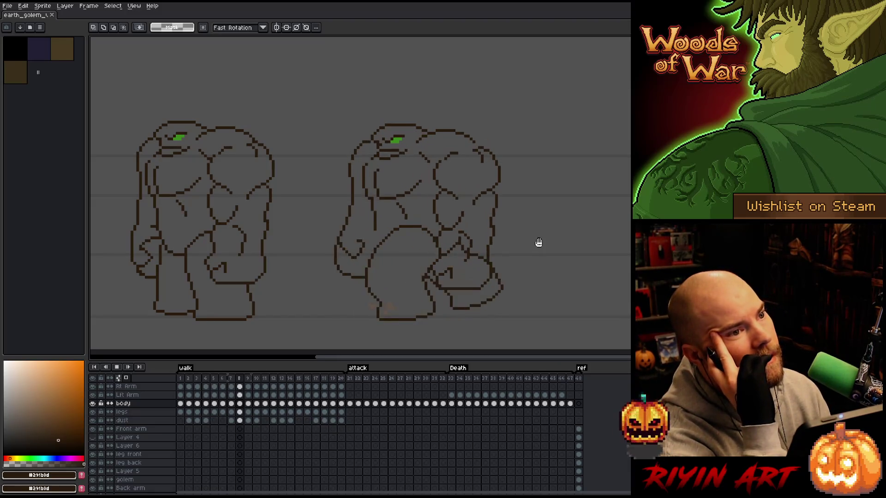
pyautogui.click(367, 413)
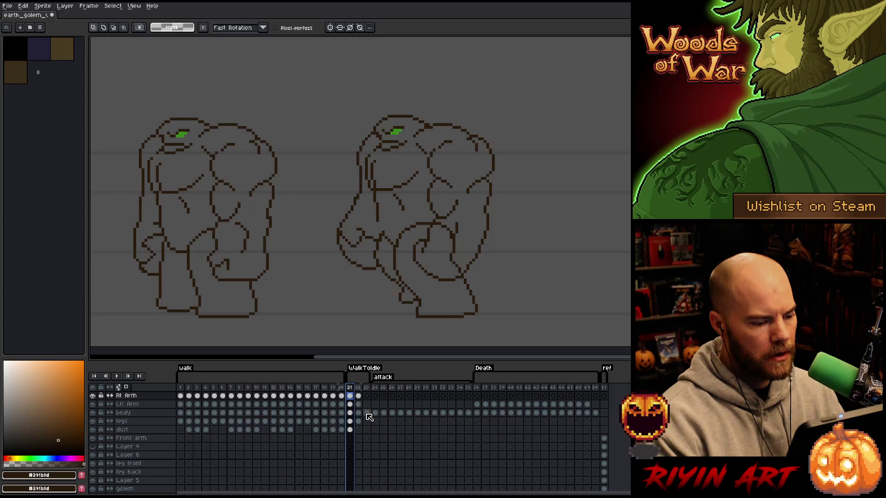
pyautogui.press('v')
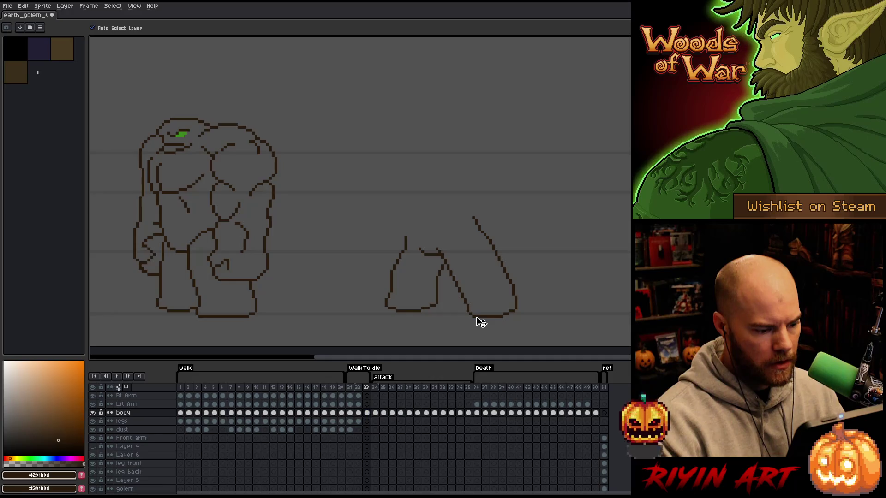
pyautogui.moveTo(444, 417); pyautogui.dragTo(367, 412)
# Step: Hide the grey background layer and shift the leg line art left onto the onion-skin outline
pyautogui.scroll(-3, 143, 415)
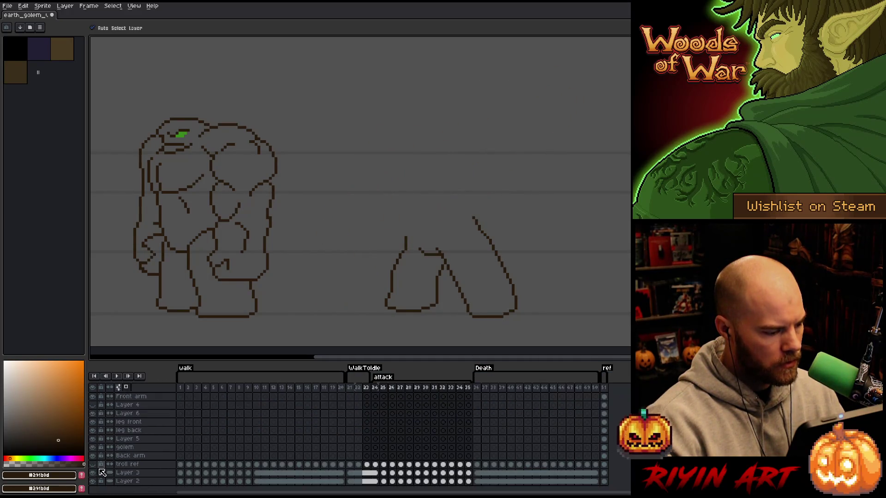
pyautogui.click(93, 482)
pyautogui.scroll(1, 153, 395)
pyautogui.scroll(3, 340, 307)
pyautogui.scroll(-5, 461, 240)
pyautogui.scroll(3, 405, 255)
pyautogui.press('space')
pyautogui.moveTo(405, 254); pyautogui.dragTo(460, 199)
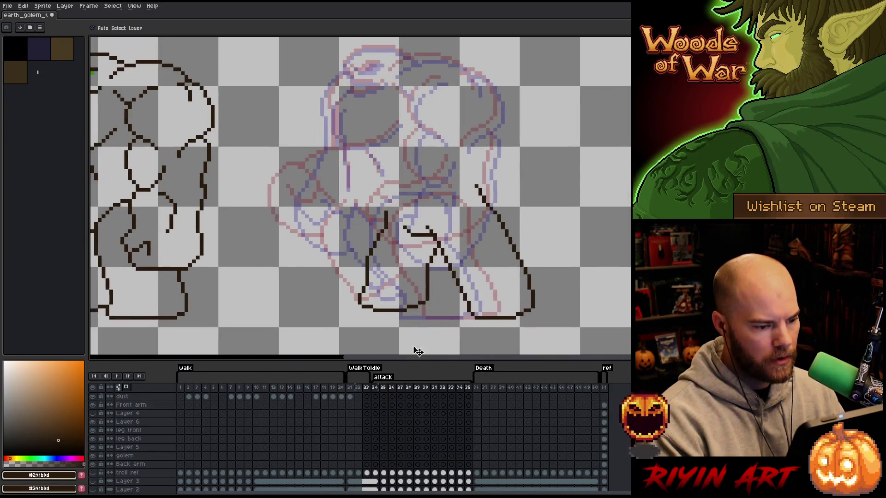
pyautogui.scroll(4, 379, 429)
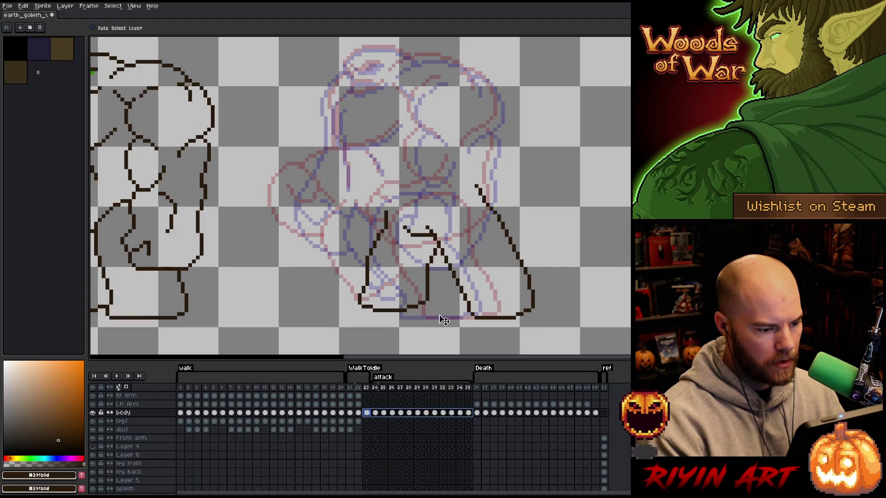
pyautogui.press('ctrl')
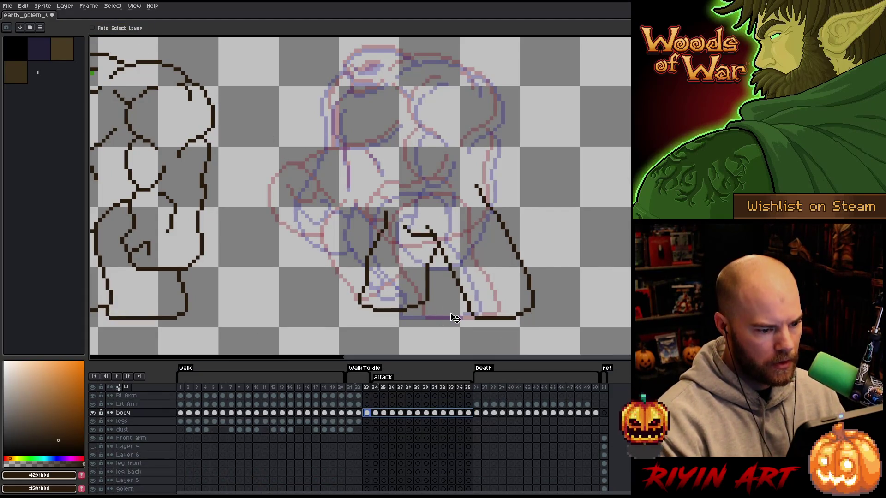
pyautogui.press('Left')
pyautogui.moveTo(489, 320); pyautogui.dragTo(460, 322)
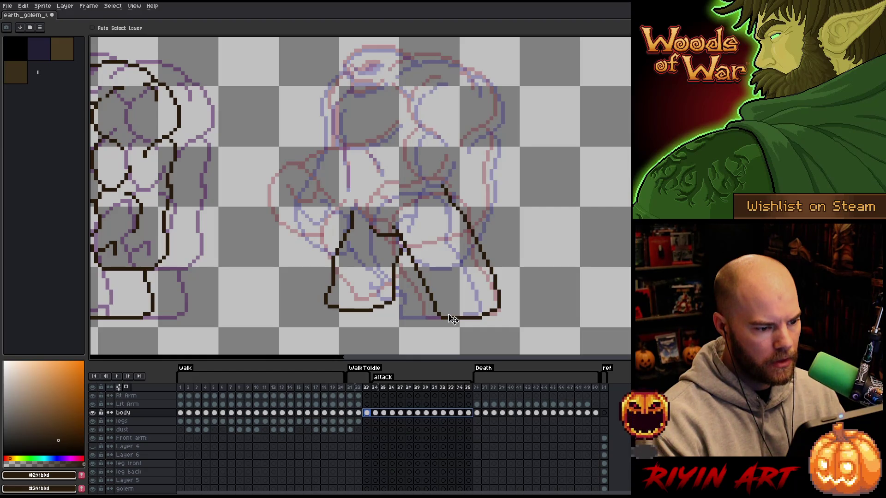
pyautogui.scroll(-4, 452, 318)
pyautogui.scroll(1, 456, 305)
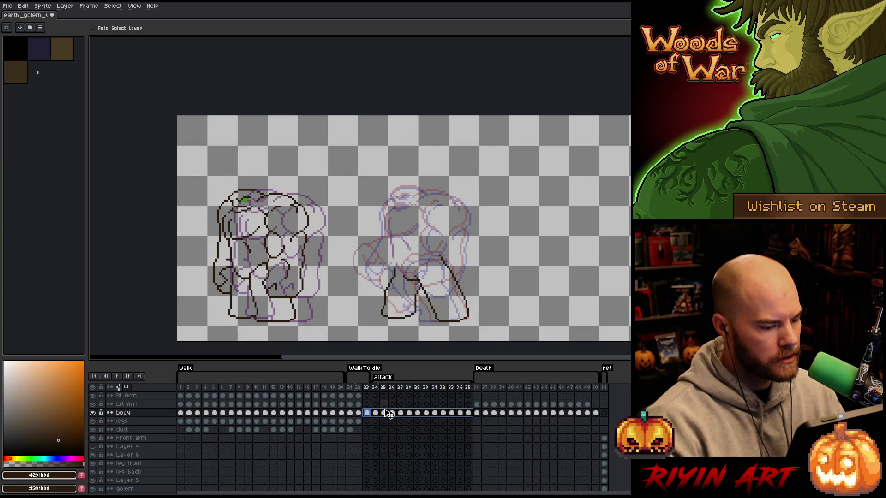
pyautogui.scroll(-3, 124, 443)
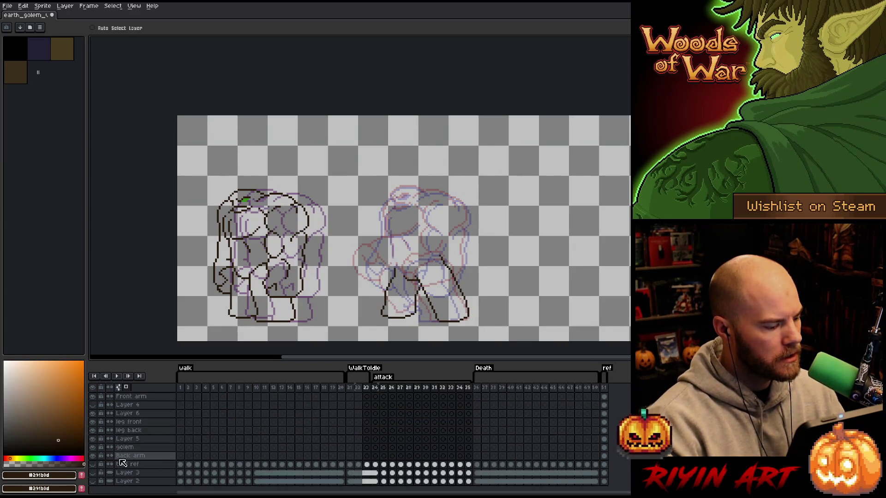
# Step: Show the grey background layer again and compare frames 21 and 23 using rectangular selections
pyautogui.click(94, 482)
pyautogui.scroll(3, 366, 415)
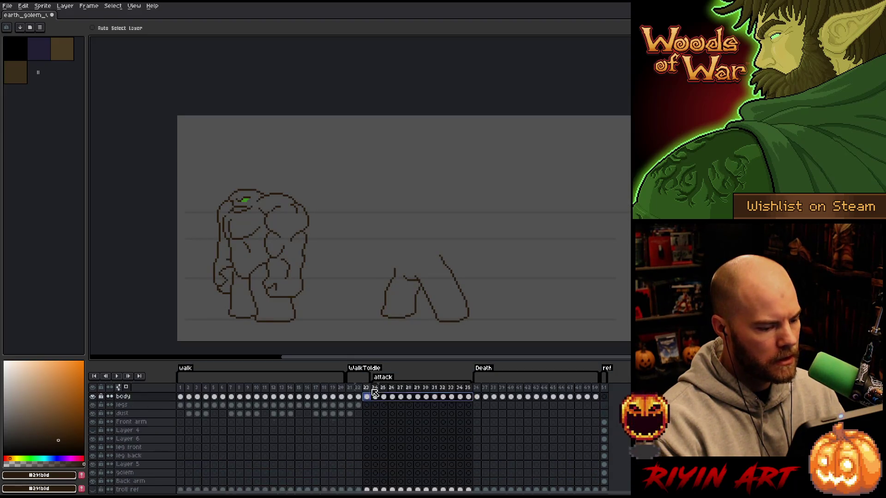
pyautogui.click(366, 412)
pyautogui.click(351, 388)
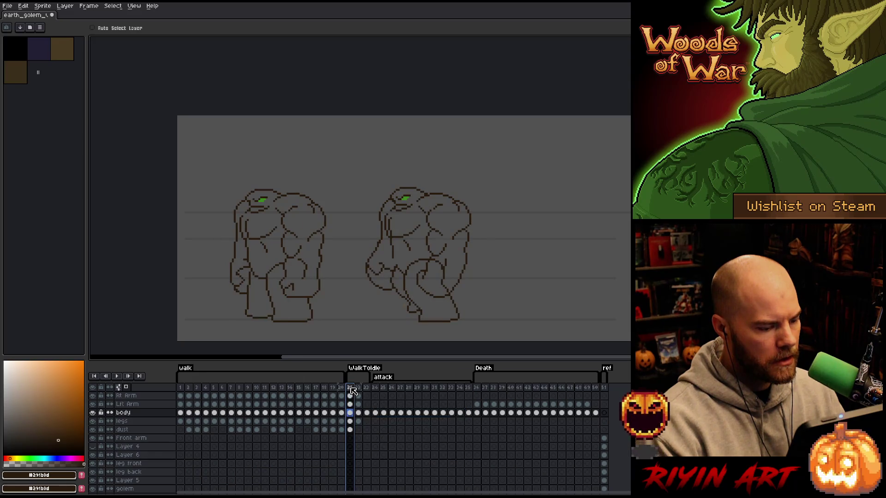
pyautogui.press('Right')
pyautogui.press('Right')
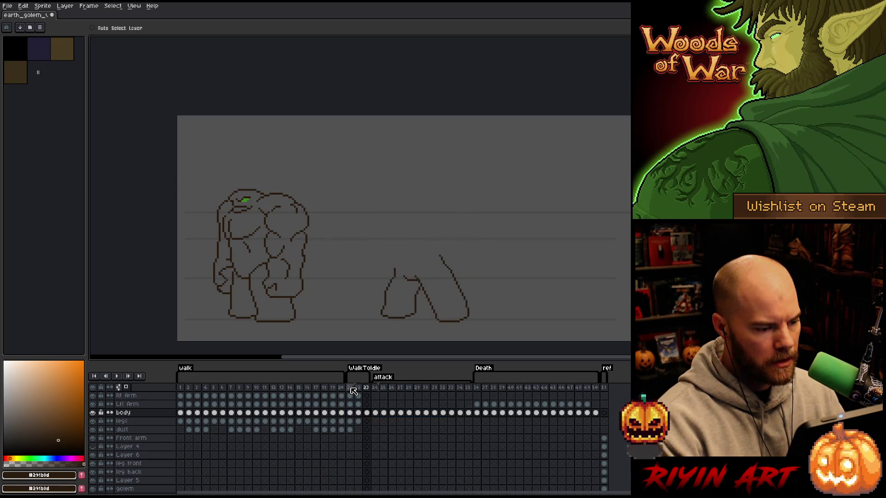
pyautogui.press('m')
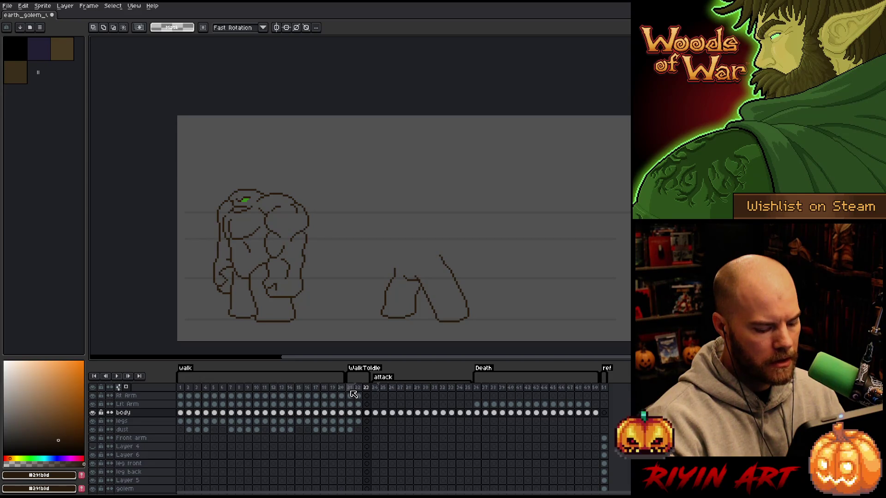
pyautogui.moveTo(370, 138)
pyautogui.mouseDown()
pyautogui.moveTo(192, 330)
pyautogui.moveTo(176, 333)
pyautogui.mouseUp()
pyautogui.moveTo(405, 102)
pyautogui.mouseDown()
pyautogui.moveTo(326, 316)
pyautogui.moveTo(346, 350)
pyautogui.moveTo(356, 407)
pyautogui.moveTo(369, 415)
pyautogui.mouseUp()
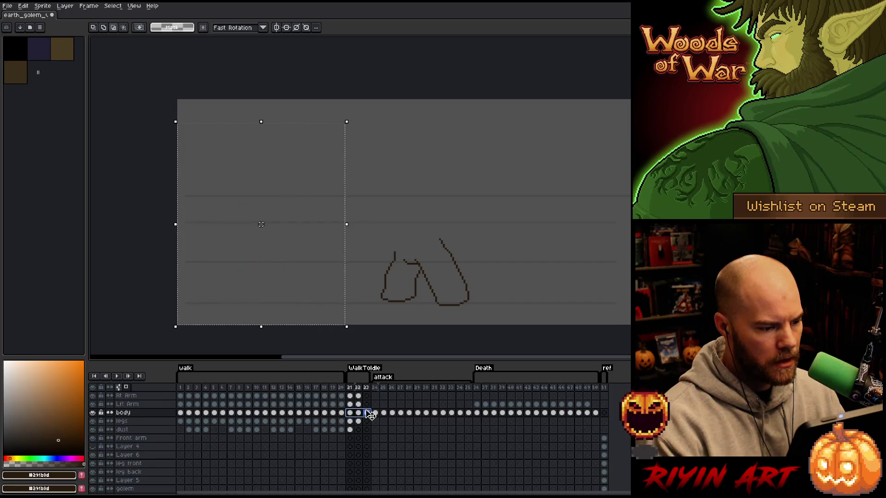
pyautogui.click(352, 392)
# Step: Play the animation, then stop and step through frames 22 and 23 to frame 24, deselecting
pyautogui.press('Return')
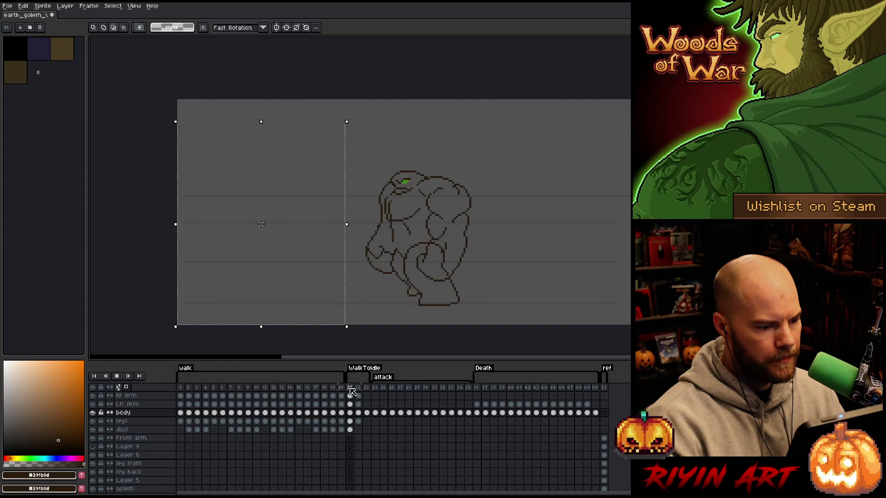
pyautogui.click(351, 388)
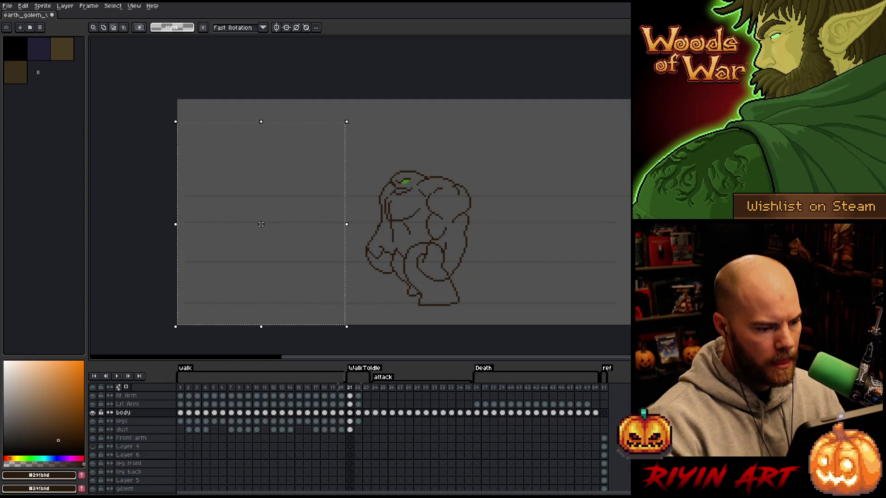
pyautogui.click(358, 412)
pyautogui.click(367, 412)
pyautogui.press('Right')
pyautogui.hotkey('ctrl', 'd')
pyautogui.scroll(1, 398, 273)
pyautogui.scroll(2, 372, 271)
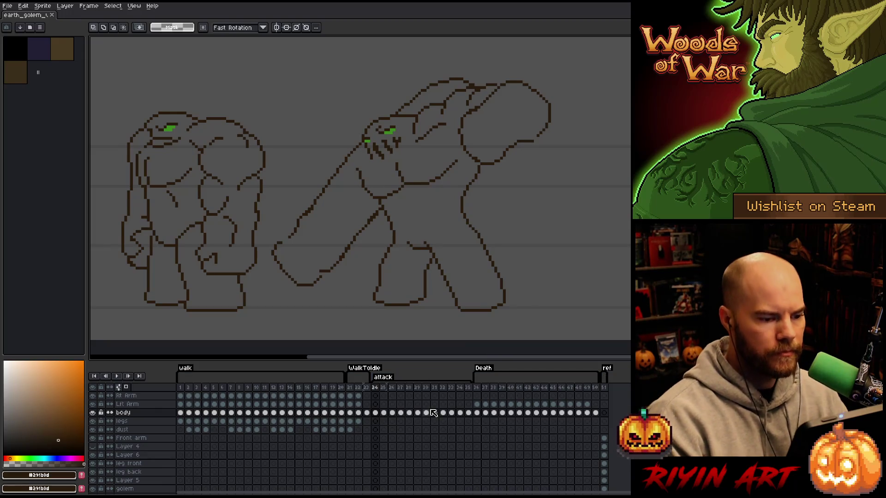
# Step: Try outlining the golem's right leg and foot with the freehand lasso
pyautogui.press('b')
pyautogui.moveTo(483, 171)
pyautogui.mouseDown()
pyautogui.moveTo(480, 165)
pyautogui.moveTo(459, 209)
pyautogui.moveTo(488, 321)
pyautogui.moveTo(554, 299)
pyautogui.mouseUp()
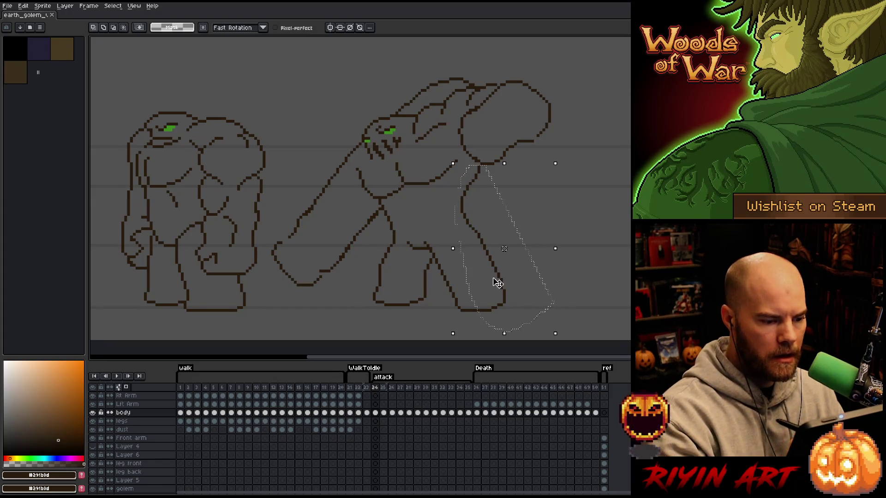
pyautogui.hotkey('ctrl', 'd')
pyautogui.moveTo(450, 231)
pyautogui.mouseDown()
pyautogui.moveTo(475, 309)
pyautogui.moveTo(444, 296)
pyautogui.moveTo(417, 213)
pyautogui.mouseUp()
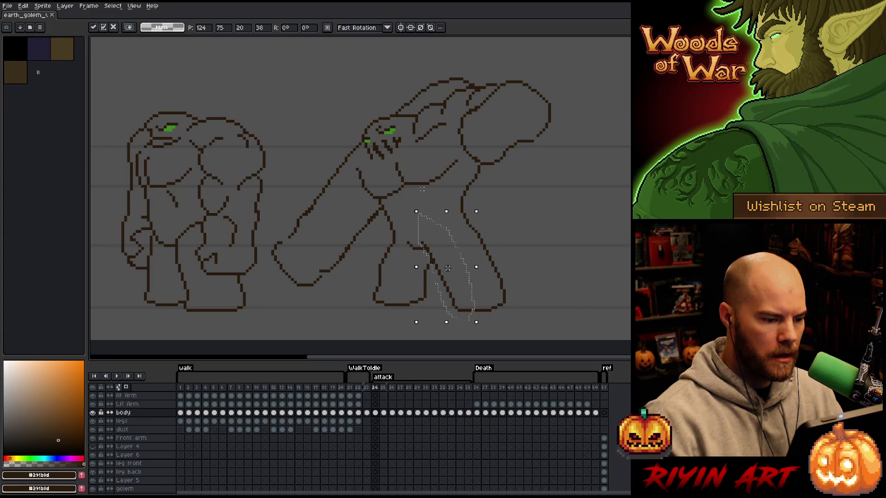
pyautogui.click(527, 231)
pyautogui.moveTo(423, 255)
pyautogui.mouseDown()
pyautogui.moveTo(431, 280)
pyautogui.moveTo(401, 280)
pyautogui.moveTo(403, 272)
pyautogui.mouseUp()
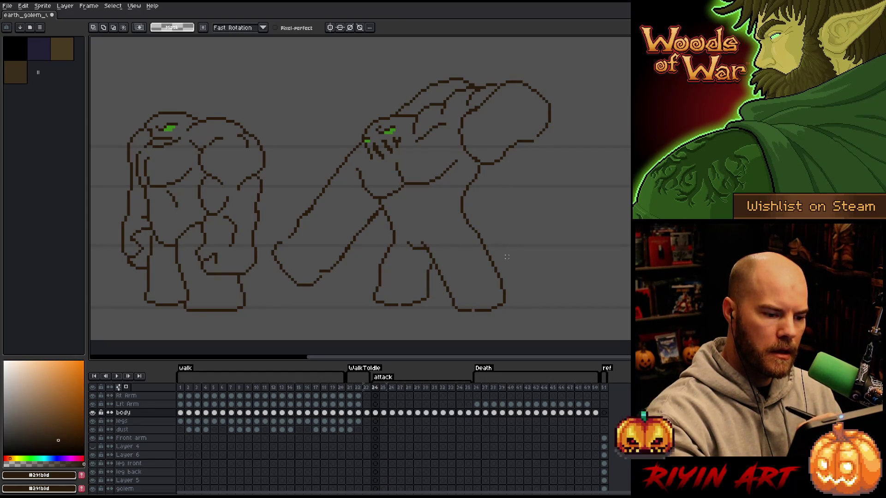
# Step: Box-select the rightmost foot and shift it right in two small moves, committing each
pyautogui.press('m')
pyautogui.moveTo(545, 320)
pyautogui.mouseDown()
pyautogui.moveTo(534, 292)
pyautogui.moveTo(500, 263)
pyautogui.moveTo(438, 276)
pyautogui.mouseUp()
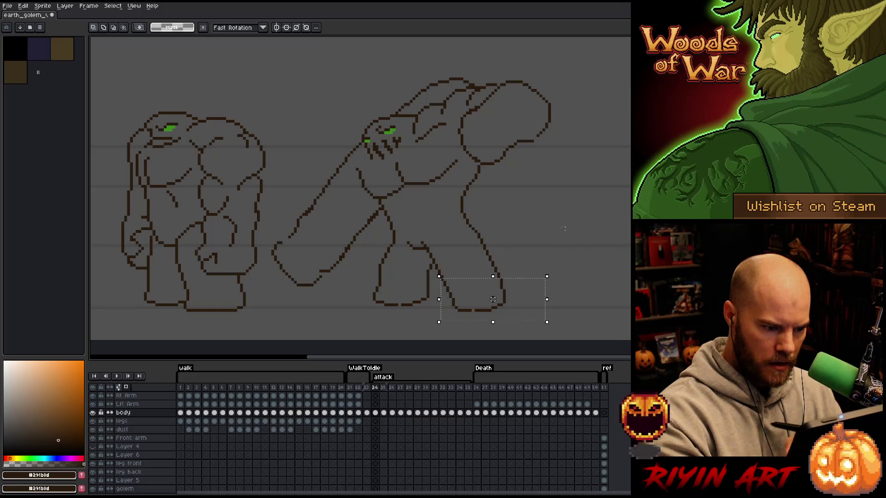
pyautogui.moveTo(588, 318); pyautogui.dragTo(484, 263)
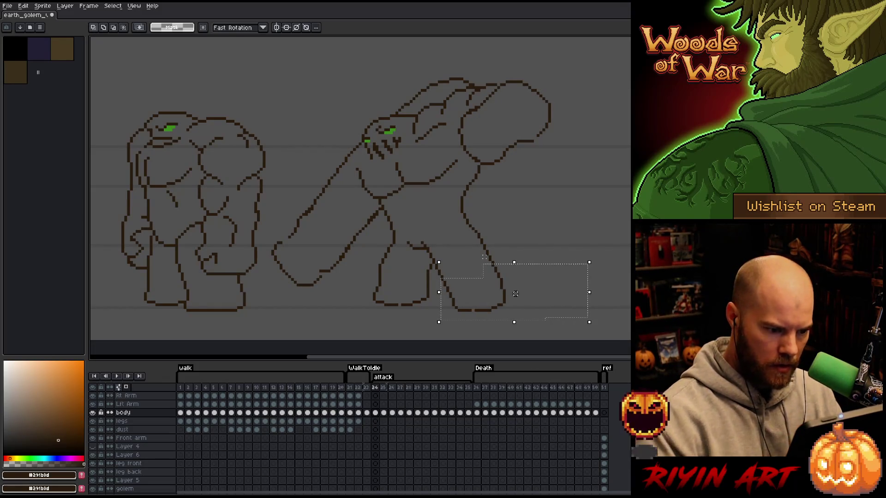
pyautogui.moveTo(516, 293); pyautogui.dragTo(519, 294)
pyautogui.click(611, 251)
pyautogui.moveTo(494, 305); pyautogui.dragTo(490, 268)
pyautogui.moveTo(538, 293); pyautogui.dragTo(540, 293)
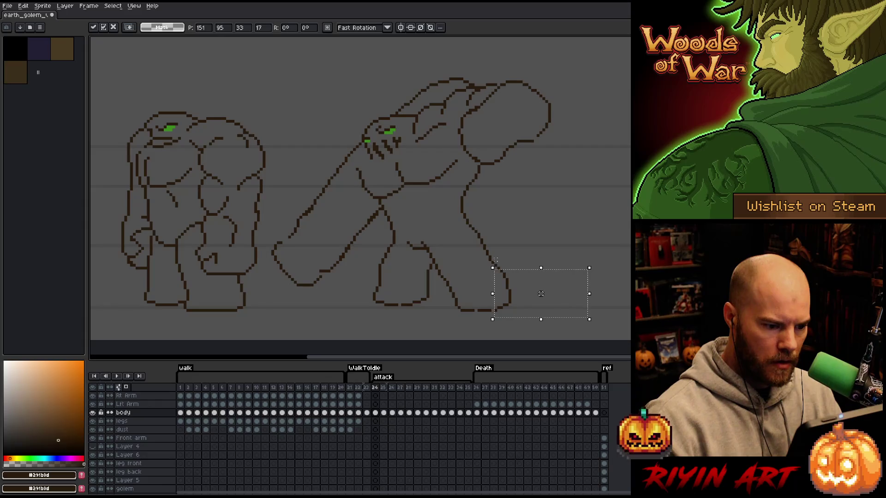
pyautogui.click(606, 251)
# Step: Adjust the box selection around the foot, clear it, and alternate between pencil and eraser
pyautogui.moveTo(547, 328); pyautogui.dragTo(483, 285)
pyautogui.moveTo(548, 313); pyautogui.dragTo(495, 322)
pyautogui.moveTo(576, 325)
pyautogui.mouseDown()
pyautogui.moveTo(491, 301)
pyautogui.moveTo(483, 281)
pyautogui.mouseUp()
pyautogui.moveTo(620, 246)
pyautogui.mouseDown()
pyautogui.moveTo(564, 263)
pyautogui.moveTo(454, 273)
pyautogui.mouseUp()
pyautogui.moveTo(596, 255)
pyautogui.mouseDown()
pyautogui.moveTo(471, 266)
pyautogui.moveTo(459, 285)
pyautogui.mouseUp()
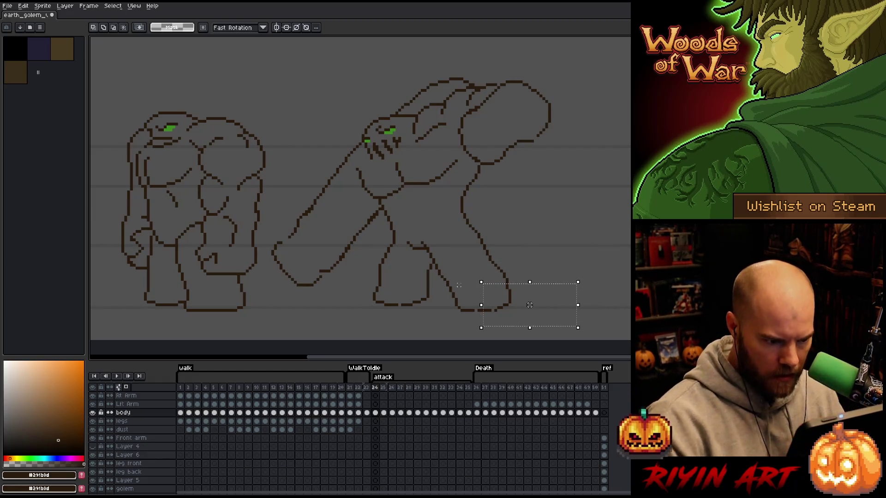
pyautogui.hotkey('ctrl', 'd')
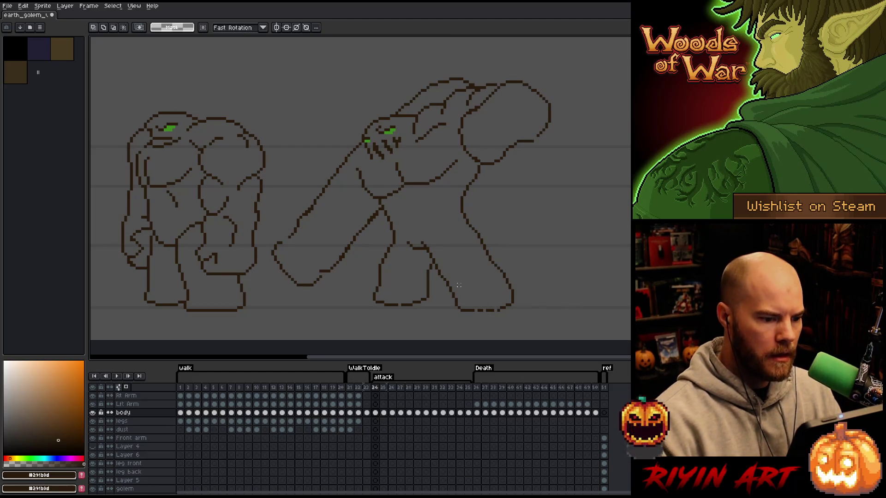
pyautogui.press('b')
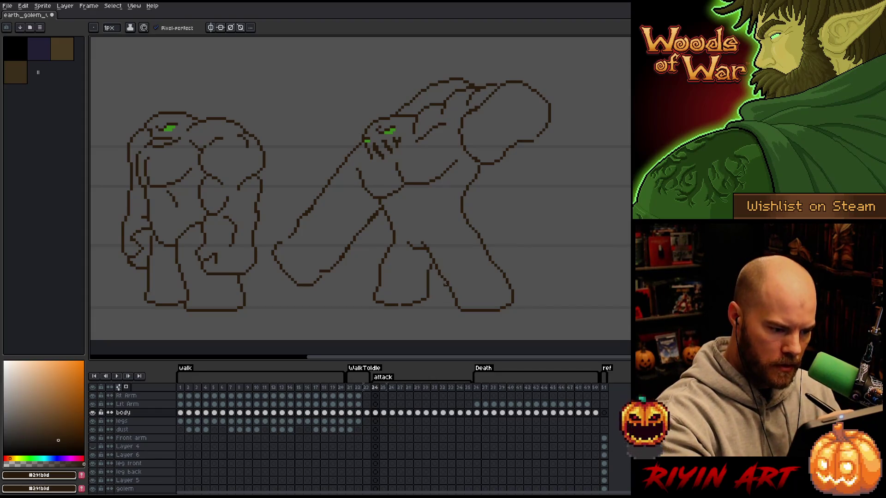
pyautogui.press('e')
pyautogui.press('b')
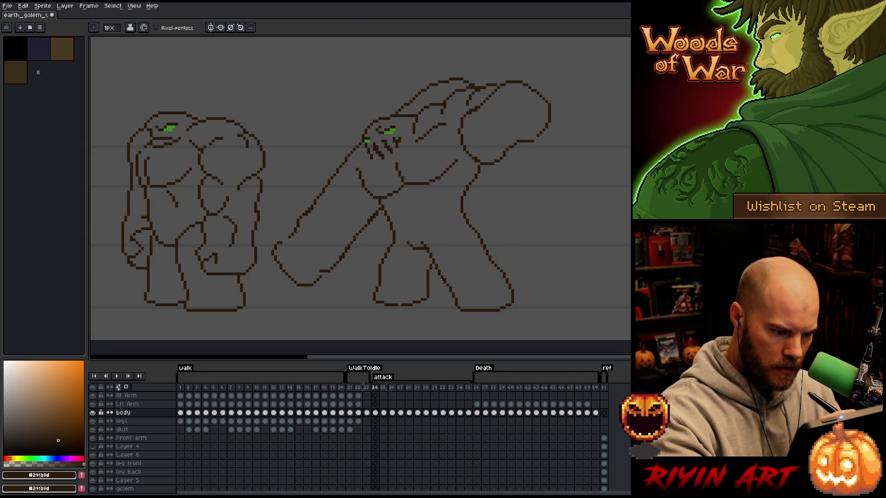
pyautogui.press('e')
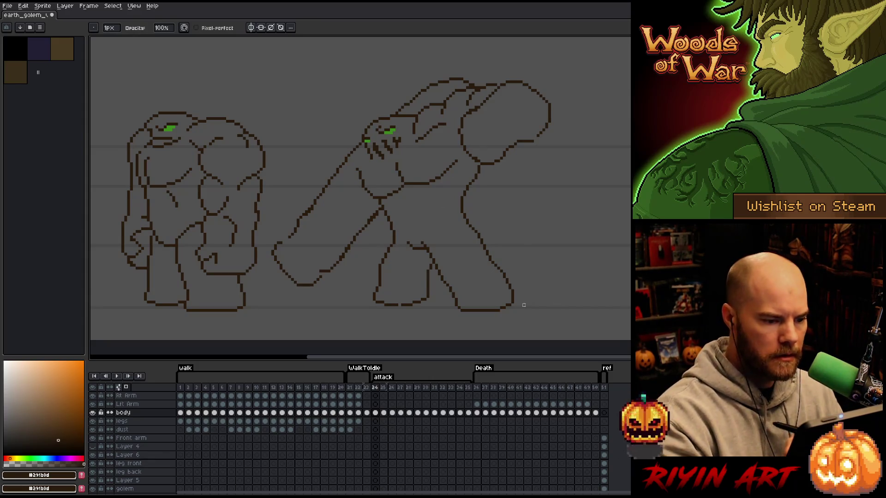
# Step: Lasso the right leg and grab the leg outline from frame 23
pyautogui.press('q')
pyautogui.moveTo(537, 313)
pyautogui.mouseDown()
pyautogui.moveTo(518, 257)
pyautogui.moveTo(461, 206)
pyautogui.moveTo(396, 225)
pyautogui.moveTo(354, 316)
pyautogui.moveTo(475, 328)
pyautogui.mouseUp()
pyautogui.press('ctrl')
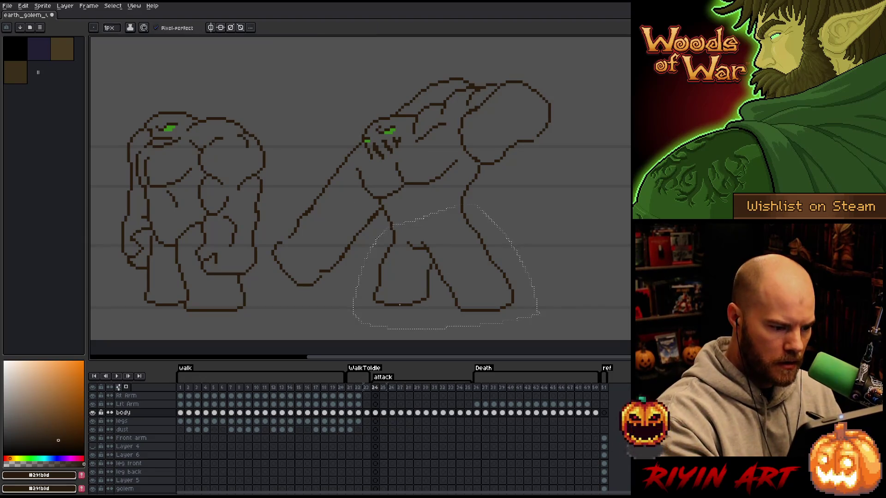
pyautogui.press('b')
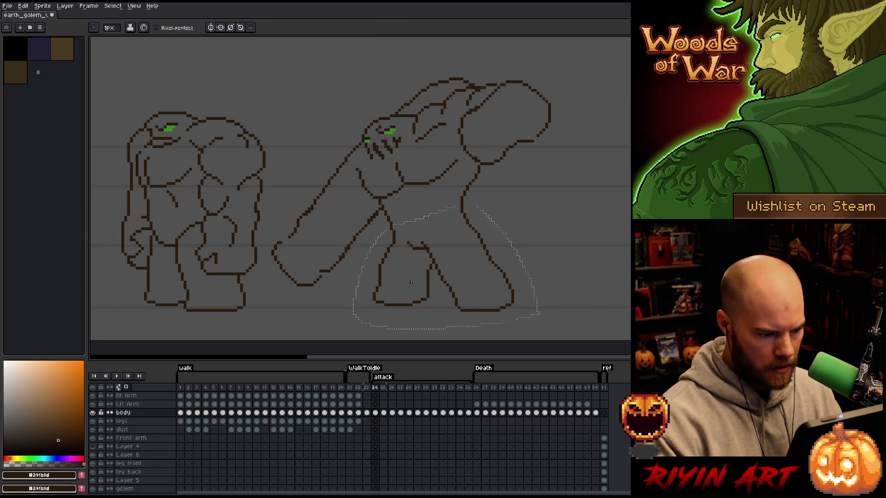
pyautogui.click(367, 413)
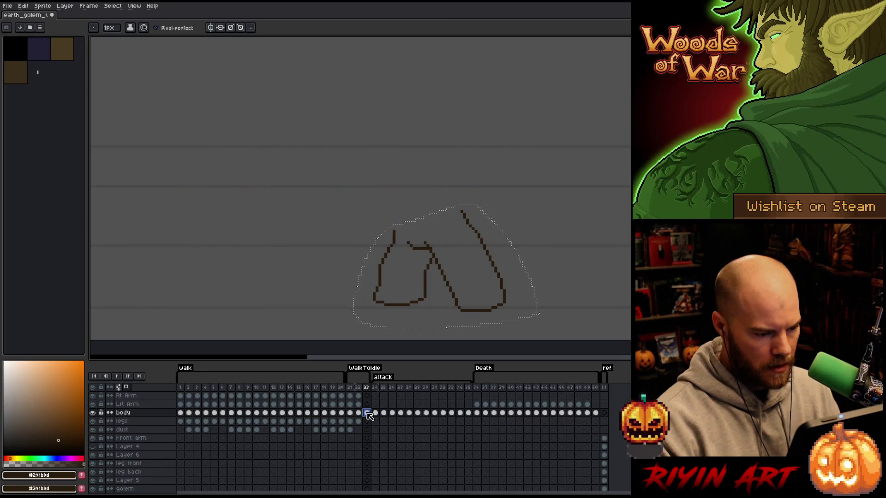
pyautogui.press('v')
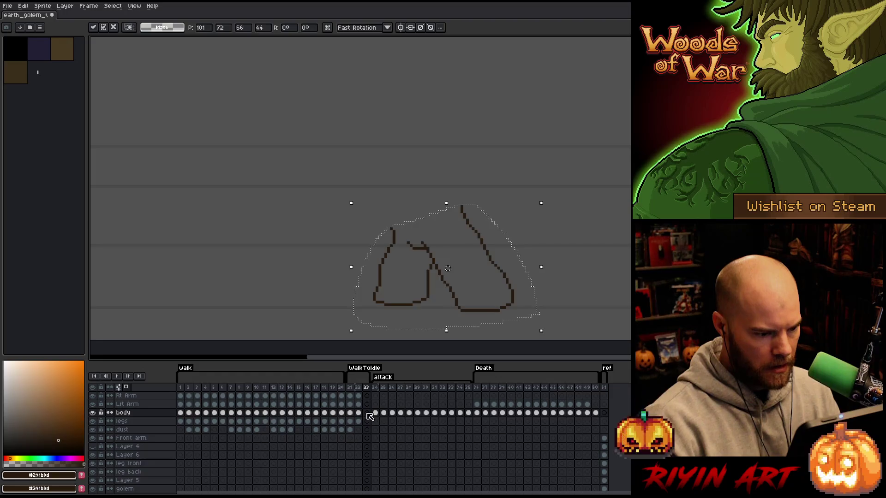
# Step: Flip between frames 22 and 23 to compare the legs, then return to attack frame 24
pyautogui.press('Left')
pyautogui.press('Right')
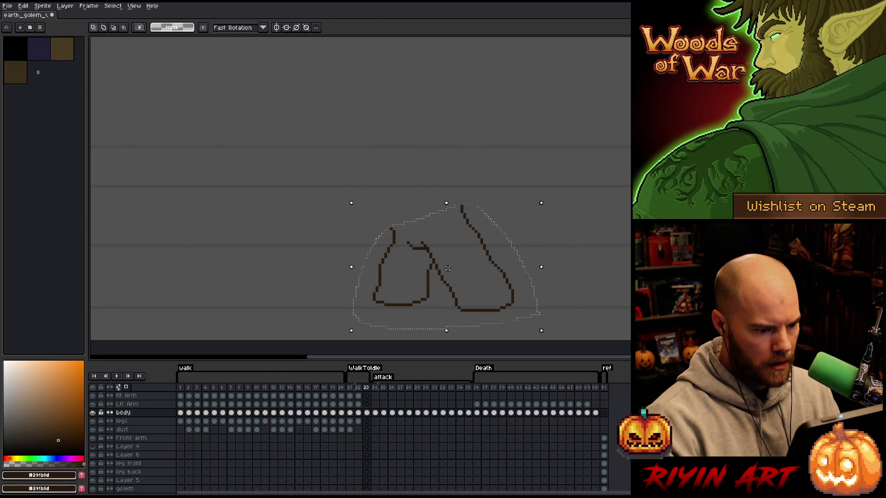
pyautogui.press('Left')
pyautogui.press('Right')
pyautogui.press('Left')
pyautogui.press('Right')
pyautogui.press('Left')
pyautogui.press('Right')
pyautogui.press('Left')
pyautogui.press('Right')
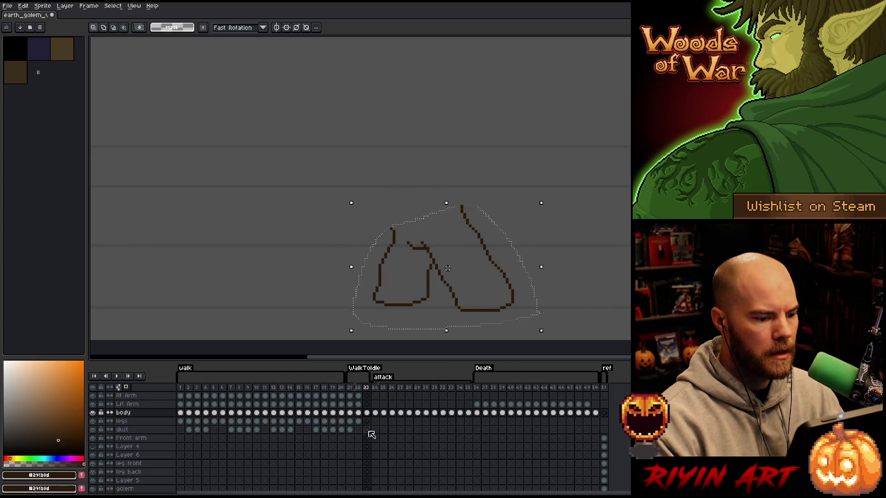
pyautogui.click(375, 412)
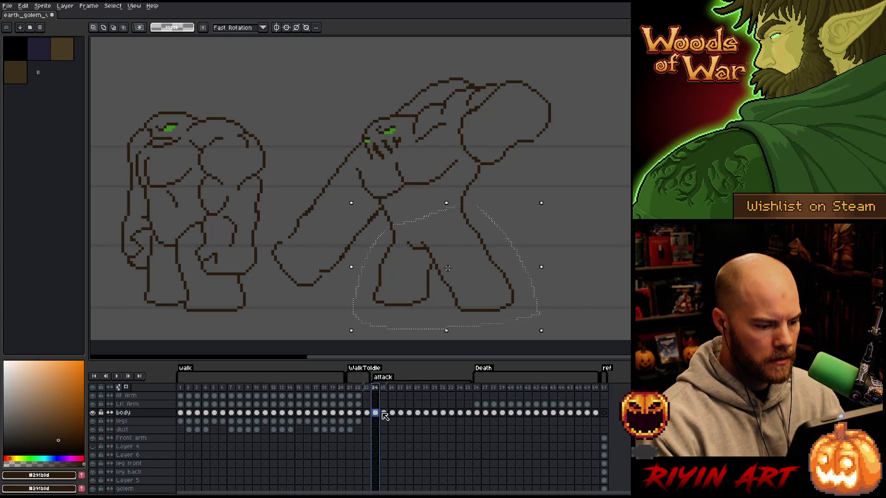
# Step: Paste the leg outline into frame 30, undo it, and compare against frame 29
pyautogui.press('Right')
pyautogui.press('Right')
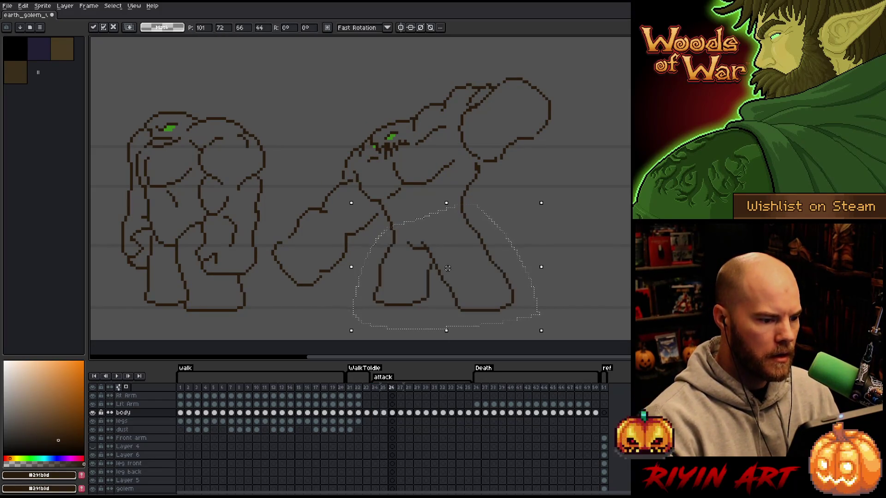
pyautogui.press('Right')
pyautogui.press('Right')
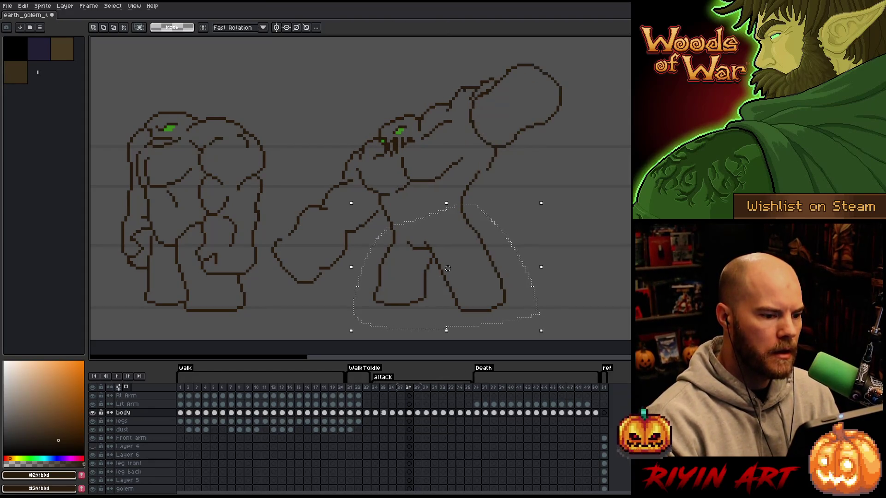
pyautogui.press('Right')
pyautogui.press('Right')
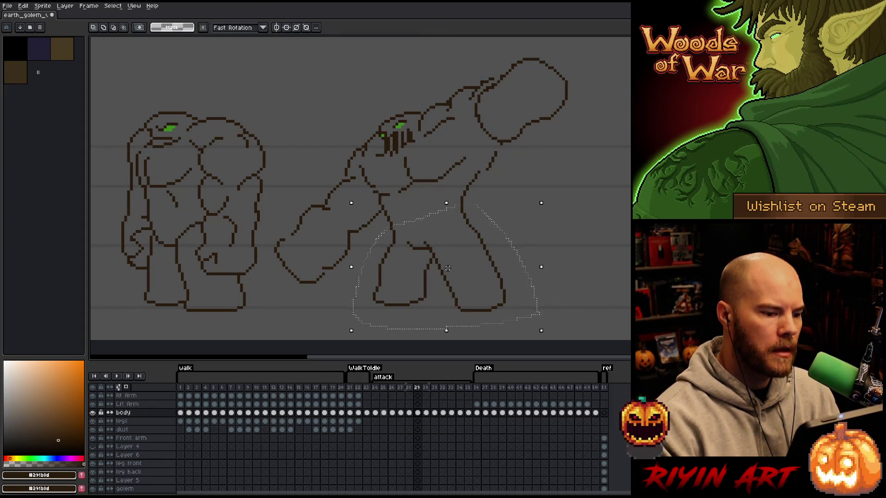
pyautogui.press('Right')
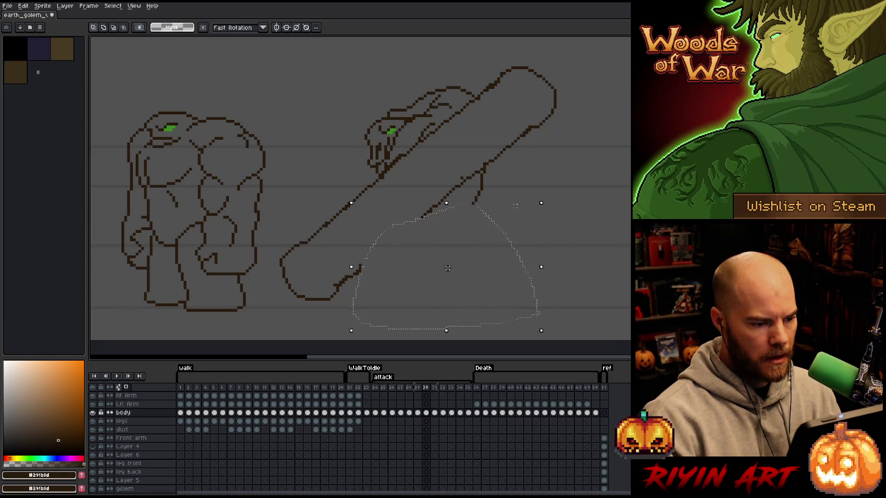
pyautogui.hotkey('ctrl', 'v')
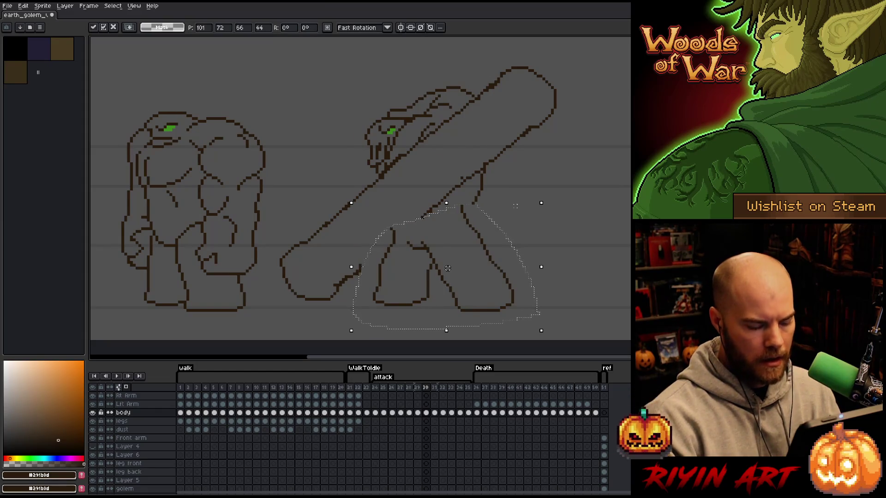
pyautogui.press('.')
pyautogui.press(',')
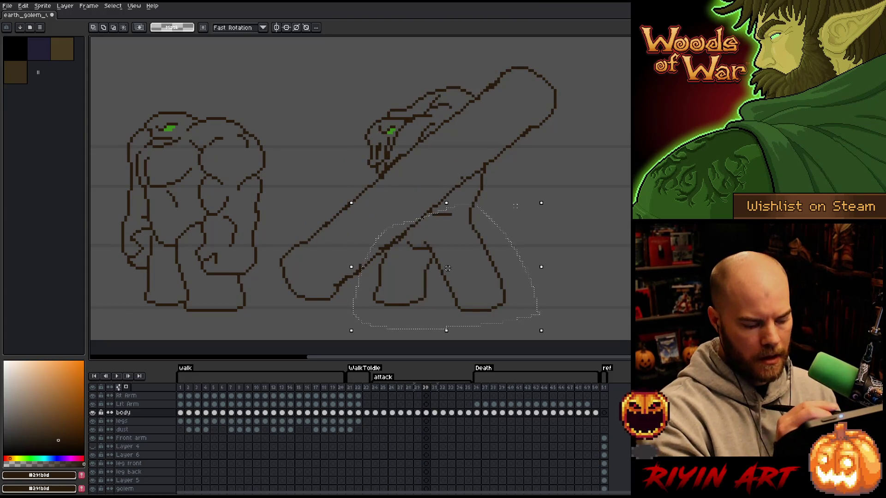
pyautogui.press('b')
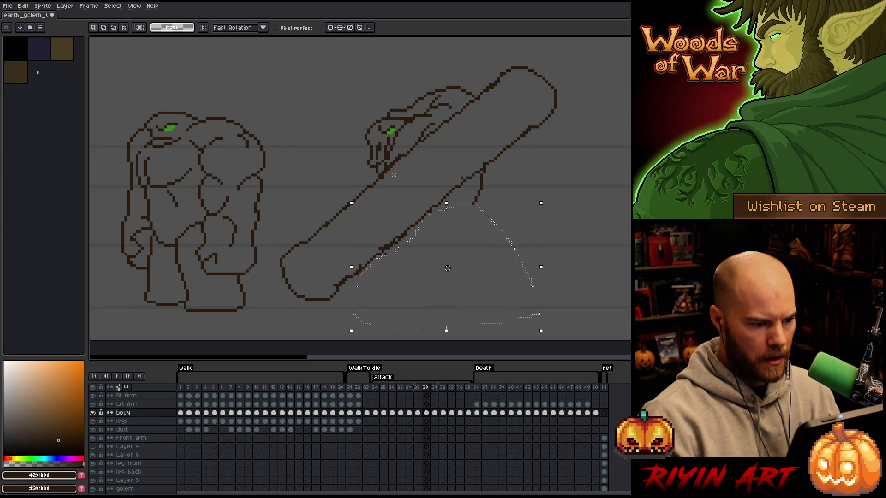
pyautogui.hotkey('ctrl', 'z')
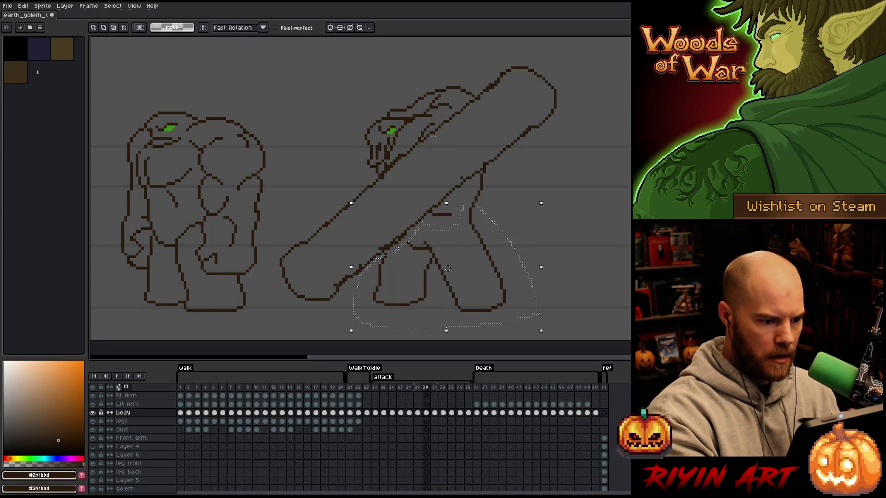
pyautogui.hotkey('ctrl', 'z')
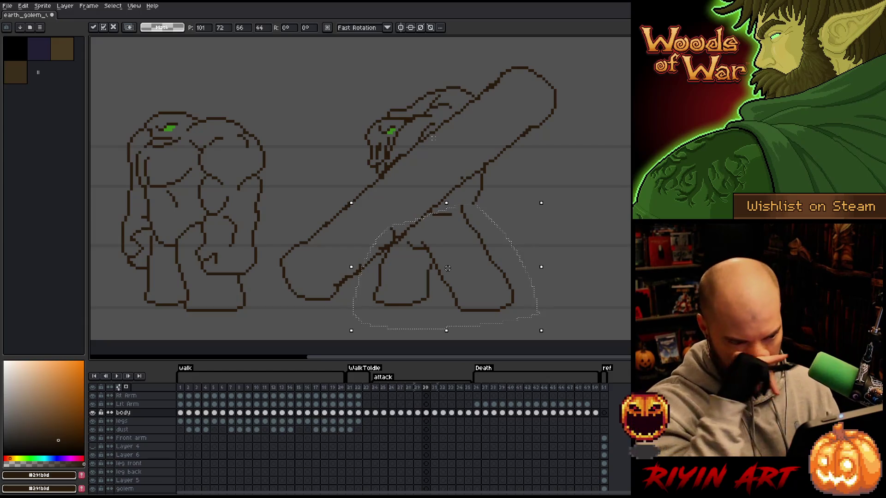
pyautogui.hotkey('ctrl', 'z')
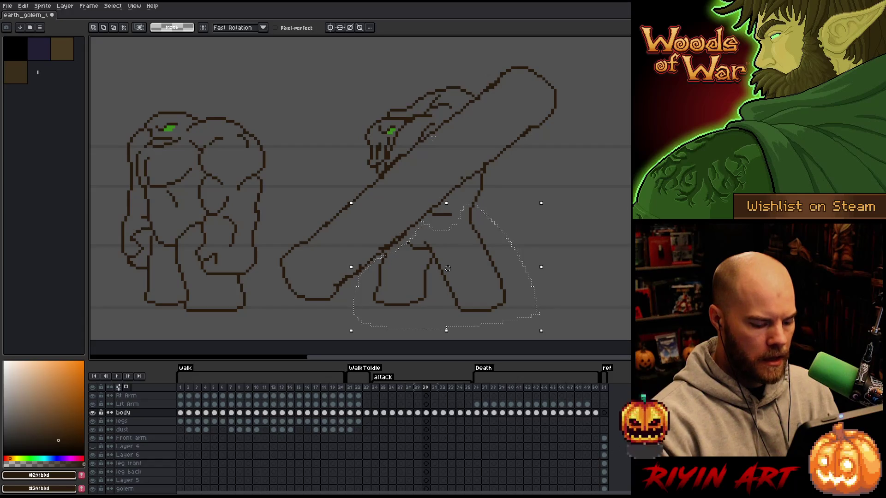
pyautogui.press(',')
pyautogui.press('.')
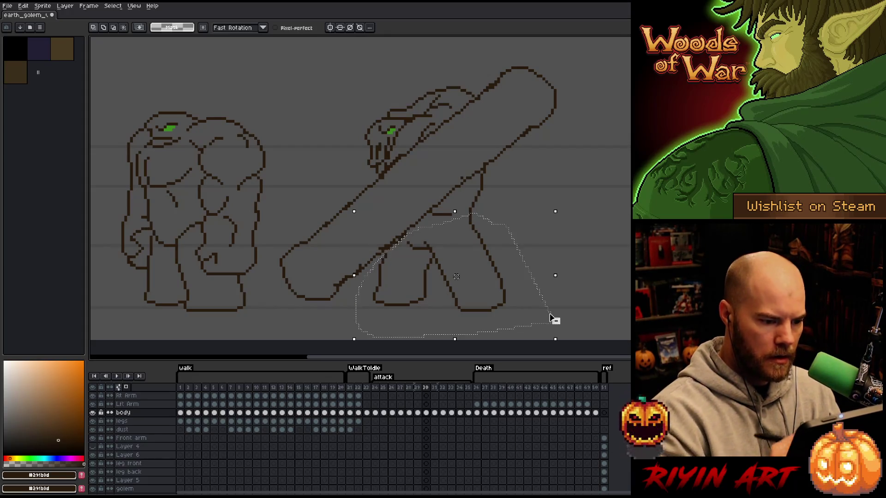
pyautogui.press(',')
pyautogui.press('.')
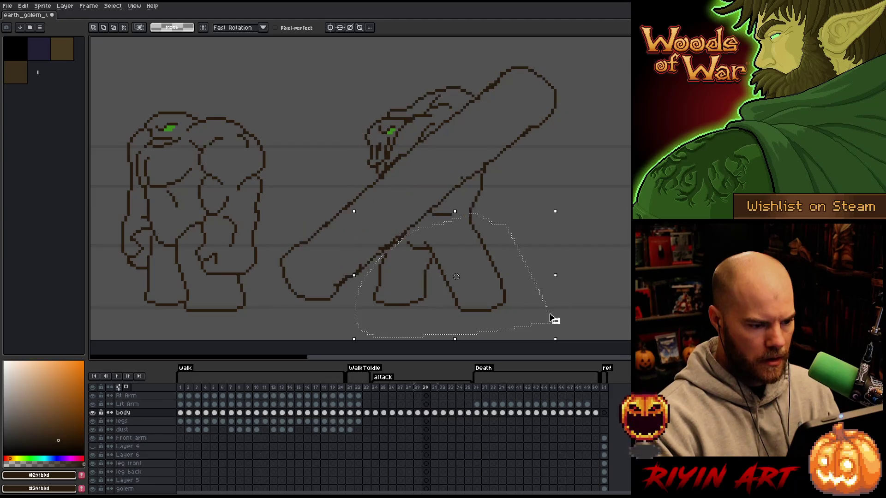
# Step: Paste and commit the leg outline in each attack frame from 30 through 35
pyautogui.hotkey('ctrl', 'v')
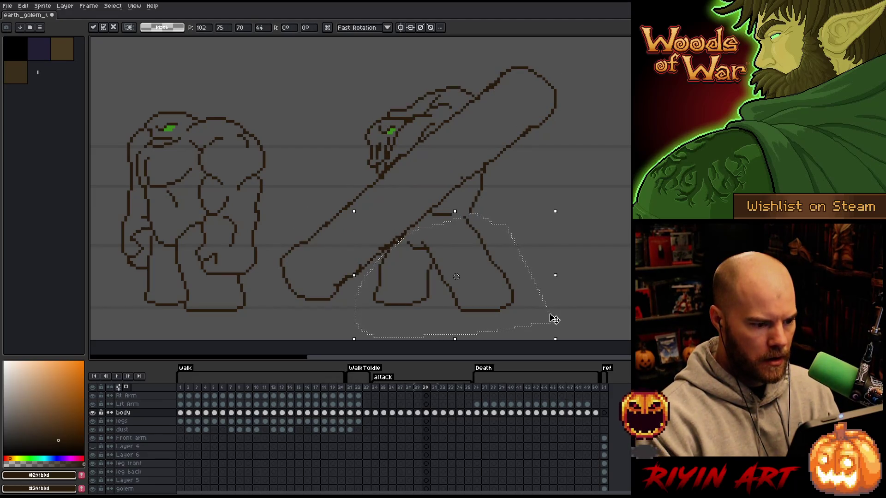
pyautogui.press('.')
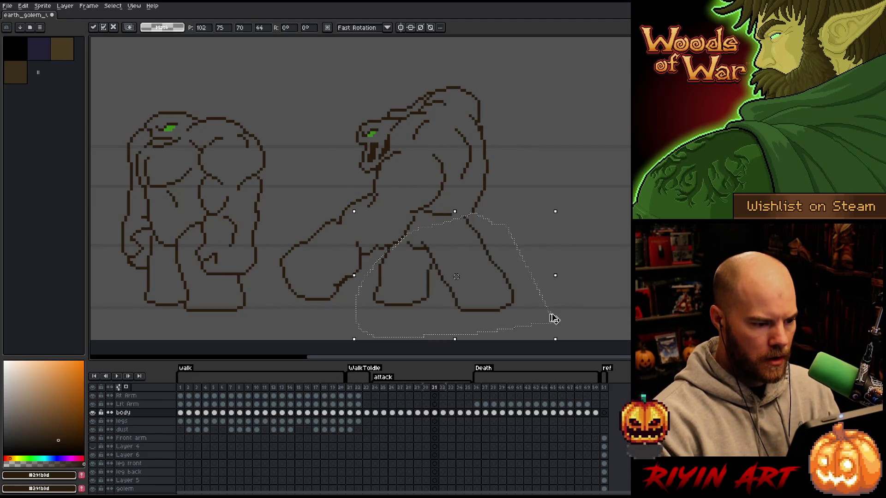
pyautogui.press('.')
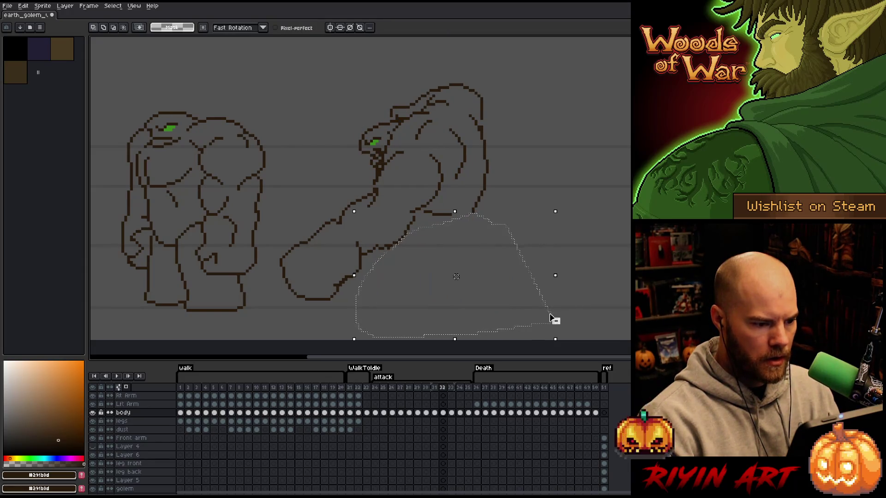
pyautogui.hotkey('ctrl', 'v')
pyautogui.press('Return')
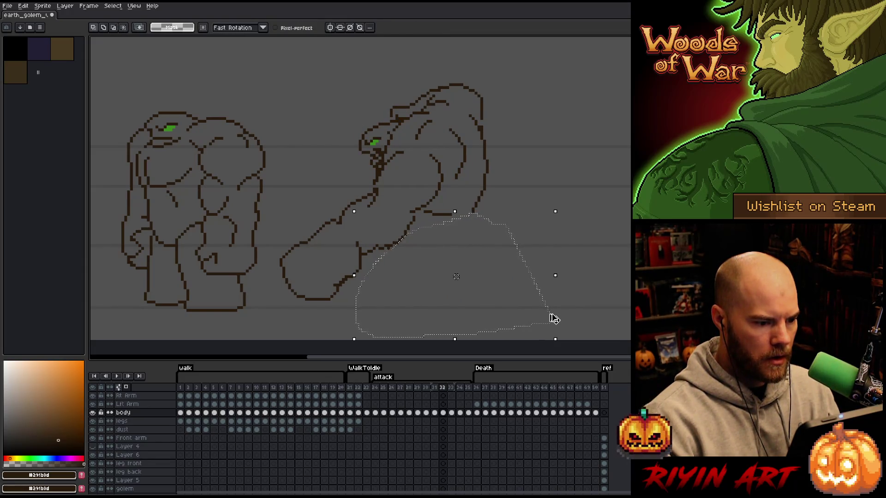
pyautogui.hotkey('ctrl', 'v')
pyautogui.press('Return')
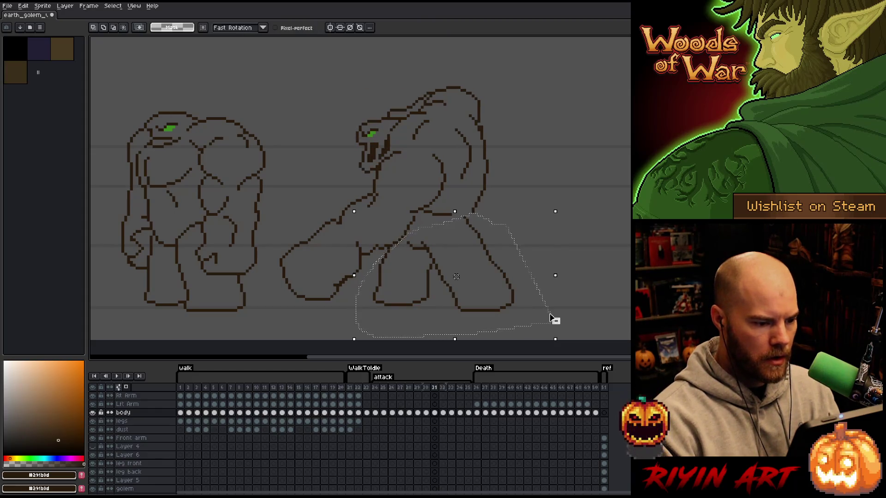
pyautogui.press('Right')
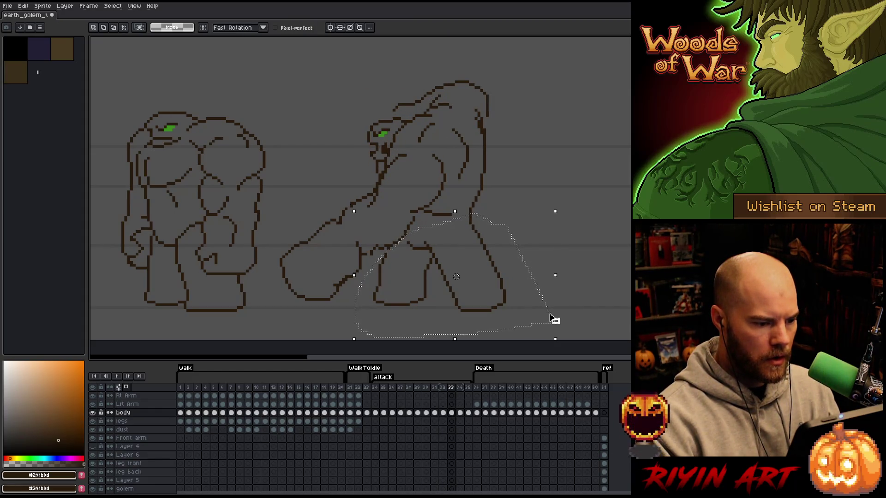
pyautogui.hotkey('ctrl', 'v')
pyautogui.press('Return')
pyautogui.press('Right')
pyautogui.hotkey('ctrl', 'v')
pyautogui.press('Return')
pyautogui.press('Right')
pyautogui.hotkey('ctrl', 'v')
pyautogui.press('Return')
# Step: Paste the legs into frames 24 and 25, deselect, and play the animation to check
pyautogui.press('Right')
pyautogui.hotkey('ctrl', 'v')
pyautogui.press('Return')
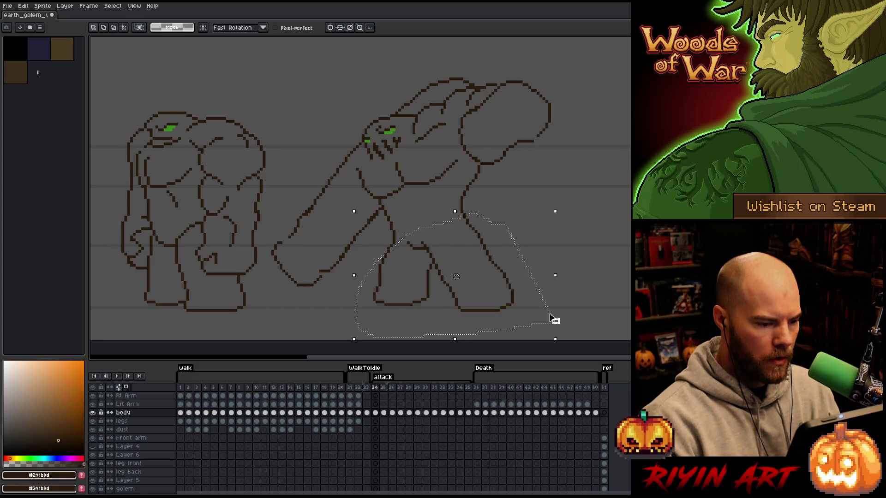
pyautogui.hotkey('ctrl', 'v')
pyautogui.press('Return')
pyautogui.press('Right')
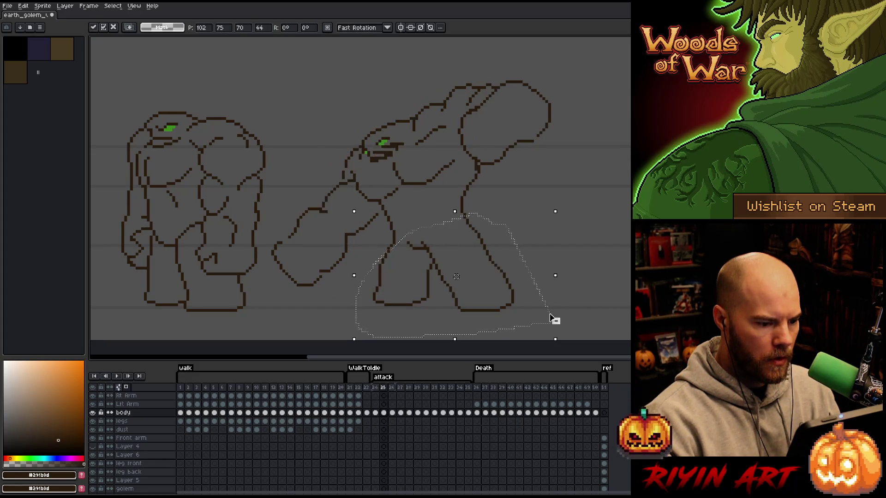
pyautogui.hotkey('ctrl', 'v')
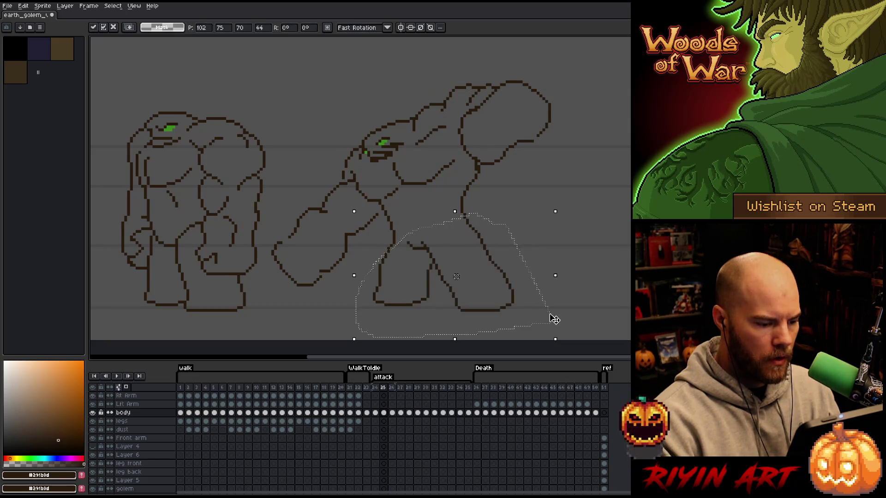
pyautogui.press('Return')
pyautogui.hotkey('ctrl', 'd')
pyautogui.press('Return')
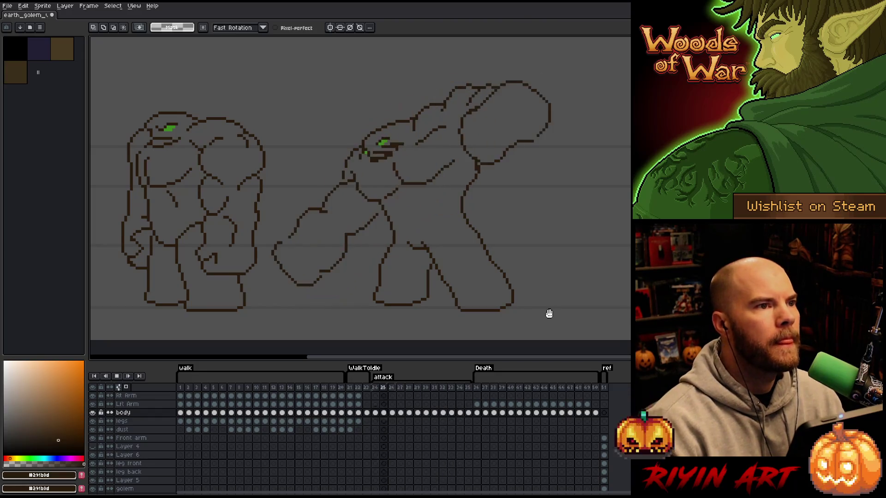
# Step: Stop playback and compare frames 21 to 25, from legs-only frame 23 to the attack sketches
pyautogui.click(350, 389)
pyautogui.press('Right')
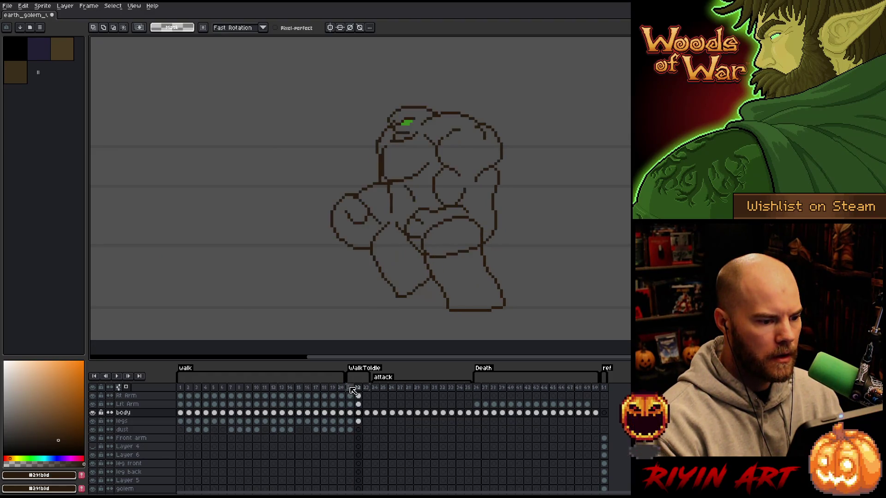
pyautogui.click(368, 413)
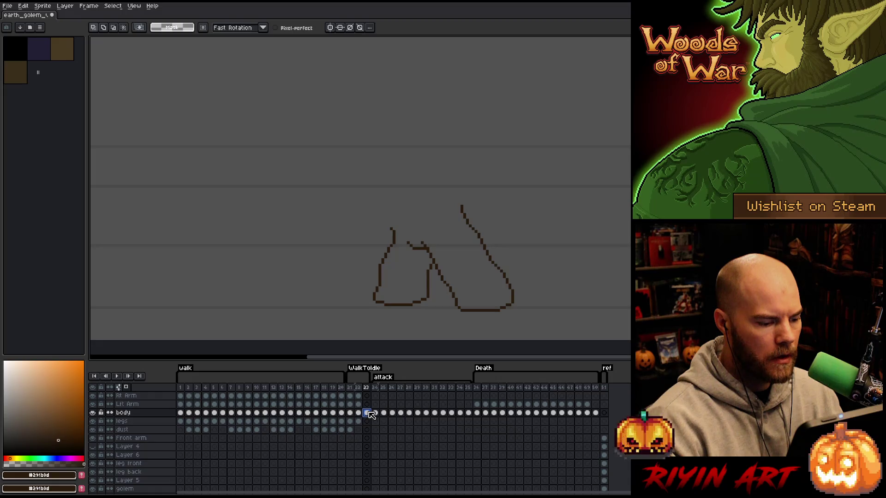
pyautogui.click(384, 388)
pyautogui.press('Right')
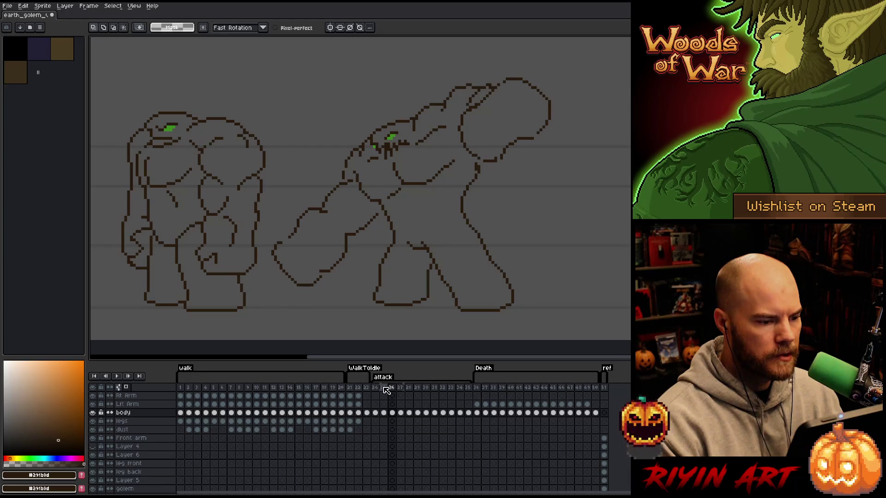
pyautogui.click(365, 387)
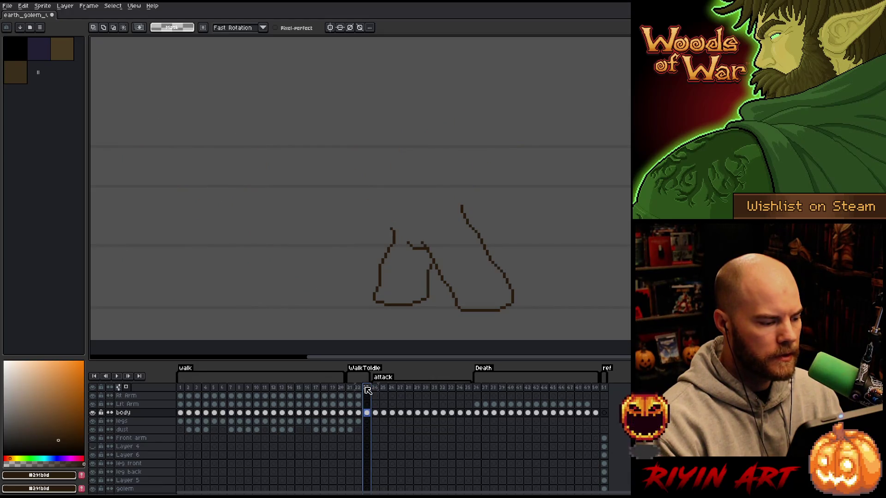
pyautogui.click(375, 413)
pyautogui.click(386, 415)
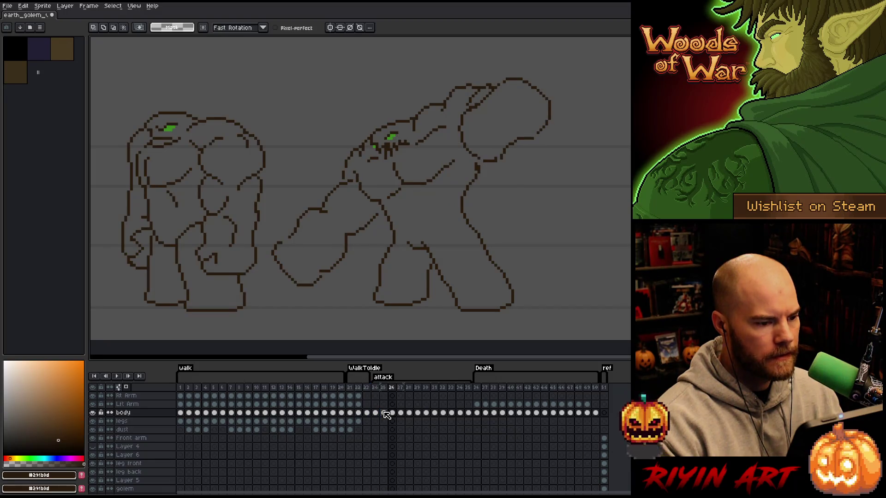
# Step: Step forward to frame 28 and outline the golem's head and shoulders
pyautogui.press('Right')
pyautogui.press('Right')
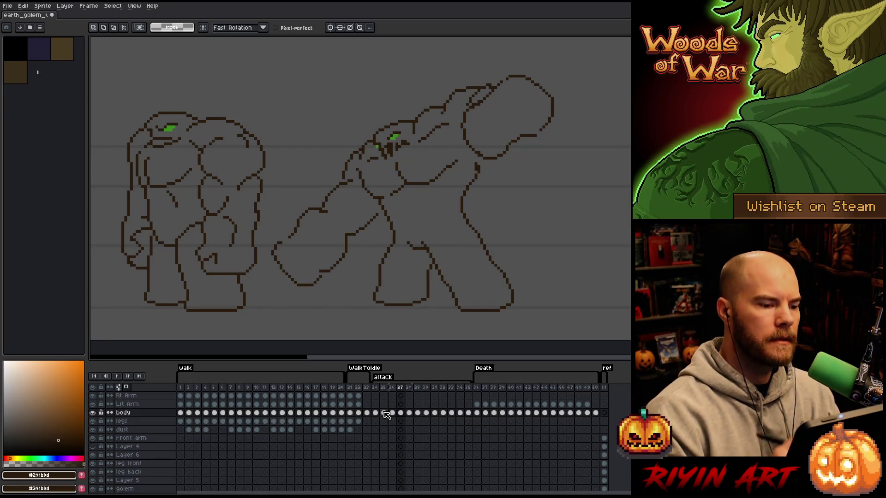
pyautogui.press('Right')
pyautogui.press('Right')
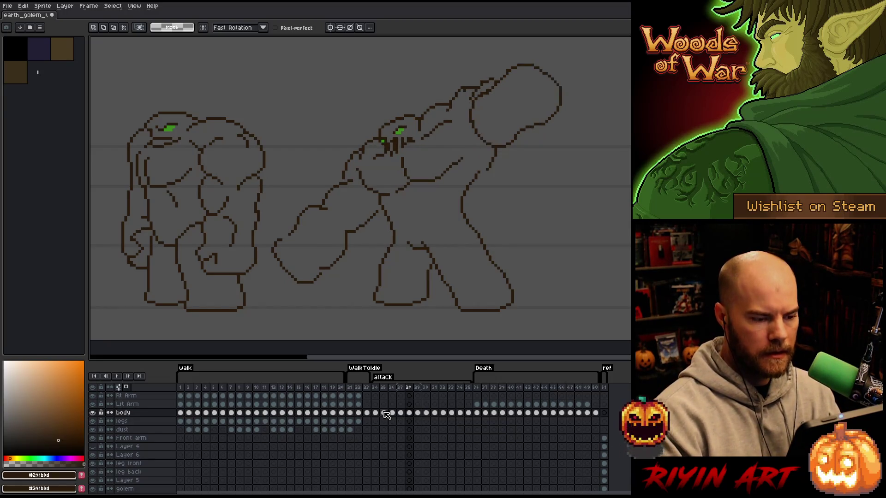
pyautogui.press('Left')
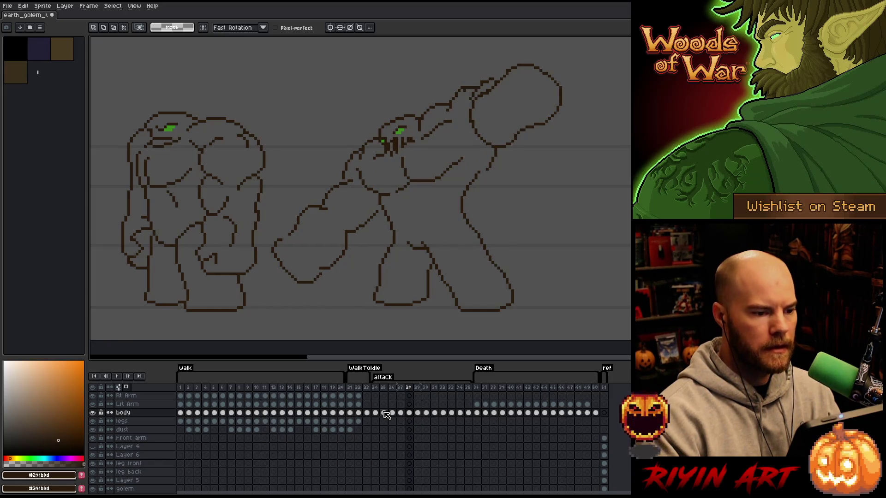
pyautogui.moveTo(500, 186)
pyautogui.mouseDown()
pyautogui.moveTo(438, 213)
pyautogui.moveTo(358, 174)
pyautogui.moveTo(468, 82)
pyautogui.moveTo(479, 174)
pyautogui.moveTo(494, 189)
pyautogui.mouseUp()
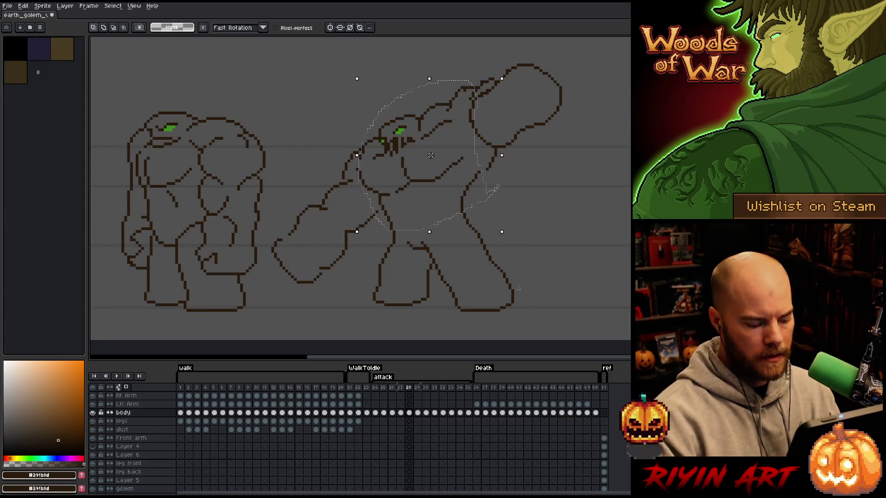
# Step: Paste the copied head and arms onto frame 23's legs, erasing and redrawing some arm lines
pyautogui.click(367, 413)
pyautogui.hotkey('ctrl', 'v')
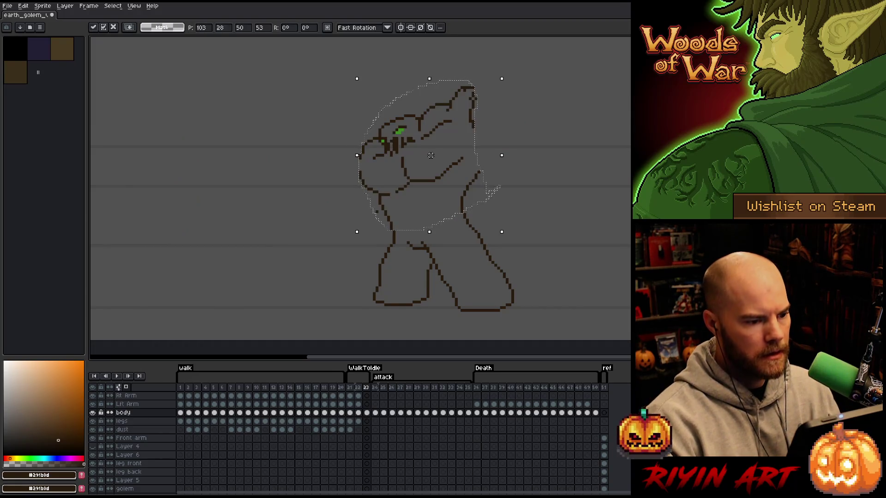
pyautogui.click(369, 413)
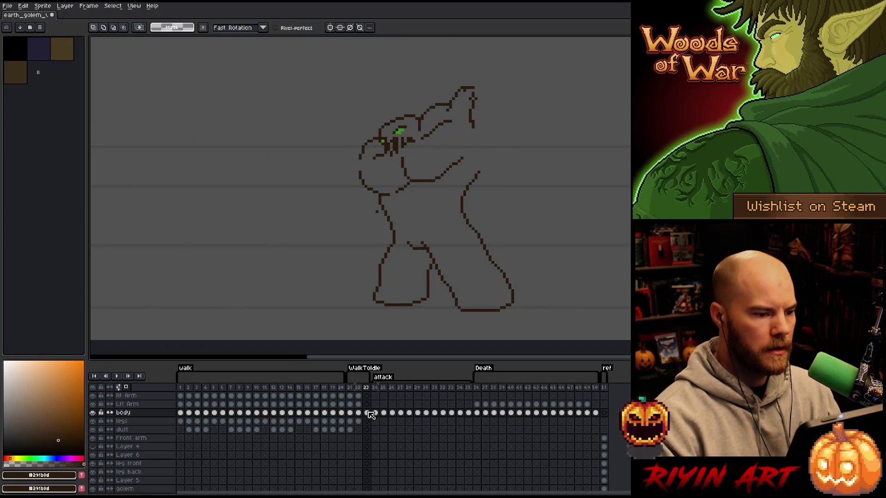
pyautogui.press('b')
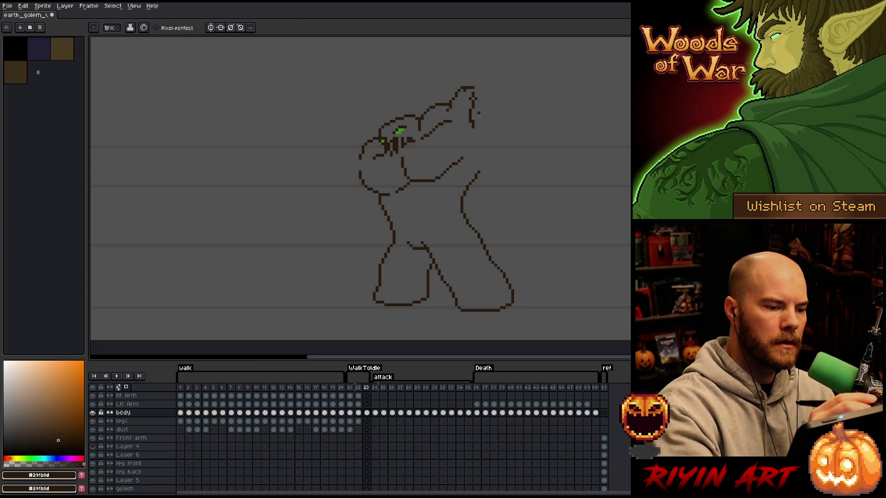
pyautogui.press('e')
pyautogui.moveTo(459, 88)
pyautogui.mouseDown()
pyautogui.moveTo(449, 108)
pyautogui.moveTo(470, 120)
pyautogui.moveTo(473, 90)
pyautogui.mouseUp()
pyautogui.press('b')
pyautogui.moveTo(490, 147); pyautogui.dragTo(479, 179)
# Step: Lasso the pasted head and arm, delete those pixels, and deselect
pyautogui.press('q')
pyautogui.moveTo(473, 148)
pyautogui.mouseDown()
pyautogui.moveTo(462, 173)
pyautogui.moveTo(396, 195)
pyautogui.moveTo(349, 136)
pyautogui.moveTo(468, 98)
pyautogui.mouseUp()
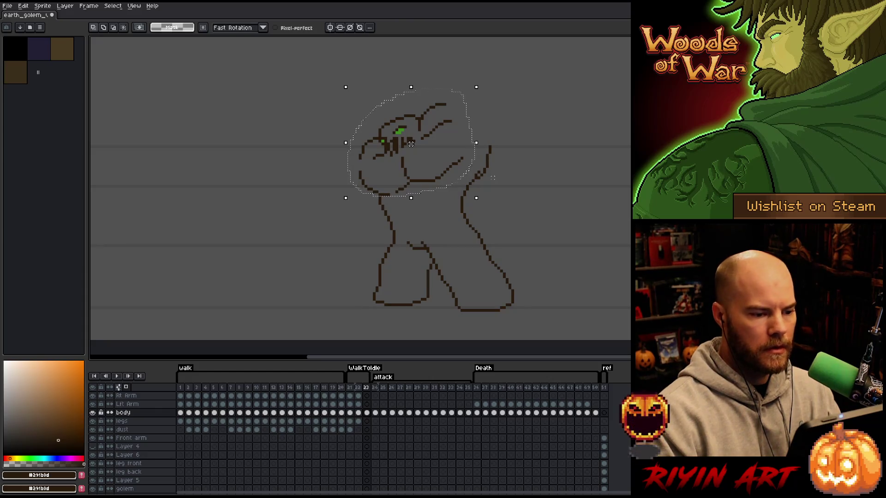
pyautogui.press('Delete')
pyautogui.hotkey('ctrl', 'd')
# Step: Pencil the torso's left side, the inner body line and the arc over the left shoulder
pyautogui.press('b')
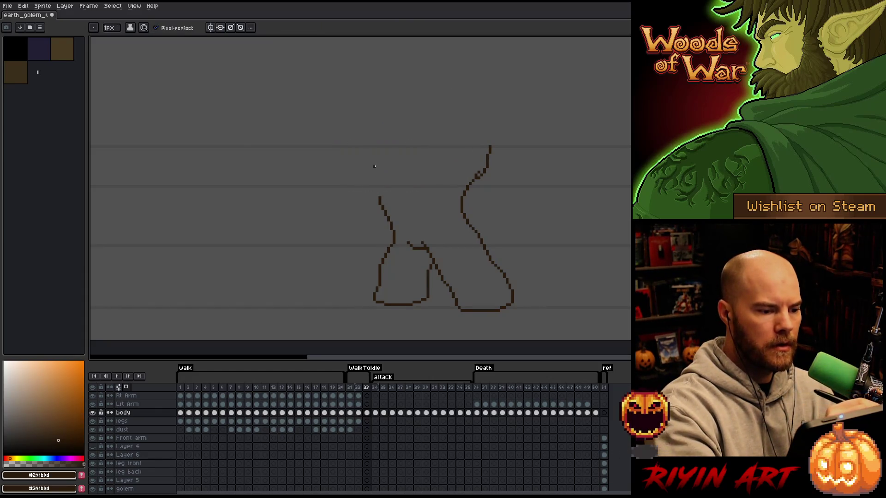
pyautogui.moveTo(370, 149)
pyautogui.mouseDown()
pyautogui.moveTo(368, 175)
pyautogui.moveTo(387, 187)
pyautogui.mouseUp()
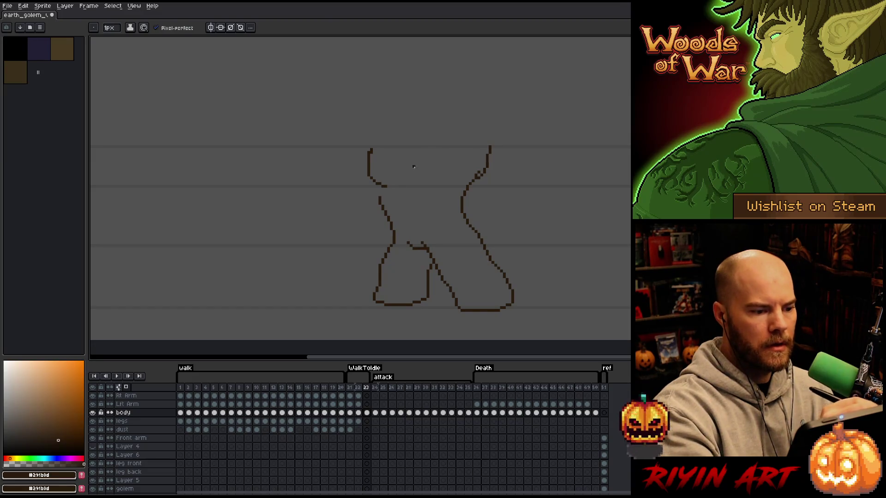
pyautogui.moveTo(405, 144)
pyautogui.mouseDown()
pyautogui.moveTo(402, 175)
pyautogui.moveTo(461, 155)
pyautogui.moveTo(463, 126)
pyautogui.mouseUp()
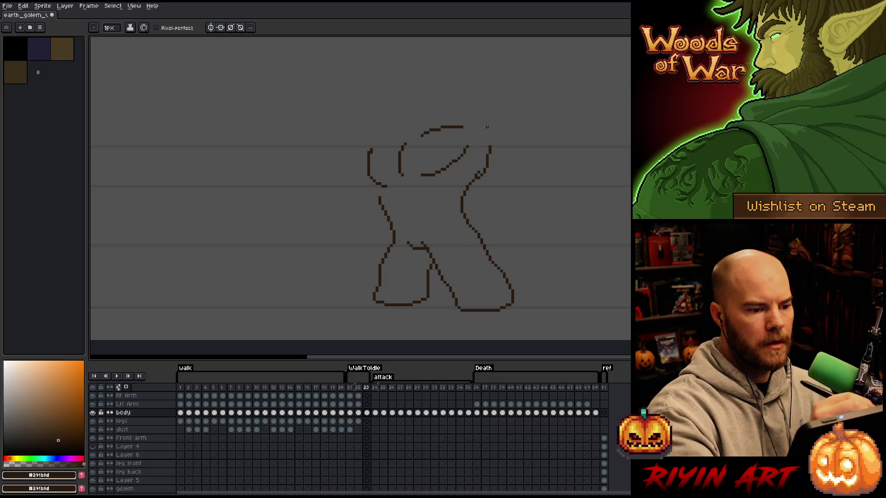
pyautogui.moveTo(379, 144); pyautogui.dragTo(405, 144)
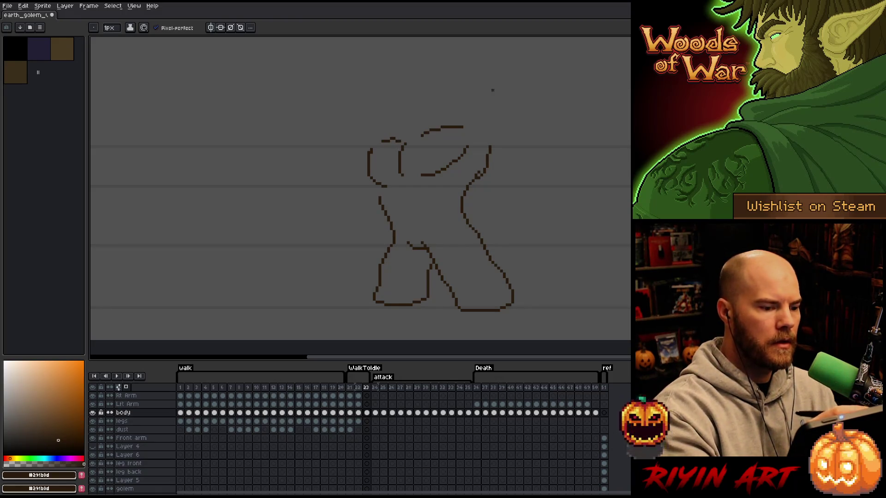
# Step: Outline the right arm's outer and inner edges and its lower curve
pyautogui.moveTo(478, 119)
pyautogui.mouseDown()
pyautogui.moveTo(494, 121)
pyautogui.moveTo(509, 159)
pyautogui.mouseUp()
pyautogui.hotkey('ctrl', 'z')
pyautogui.moveTo(483, 114)
pyautogui.mouseDown()
pyautogui.moveTo(512, 159)
pyautogui.moveTo(473, 160)
pyautogui.moveTo(515, 198)
pyautogui.mouseUp()
pyautogui.hotkey('ctrl', 'z')
pyautogui.hotkey('ctrl', 'z')
pyautogui.moveTo(470, 141); pyautogui.dragTo(487, 186)
pyautogui.moveTo(515, 159); pyautogui.dragTo(525, 175)
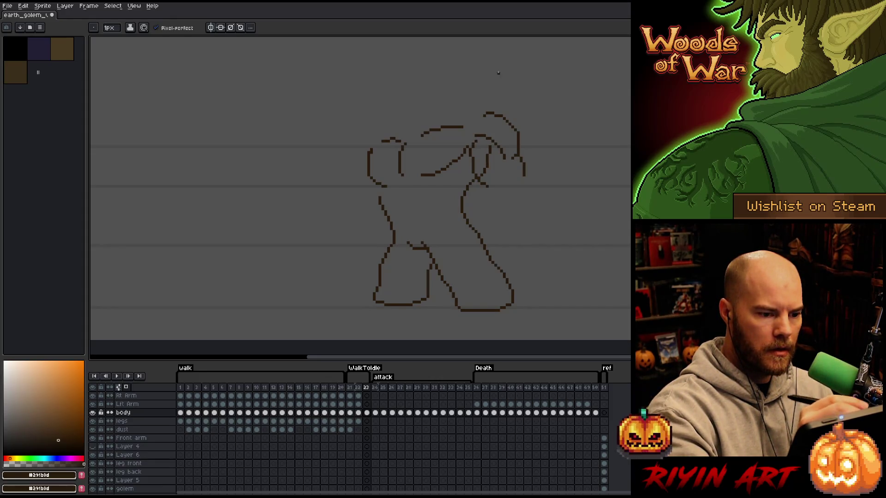
pyautogui.moveTo(486, 198)
pyautogui.mouseDown()
pyautogui.moveTo(523, 185)
pyautogui.moveTo(544, 199)
pyautogui.mouseUp()
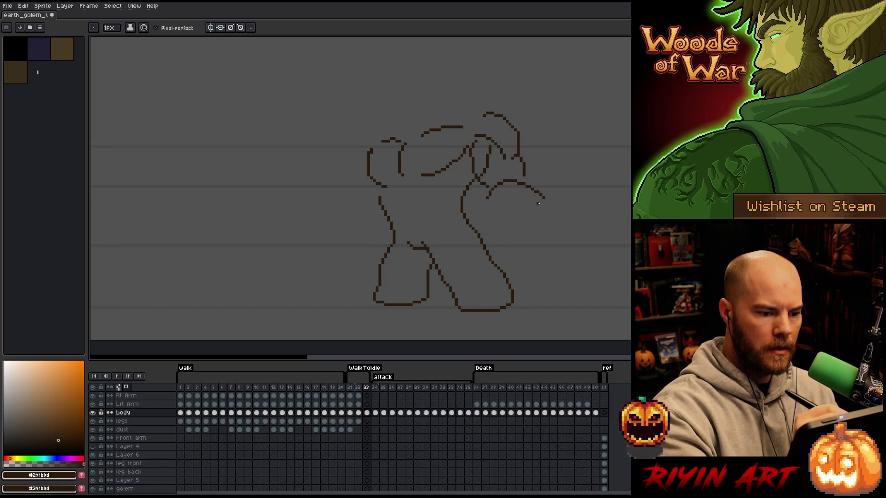
# Step: Rework the right arm's tighter arc, inner curve and outer line for the hanging fist
pyautogui.hotkey('ctrl', 'z')
pyautogui.moveTo(489, 199); pyautogui.dragTo(538, 218)
pyautogui.hotkey('ctrl', 'z')
pyautogui.moveTo(491, 199)
pyautogui.mouseDown()
pyautogui.moveTo(533, 199)
pyautogui.moveTo(523, 226)
pyautogui.mouseUp()
pyautogui.hotkey('ctrl', 'z')
pyautogui.hotkey('ctrl', 'z')
pyautogui.moveTo(493, 183)
pyautogui.mouseDown()
pyautogui.moveTo(487, 213)
pyautogui.moveTo(507, 226)
pyautogui.mouseUp()
pyautogui.moveTo(521, 174); pyautogui.dragTo(529, 217)
pyautogui.hotkey('ctrl', 'z')
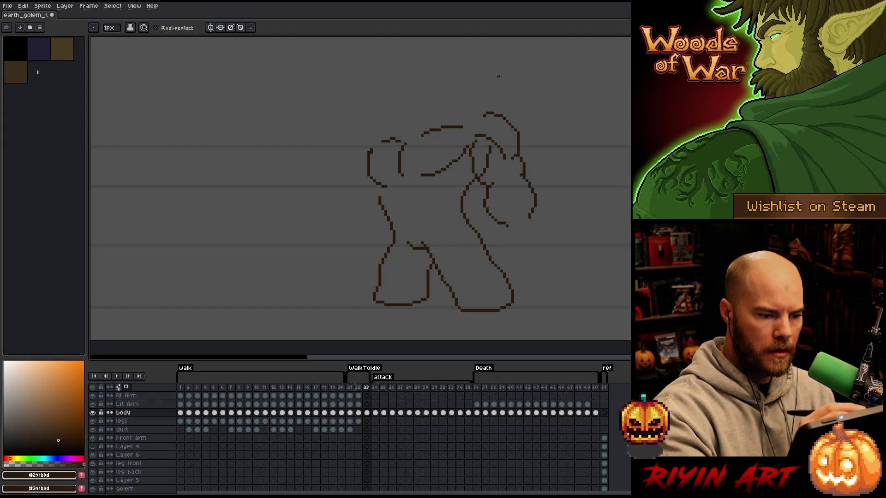
pyautogui.moveTo(521, 174)
pyautogui.mouseDown()
pyautogui.moveTo(542, 213)
pyautogui.moveTo(543, 198)
pyautogui.moveTo(510, 183)
pyautogui.moveTo(490, 150)
pyautogui.moveTo(478, 179)
pyautogui.mouseUp()
pyautogui.hotkey('ctrl', 'z')
# Step: Erase the stray inner arm line and return to the pencil
pyautogui.press('e')
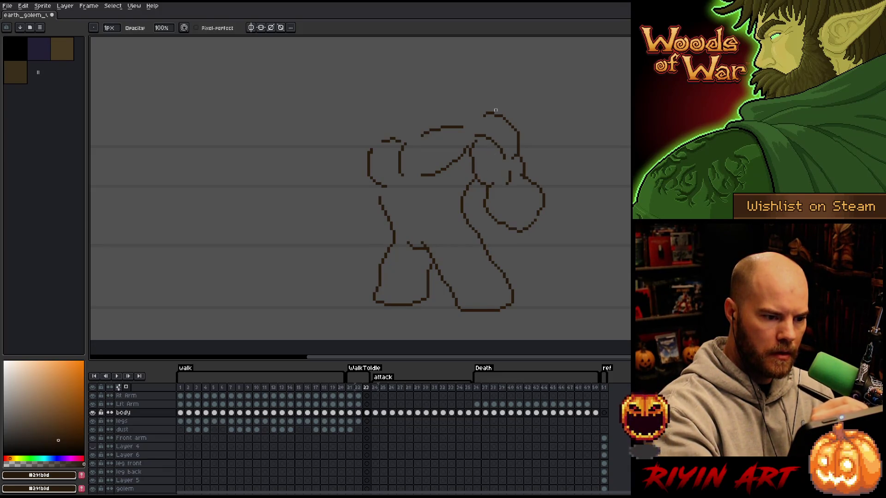
pyautogui.moveTo(478, 135); pyautogui.dragTo(503, 155)
pyautogui.press('b')
pyautogui.hotkey('ctrl', 'z')
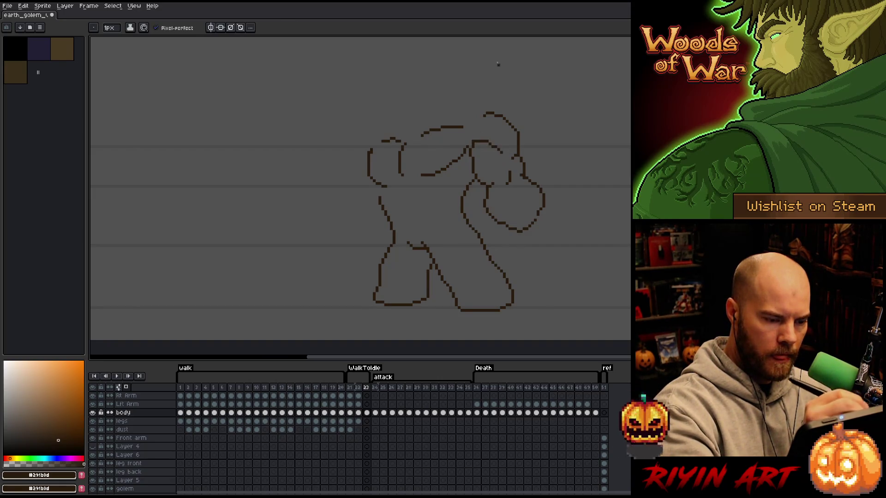
# Step: Sketch the left side of the head and the outstretched left arm
pyautogui.moveTo(388, 130)
pyautogui.mouseDown()
pyautogui.moveTo(365, 155)
pyautogui.moveTo(379, 204)
pyautogui.mouseUp()
pyautogui.hotkey('ctrl', 'z')
pyautogui.moveTo(365, 161); pyautogui.dragTo(373, 198)
pyautogui.hotkey('ctrl', 'z')
pyautogui.hotkey('ctrl', 'z')
pyautogui.moveTo(364, 165); pyautogui.dragTo(373, 196)
pyautogui.hotkey('ctrl', 'z')
pyautogui.moveTo(365, 165)
pyautogui.mouseDown()
pyautogui.moveTo(361, 181)
pyautogui.moveTo(392, 189)
pyautogui.moveTo(325, 218)
pyautogui.mouseUp()
pyautogui.hotkey('ctrl', 'z')
pyautogui.moveTo(371, 199)
pyautogui.mouseDown()
pyautogui.moveTo(324, 210)
pyautogui.moveTo(332, 235)
pyautogui.moveTo(378, 234)
pyautogui.mouseUp()
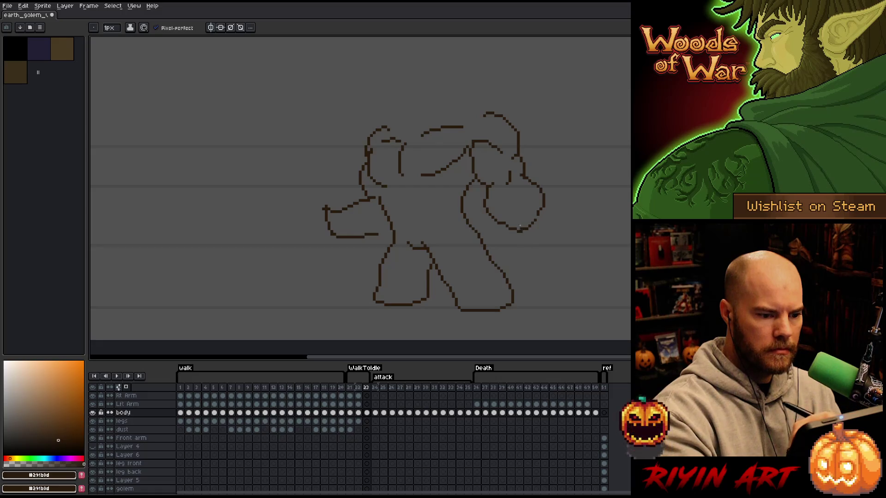
# Step: Erase the right fist's lower outline and extend the left arm's lower edge outward
pyautogui.press('e')
pyautogui.moveTo(508, 225)
pyautogui.mouseDown()
pyautogui.moveTo(526, 229)
pyautogui.moveTo(515, 232)
pyautogui.mouseUp()
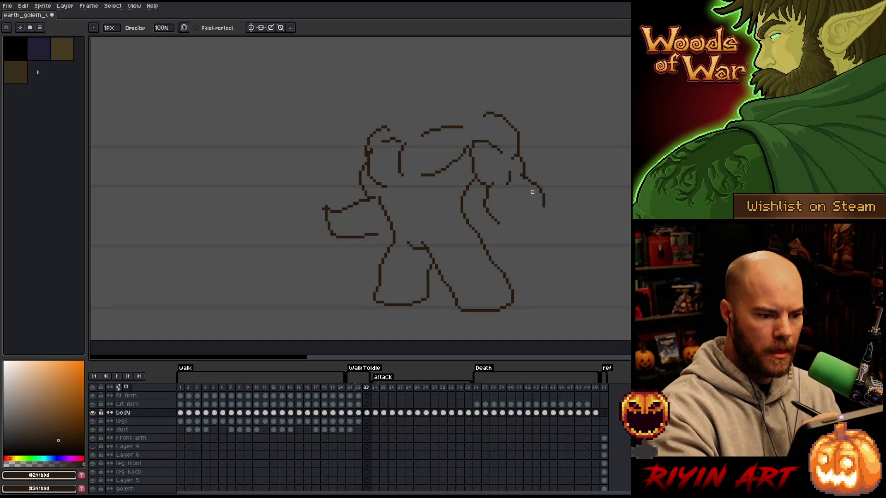
pyautogui.press('b')
pyautogui.moveTo(330, 237)
pyautogui.mouseDown()
pyautogui.moveTo(287, 240)
pyautogui.moveTo(279, 229)
pyautogui.moveTo(292, 217)
pyautogui.moveTo(312, 222)
pyautogui.mouseUp()
pyautogui.hotkey('ctrl', 'z')
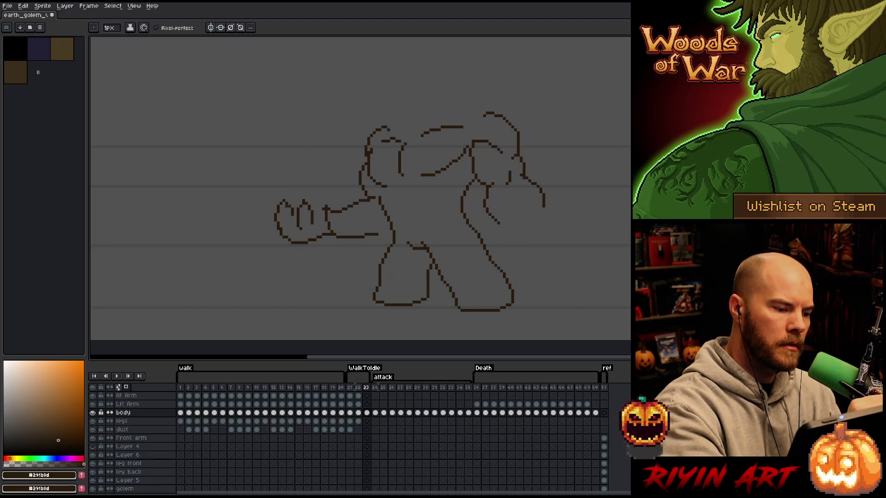
# Step: Draw a finger loop inside the left fist and a thumb bump above it
pyautogui.hotkey('ctrl', 'z')
pyautogui.moveTo(298, 233)
pyautogui.mouseDown()
pyautogui.moveTo(288, 228)
pyautogui.moveTo(303, 229)
pyautogui.moveTo(295, 219)
pyautogui.moveTo(306, 232)
pyautogui.mouseUp()
pyautogui.press('e')
pyautogui.press('b')
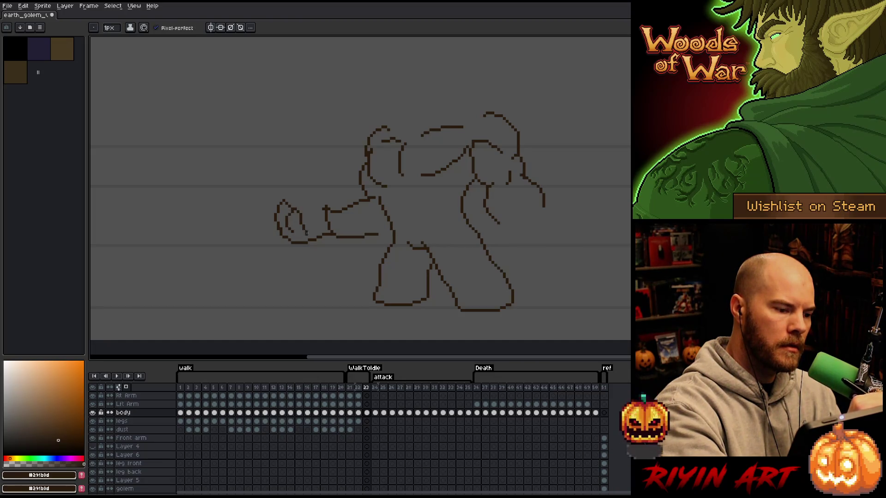
pyautogui.moveTo(306, 196)
pyautogui.mouseDown()
pyautogui.moveTo(303, 203)
pyautogui.moveTo(311, 185)
pyautogui.moveTo(323, 206)
pyautogui.mouseUp()
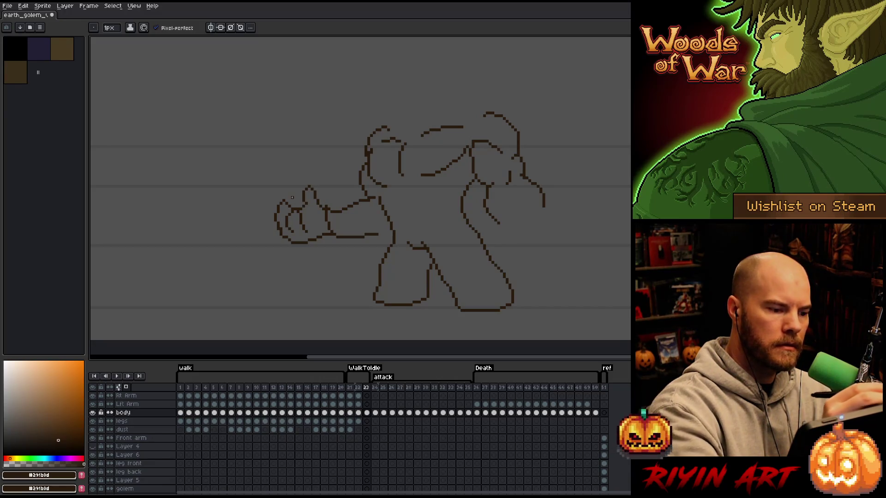
# Step: Draw curled finger strokes on the right hand, then lasso-select the left hand
pyautogui.moveTo(535, 214); pyautogui.dragTo(558, 230)
pyautogui.hotkey('ctrl', 'z')
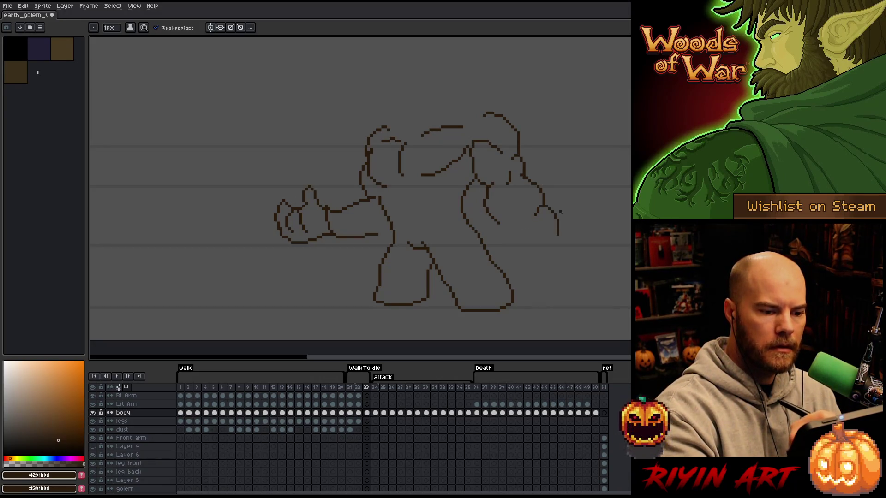
pyautogui.moveTo(545, 196)
pyautogui.mouseDown()
pyautogui.moveTo(560, 226)
pyautogui.moveTo(520, 214)
pyautogui.moveTo(541, 226)
pyautogui.moveTo(515, 208)
pyautogui.moveTo(513, 245)
pyautogui.moveTo(516, 226)
pyautogui.mouseUp()
pyautogui.hotkey('ctrl', 'z')
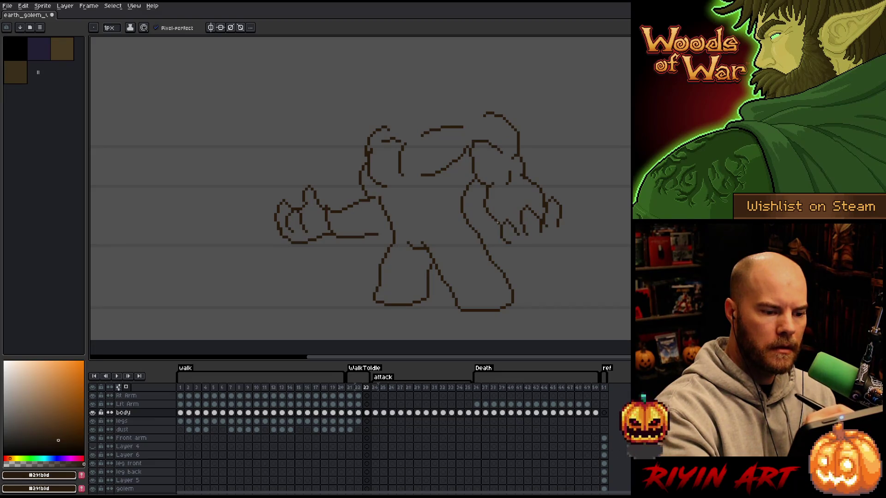
pyautogui.moveTo(545, 194)
pyautogui.mouseDown()
pyautogui.moveTo(558, 201)
pyautogui.moveTo(503, 220)
pyautogui.moveTo(523, 244)
pyautogui.moveTo(558, 228)
pyautogui.mouseUp()
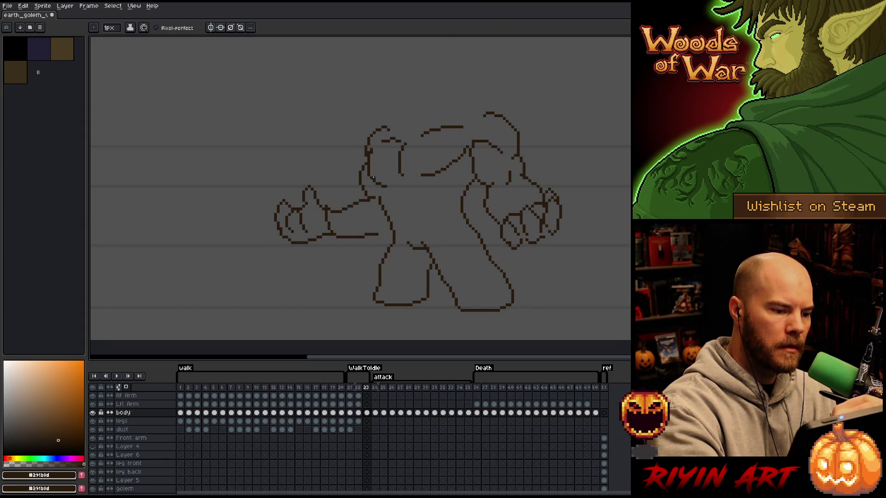
pyautogui.press('q')
pyautogui.moveTo(318, 179)
pyautogui.mouseDown()
pyautogui.moveTo(336, 233)
pyautogui.moveTo(303, 185)
pyautogui.mouseUp()
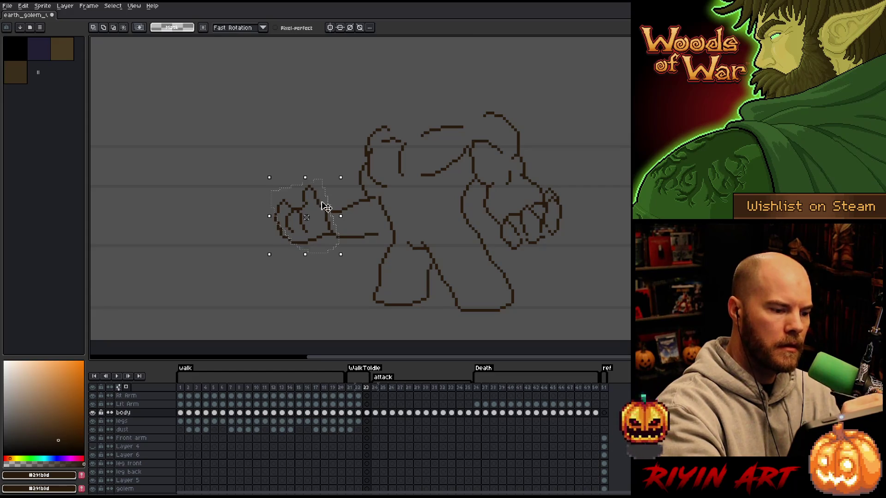
# Step: Nudge the selected left hand down and right and drop the selection
pyautogui.moveTo(323, 239); pyautogui.dragTo(393, 230)
pyautogui.hotkey('ctrl', 'd')
pyautogui.press('e')
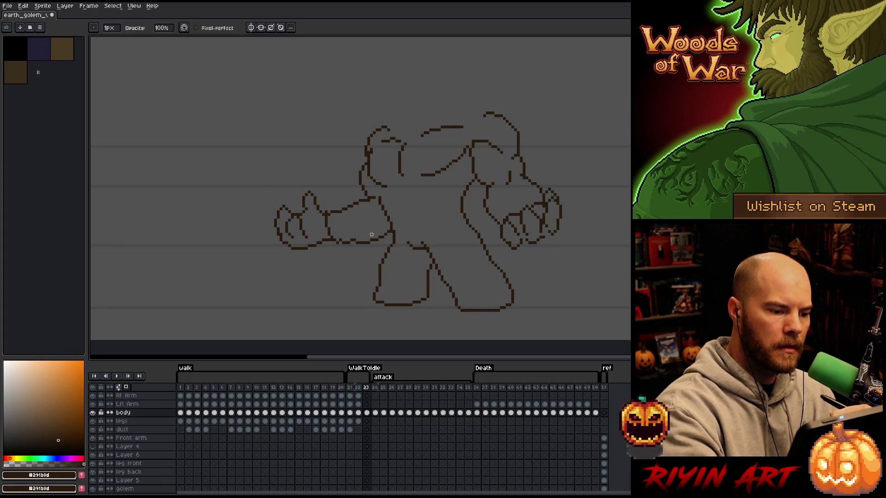
pyautogui.press('b')
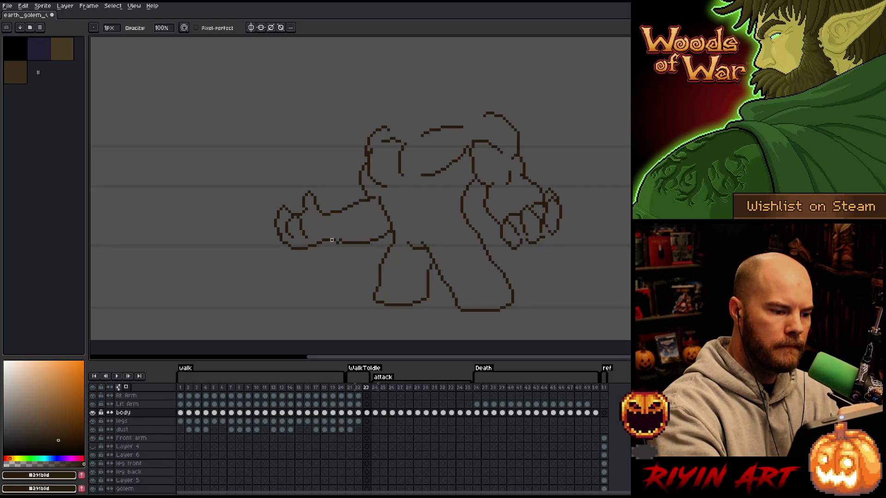
pyautogui.press('e')
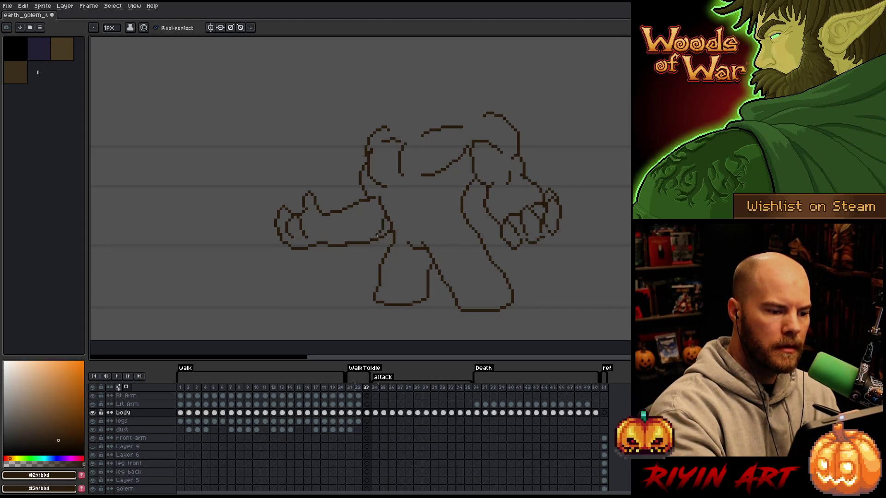
pyautogui.press('b')
pyautogui.press('e')
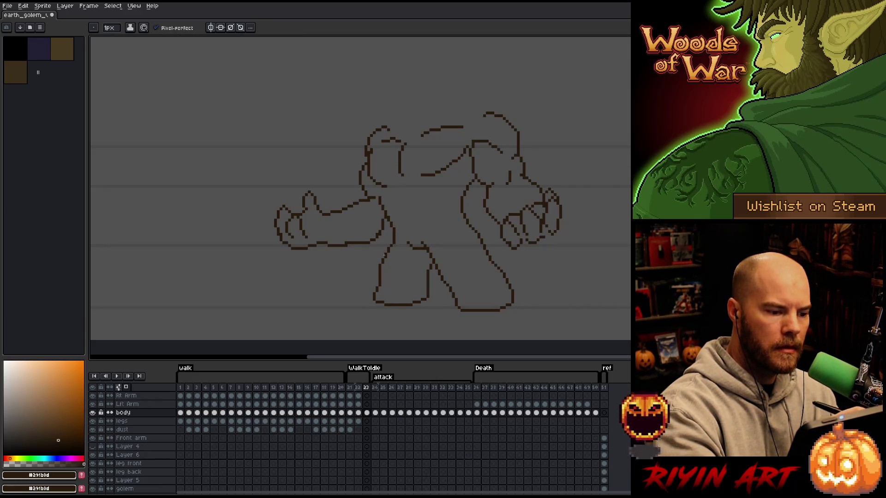
pyautogui.press('e')
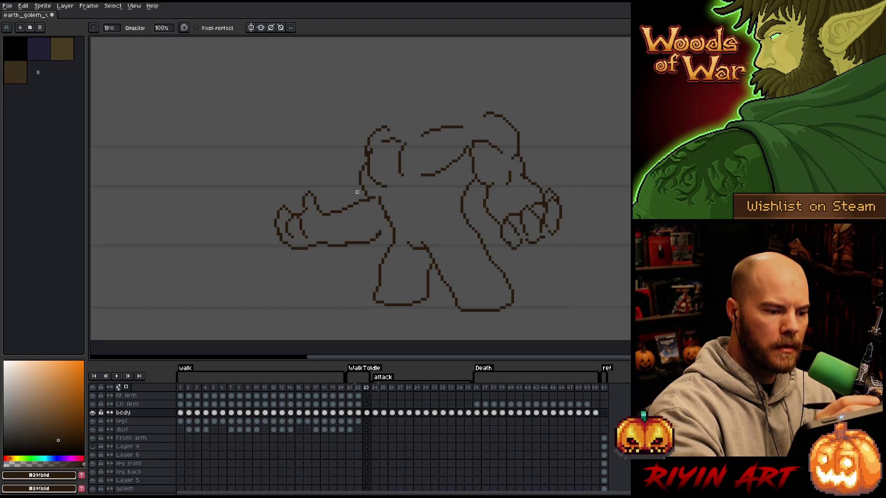
# Step: Lasso the outstretched left arm, move it right and slightly up, and commit it
pyautogui.press('q')
pyautogui.moveTo(360, 190)
pyautogui.mouseDown()
pyautogui.moveTo(381, 221)
pyautogui.moveTo(257, 229)
pyautogui.moveTo(357, 190)
pyautogui.mouseUp()
pyautogui.moveTo(335, 249); pyautogui.dragTo(348, 247)
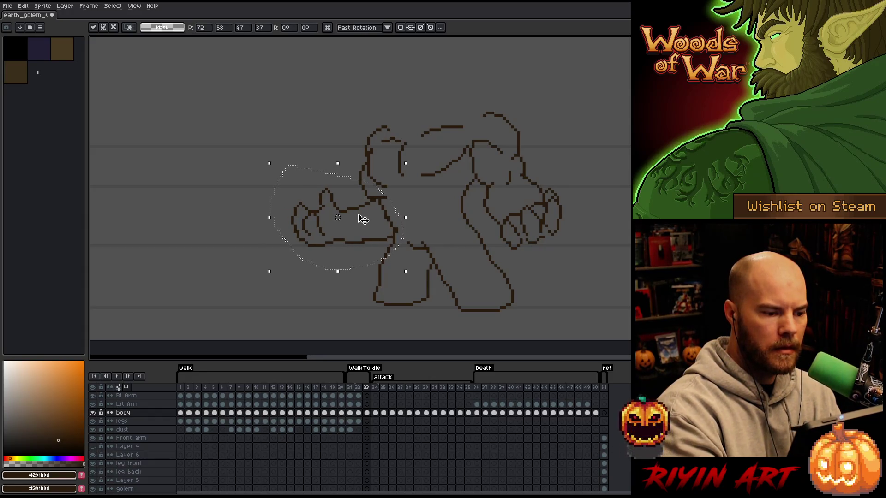
pyautogui.hotkey('ctrl', 'd')
# Step: Pencil a short spike on top of the golem's head
pyautogui.press('b')
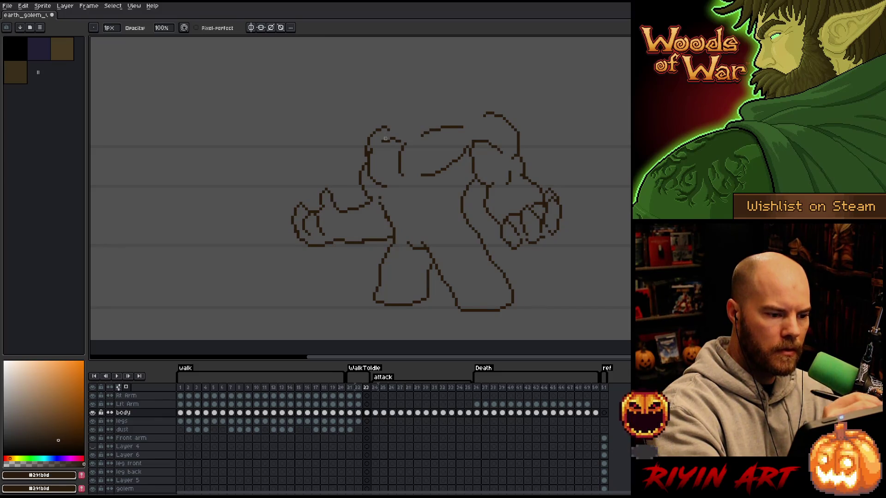
pyautogui.press('e')
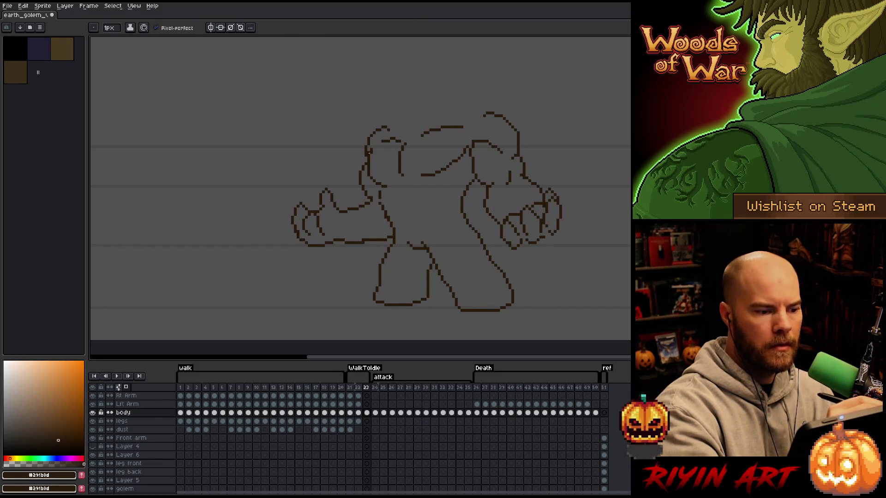
pyautogui.moveTo(401, 128)
pyautogui.mouseDown()
pyautogui.moveTo(411, 104)
pyautogui.moveTo(437, 102)
pyautogui.moveTo(427, 111)
pyautogui.mouseUp()
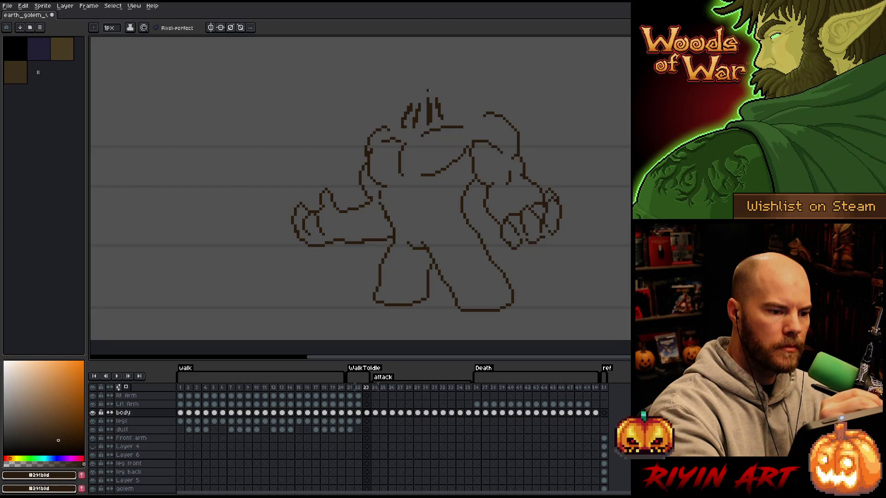
# Step: Add a short line above the head spikes, undoing a stray stroke at the top
pyautogui.moveTo(427, 87); pyautogui.dragTo(442, 87)
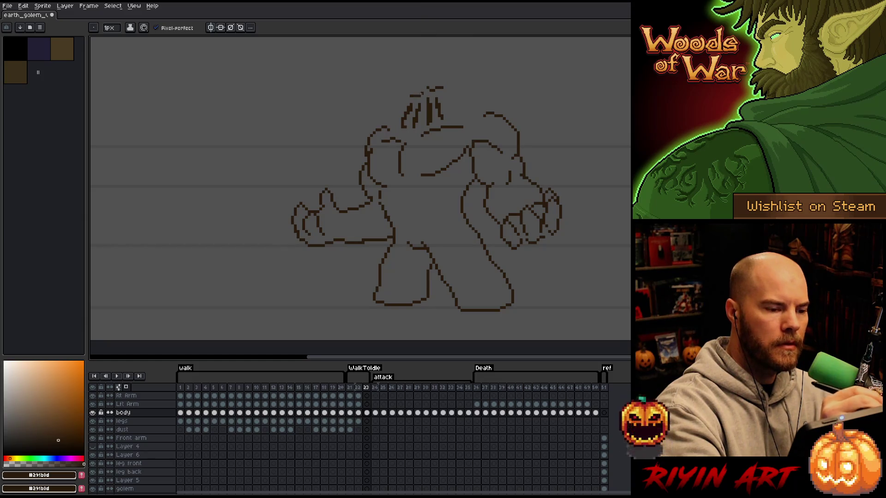
pyautogui.moveTo(414, 97)
pyautogui.mouseDown()
pyautogui.moveTo(421, 90)
pyautogui.moveTo(407, 100)
pyautogui.moveTo(405, 87)
pyautogui.moveTo(404, 96)
pyautogui.mouseUp()
pyautogui.hotkey('ctrl', 'z')
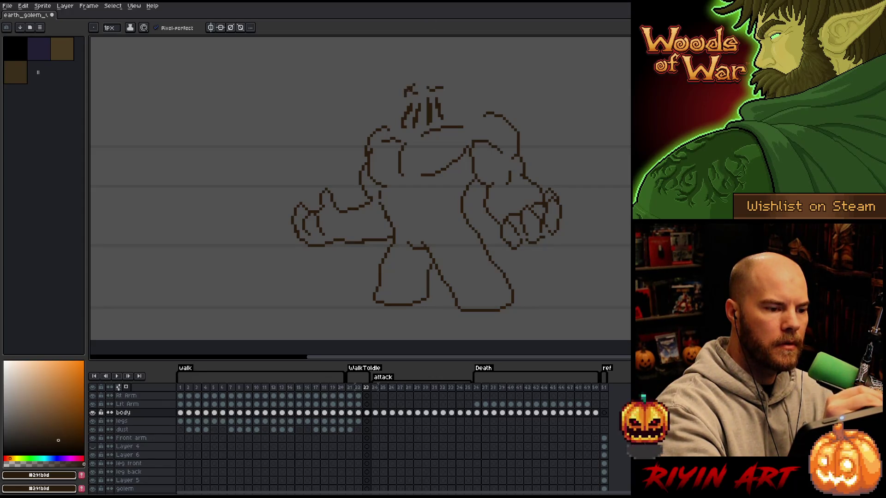
pyautogui.press('e')
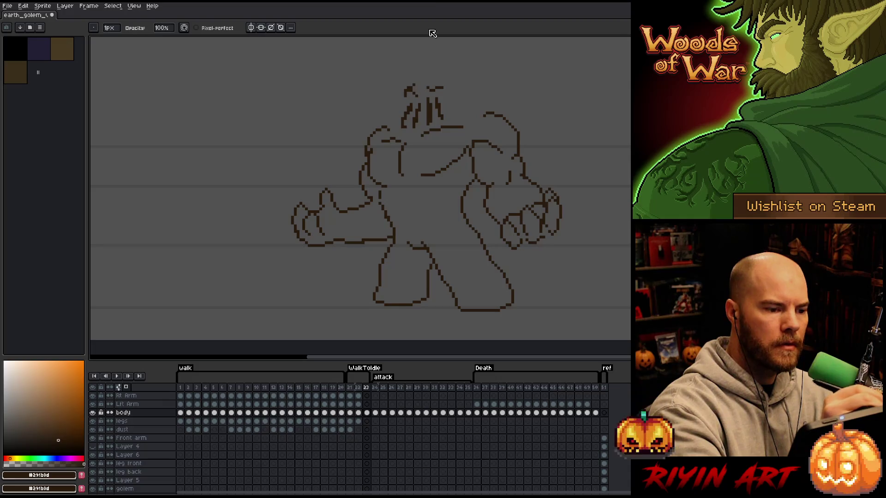
pyautogui.press('b')
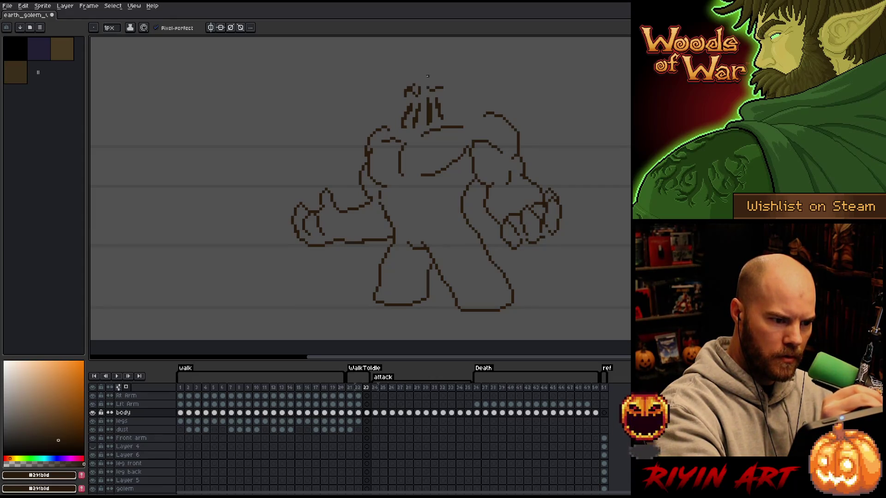
pyautogui.press('e')
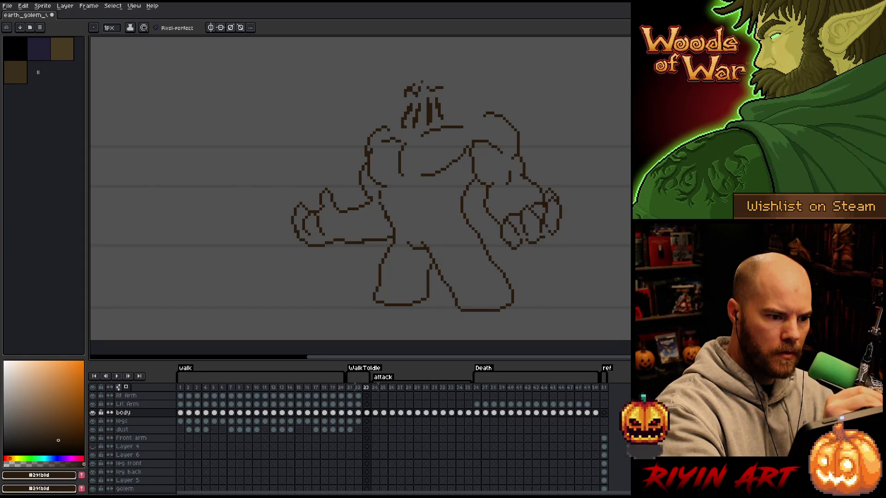
pyautogui.press('b')
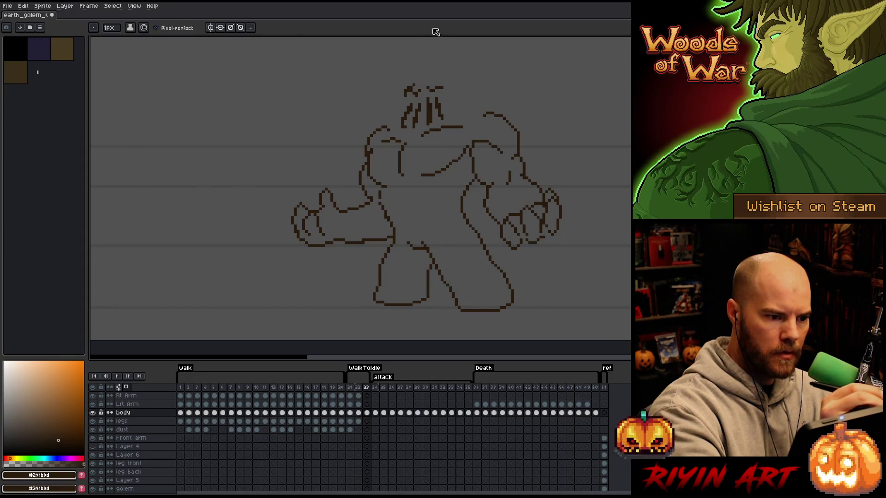
# Step: Curve the head-top outline down on the right, line the left side and redraw the top
pyautogui.moveTo(451, 85); pyautogui.dragTo(454, 91)
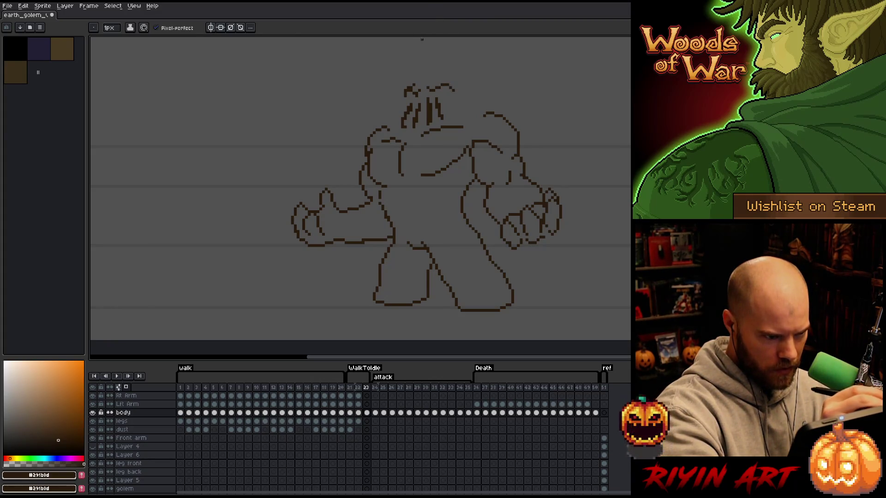
pyautogui.moveTo(405, 96); pyautogui.dragTo(397, 131)
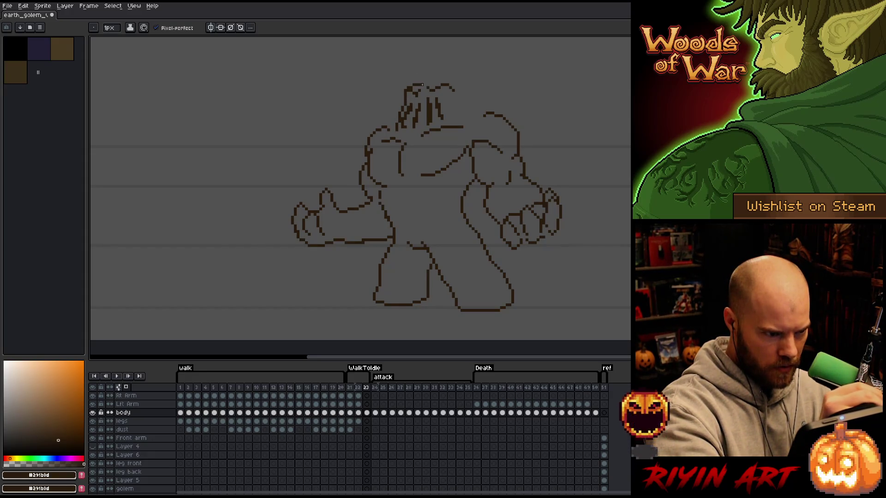
pyautogui.press('e')
pyautogui.press('b')
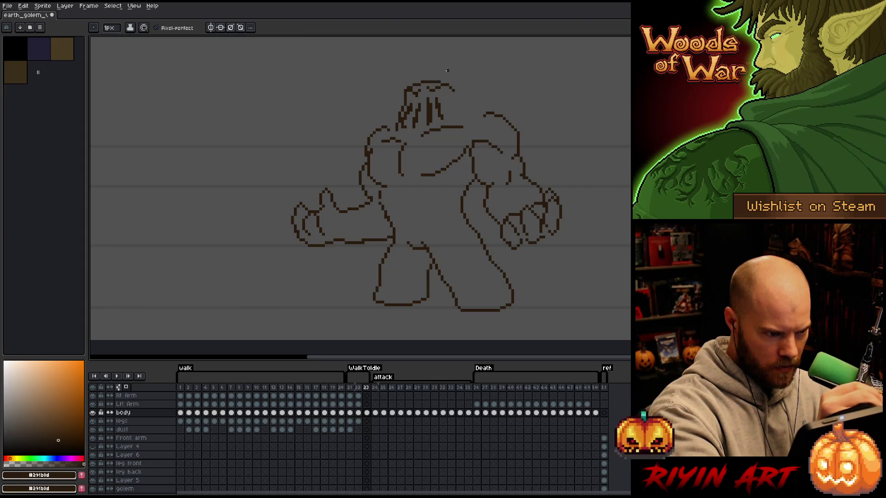
pyautogui.moveTo(426, 82); pyautogui.dragTo(445, 76)
# Step: Clean up stray pixels on the head top and extend the outline down its right side
pyautogui.press('e')
pyautogui.click(441, 83)
pyautogui.press('b')
pyautogui.click(446, 77)
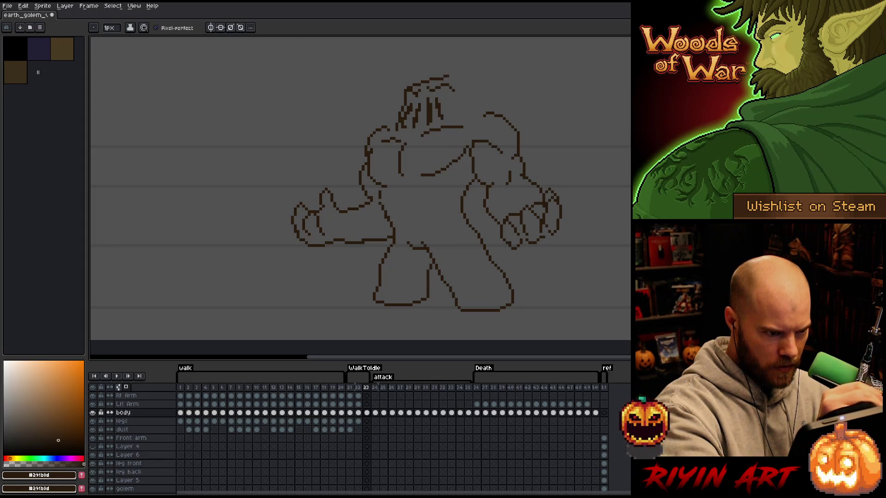
pyautogui.press('e')
pyautogui.click(446, 76)
pyautogui.press('b')
pyautogui.moveTo(445, 79); pyautogui.dragTo(466, 106)
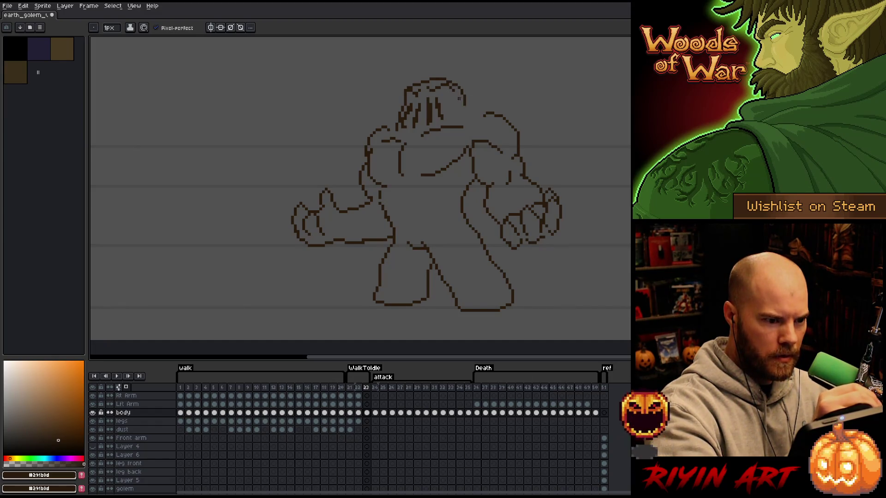
# Step: Try extending the head outline toward the right shoulder and the upper-left edge, undoing both
pyautogui.press('e')
pyautogui.press('b')
pyautogui.press('e')
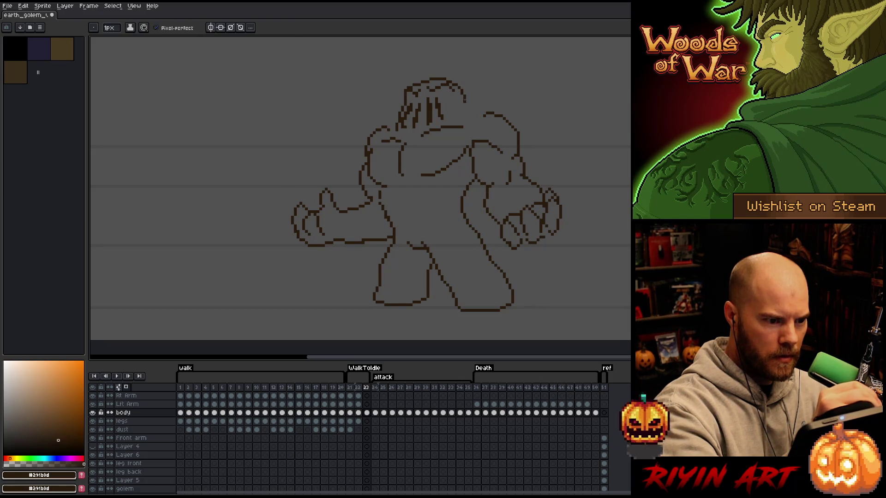
pyautogui.press('b')
pyautogui.moveTo(459, 97)
pyautogui.mouseDown()
pyautogui.moveTo(498, 124)
pyautogui.moveTo(463, 102)
pyautogui.moveTo(488, 112)
pyautogui.mouseUp()
pyautogui.hotkey('ctrl', 'z')
pyautogui.press('e')
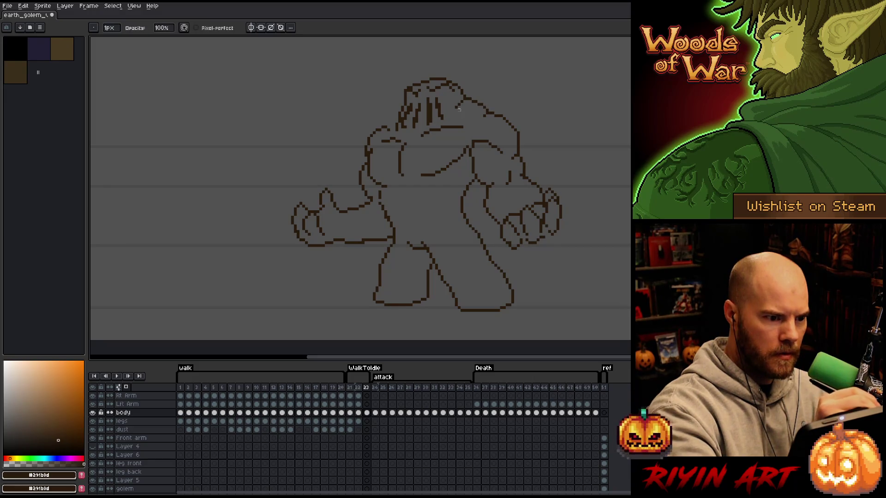
pyautogui.press('b')
pyautogui.moveTo(400, 106)
pyautogui.mouseDown()
pyautogui.moveTo(388, 120)
pyautogui.moveTo(397, 110)
pyautogui.mouseUp()
pyautogui.hotkey('ctrl', 'z')
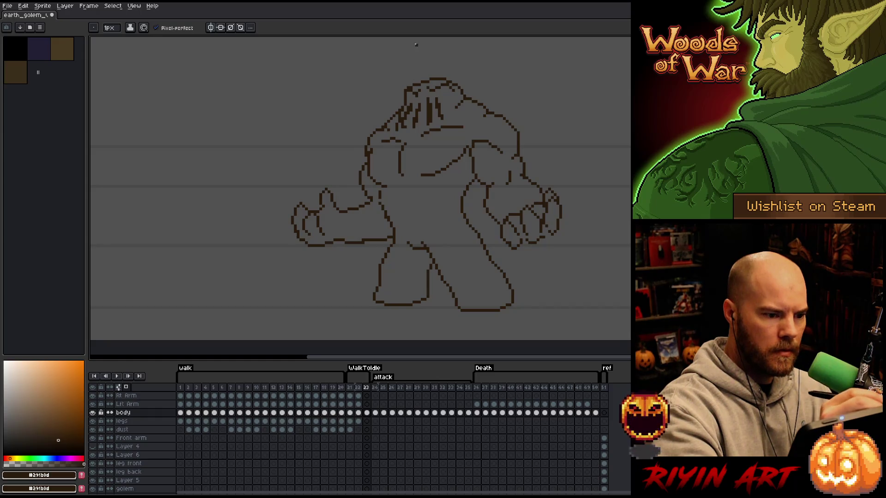
# Step: Select the new head, nudge it into a better position and commit it
pyautogui.press('m')
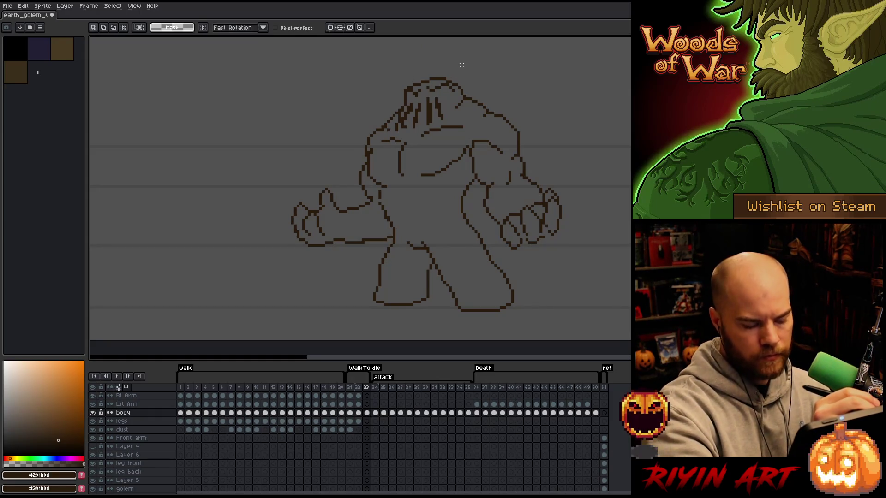
pyautogui.moveTo(454, 105)
pyautogui.mouseDown()
pyautogui.moveTo(467, 96)
pyautogui.moveTo(437, 70)
pyautogui.moveTo(401, 96)
pyautogui.moveTo(428, 113)
pyautogui.mouseUp()
pyautogui.moveTo(456, 85); pyautogui.dragTo(450, 92)
pyautogui.click(465, 64)
pyautogui.hotkey('ctrl', 'z')
pyautogui.hotkey('ctrl', 'z')
pyautogui.moveTo(444, 88); pyautogui.dragTo(442, 87)
pyautogui.click(458, 71)
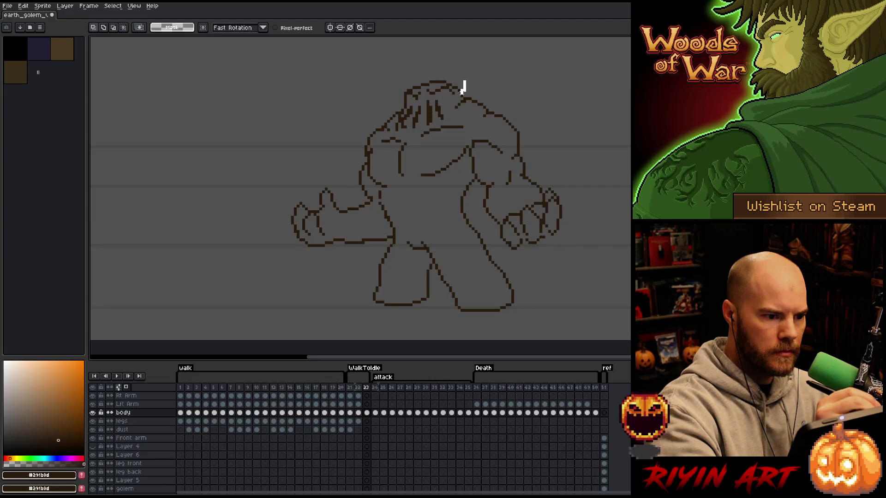
pyautogui.moveTo(462, 88)
pyautogui.mouseDown()
pyautogui.moveTo(405, 97)
pyautogui.moveTo(465, 84)
pyautogui.mouseUp()
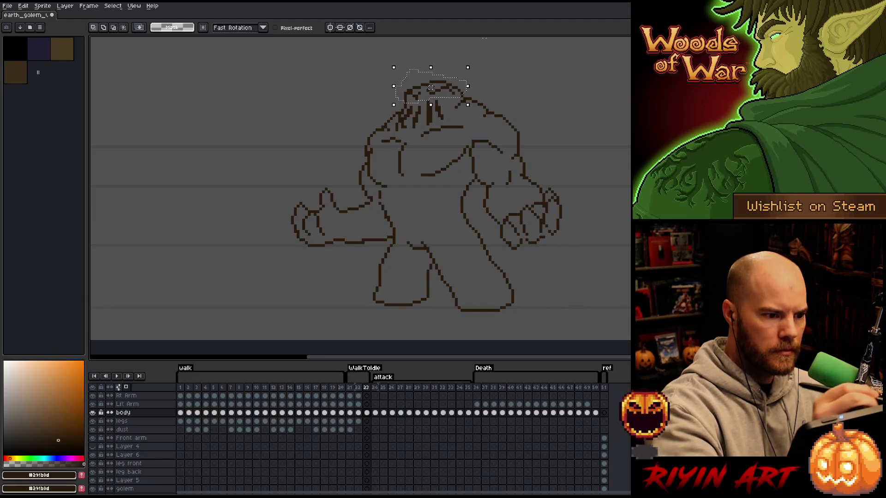
pyautogui.press('Return')
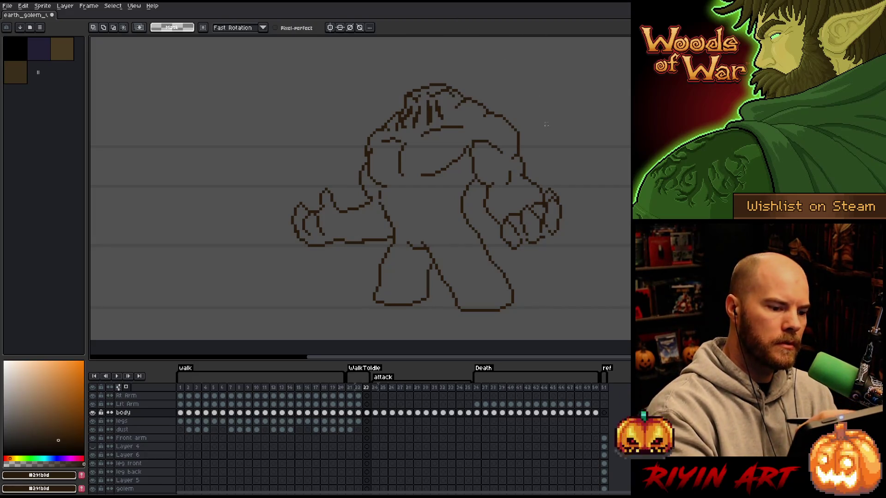
# Step: Select the upper body, move it about 30 px right, tilt it slightly and commit
pyautogui.moveTo(575, 110)
pyautogui.mouseDown()
pyautogui.moveTo(585, 201)
pyautogui.moveTo(510, 259)
pyautogui.moveTo(472, 209)
pyautogui.moveTo(409, 225)
pyautogui.moveTo(374, 253)
pyautogui.moveTo(389, 230)
pyautogui.moveTo(360, 167)
pyautogui.moveTo(544, 130)
pyautogui.mouseUp()
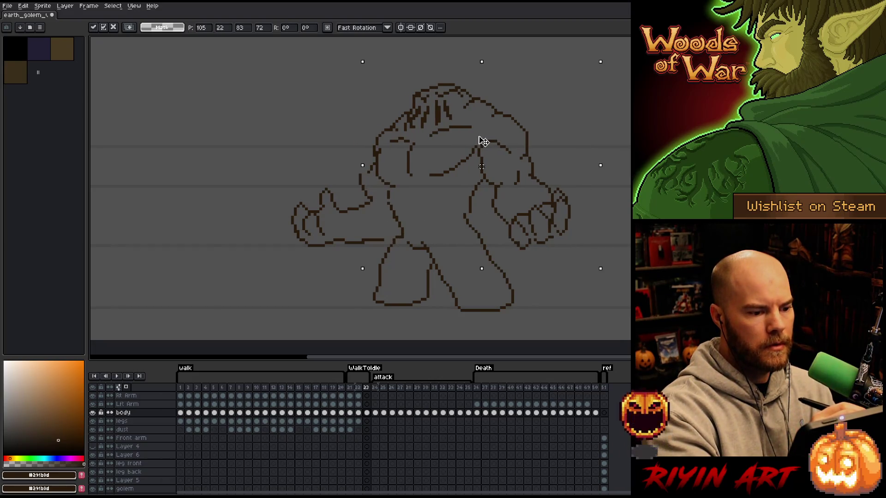
pyautogui.moveTo(378, 265)
pyautogui.mouseDown()
pyautogui.moveTo(409, 226)
pyautogui.moveTo(383, 185)
pyautogui.moveTo(380, 221)
pyautogui.moveTo(355, 154)
pyautogui.mouseUp()
pyautogui.moveTo(471, 137); pyautogui.dragTo(483, 137)
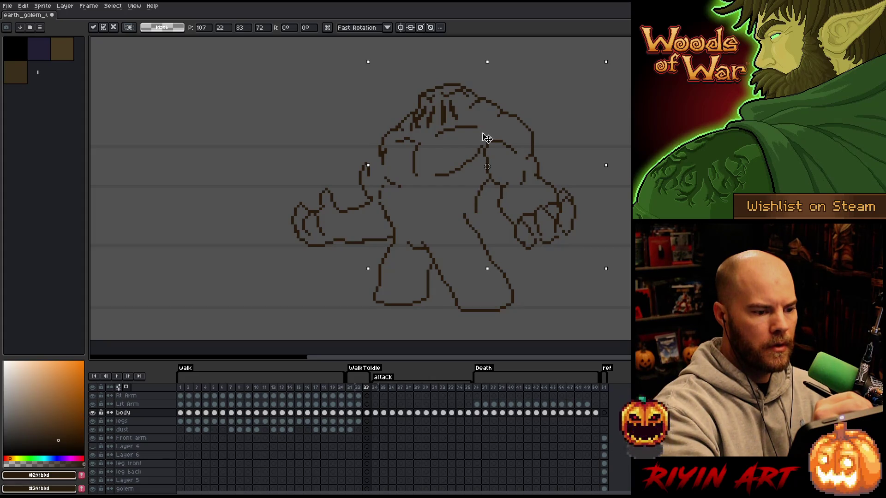
pyautogui.moveTo(480, 136)
pyautogui.mouseDown()
pyautogui.moveTo(534, 120)
pyautogui.moveTo(557, 200)
pyautogui.mouseUp()
pyautogui.press('Return')
pyautogui.moveTo(476, 151)
pyautogui.mouseDown()
pyautogui.moveTo(415, 179)
pyautogui.moveTo(386, 173)
pyautogui.moveTo(378, 207)
pyautogui.moveTo(428, 231)
pyautogui.mouseUp()
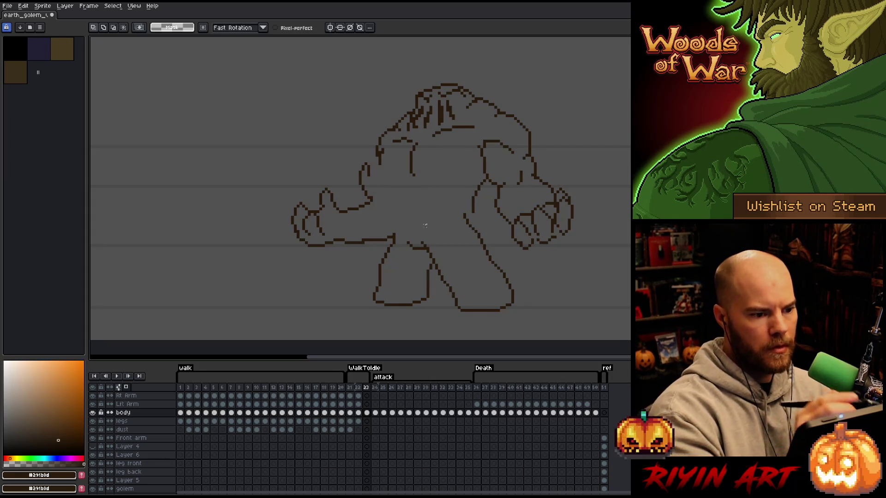
# Step: Erase part of the chest line, undoing a misplaced stroke across the head
pyautogui.press('e')
pyautogui.moveTo(411, 163); pyautogui.dragTo(411, 186)
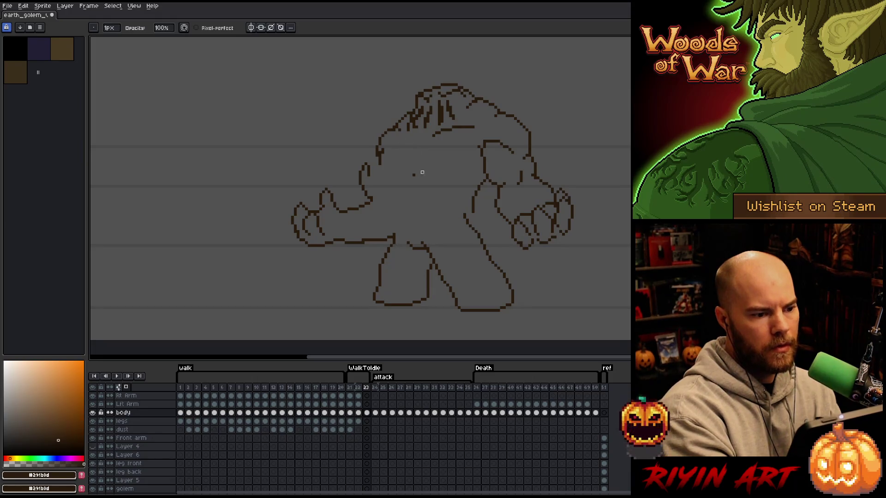
pyautogui.press('b')
pyautogui.moveTo(417, 133)
pyautogui.mouseDown()
pyautogui.moveTo(384, 134)
pyautogui.moveTo(450, 167)
pyautogui.moveTo(477, 144)
pyautogui.moveTo(456, 164)
pyautogui.moveTo(411, 143)
pyautogui.moveTo(381, 168)
pyautogui.moveTo(386, 138)
pyautogui.moveTo(380, 149)
pyautogui.mouseUp()
pyautogui.hotkey('ctrl', 'z')
pyautogui.hotkey('ctrl', 'z')
# Step: Draw the left chest line down toward the legs
pyautogui.press('e')
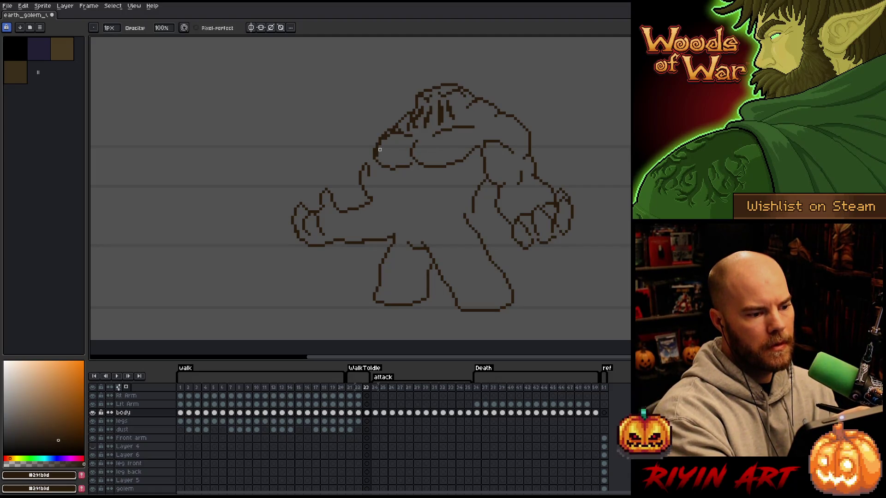
pyautogui.press('b')
pyautogui.press('e')
pyautogui.press('b')
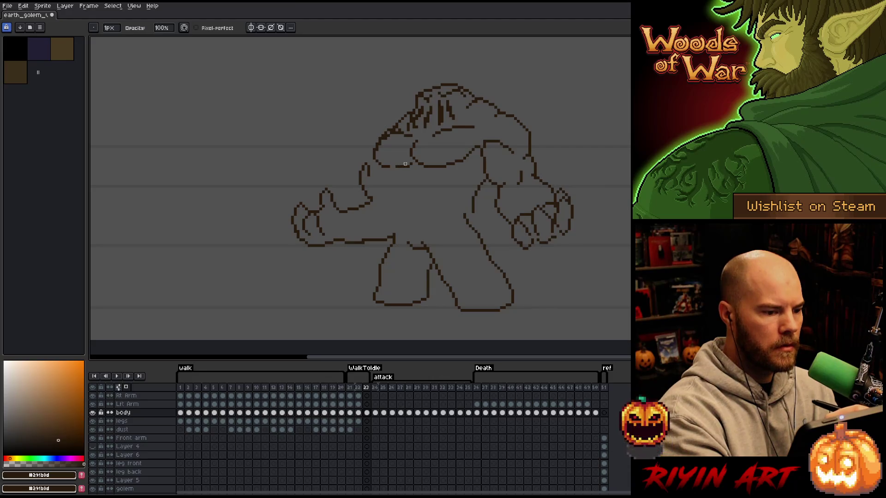
pyautogui.press('e')
pyautogui.press('b')
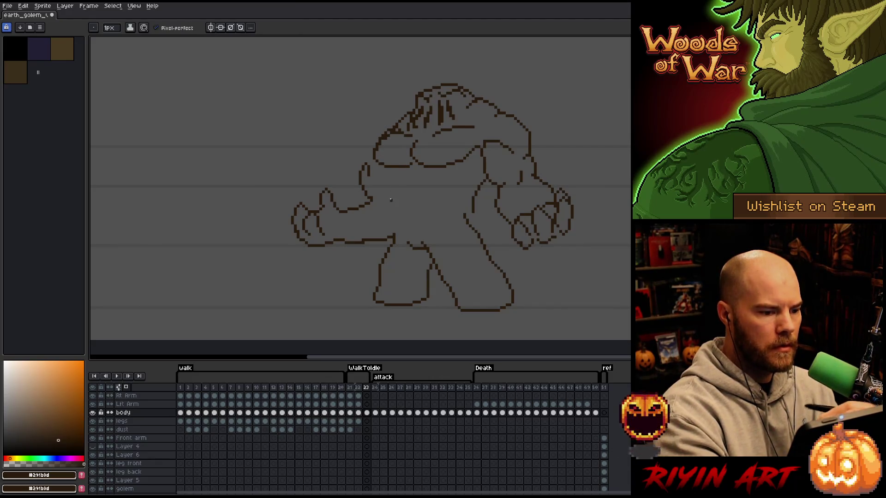
pyautogui.moveTo(384, 167); pyautogui.dragTo(394, 207)
# Step: Erase the arm's inner line and redraw it further left, then save the file
pyautogui.press('e')
pyautogui.moveTo(476, 190)
pyautogui.mouseDown()
pyautogui.moveTo(473, 219)
pyautogui.moveTo(490, 180)
pyautogui.mouseUp()
pyautogui.press('b')
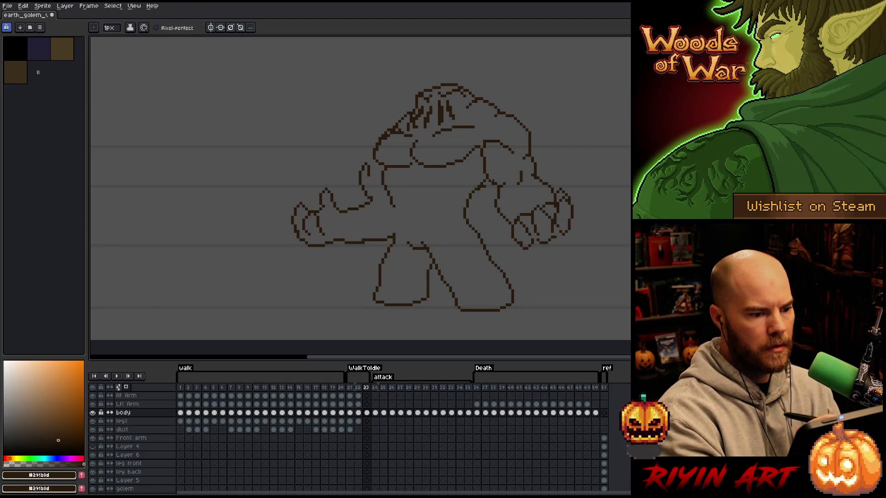
pyautogui.press('e')
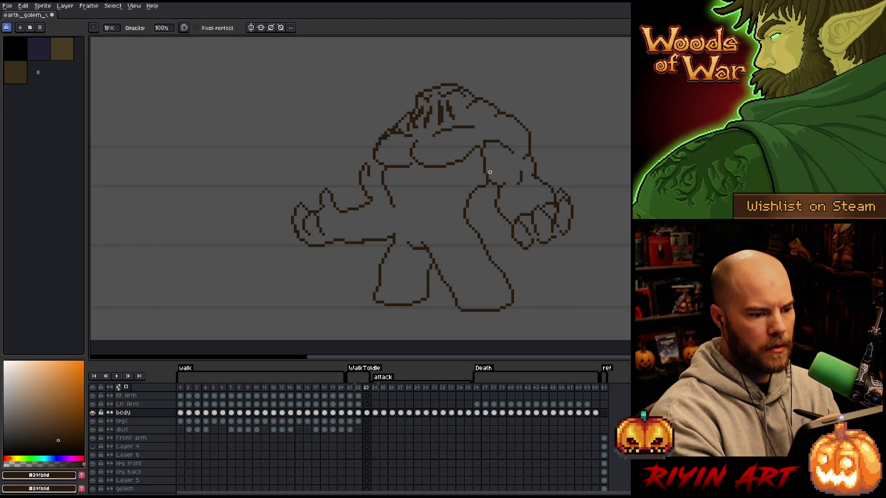
pyautogui.press('b')
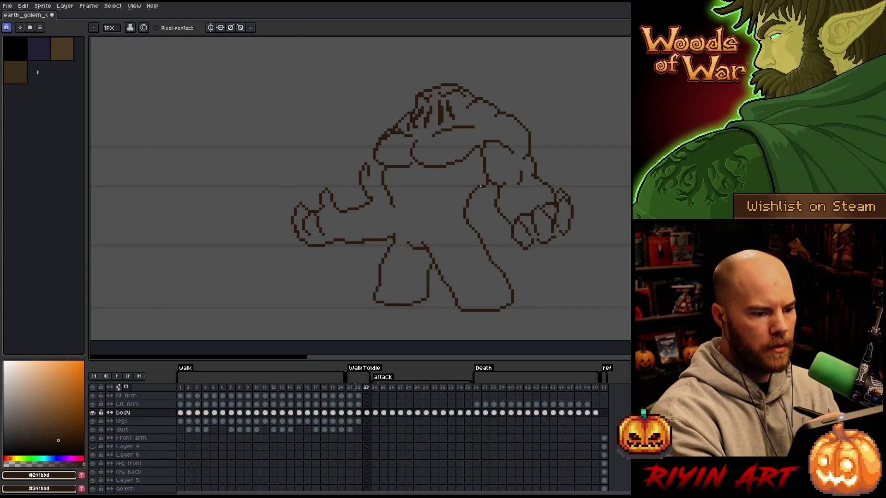
pyautogui.press('e')
pyautogui.hotkey('ctrl', 's')
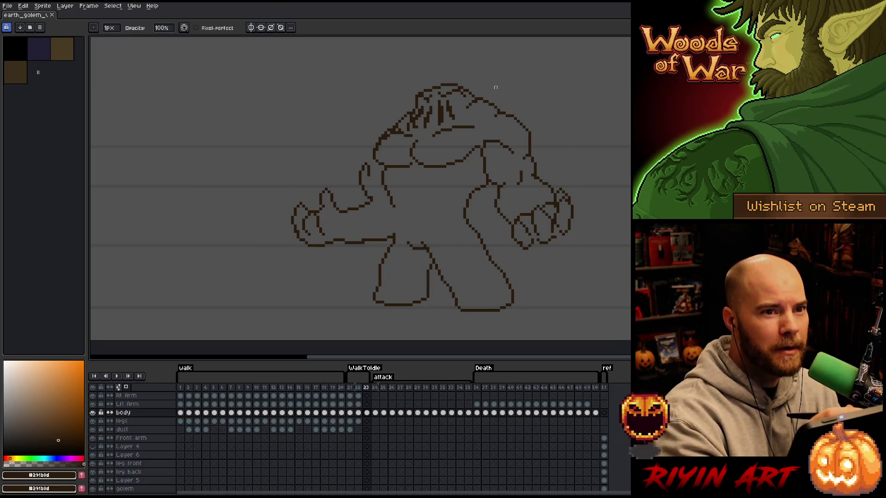
pyautogui.press('b')
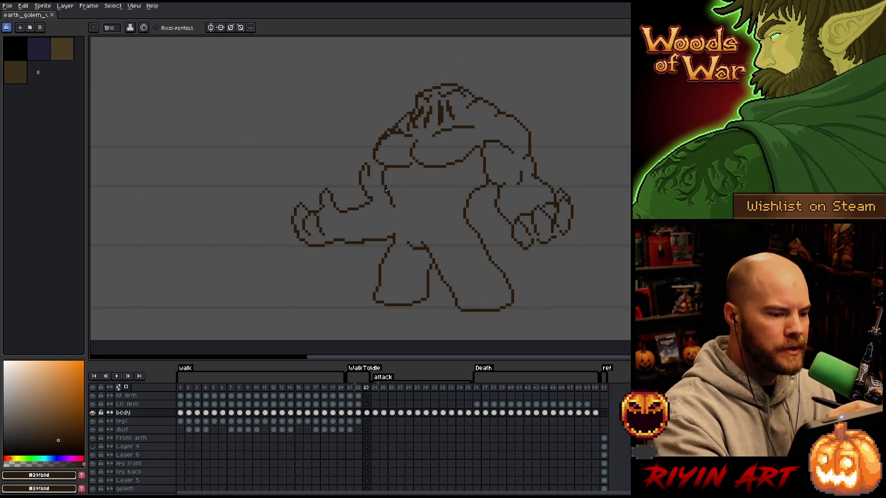
# Step: Try filling the gap in the inner arm outline, undoing the stroke
pyautogui.press('q')
pyautogui.moveTo(379, 168)
pyautogui.mouseDown()
pyautogui.moveTo(394, 219)
pyautogui.moveTo(381, 178)
pyautogui.mouseUp()
pyautogui.hotkey('ctrl', 'd')
pyautogui.press('b')
pyautogui.moveTo(396, 208); pyautogui.dragTo(394, 237)
pyautogui.hotkey('ctrl', 'z')
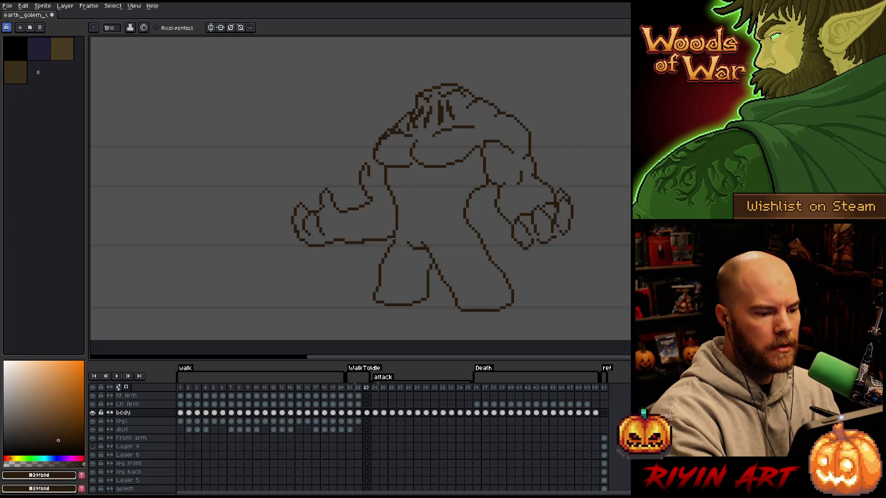
# Step: Lasso the shoulder and upper arm, resize them and commit
pyautogui.press('q')
pyautogui.moveTo(379, 189)
pyautogui.mouseDown()
pyautogui.moveTo(368, 196)
pyautogui.moveTo(377, 158)
pyautogui.moveTo(376, 181)
pyautogui.mouseUp()
pyautogui.press('Return')
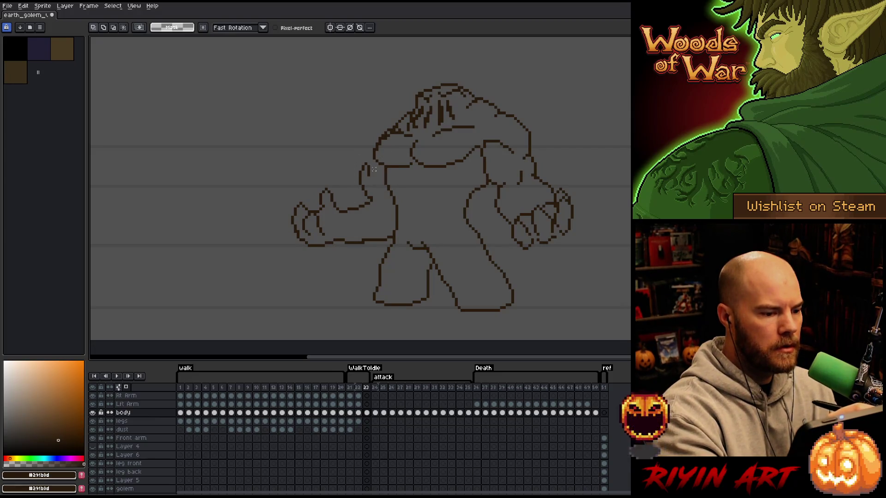
# Step: Move the outstretched left arm five pixels right, closer to the torso
pyautogui.moveTo(360, 144)
pyautogui.mouseDown()
pyautogui.moveTo(379, 214)
pyautogui.moveTo(271, 229)
pyautogui.moveTo(312, 137)
pyautogui.mouseUp()
pyautogui.press('Right')
pyautogui.press('Right')
pyautogui.press('Right')
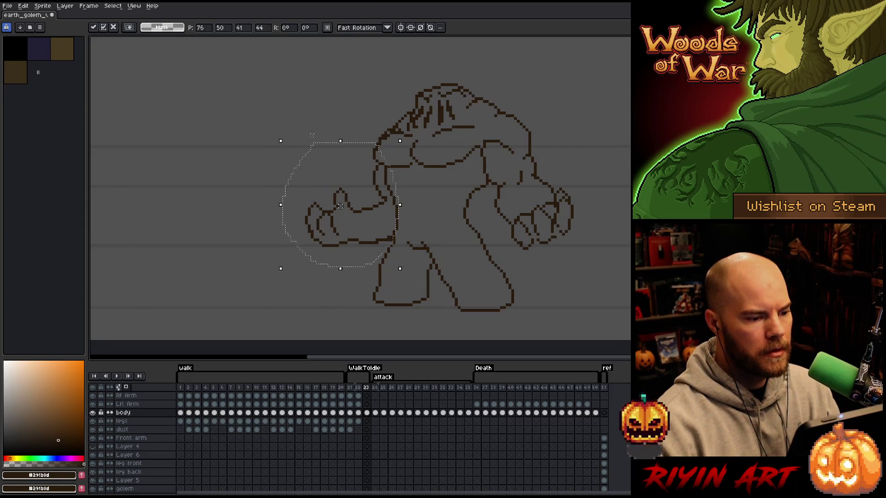
pyautogui.press('Right')
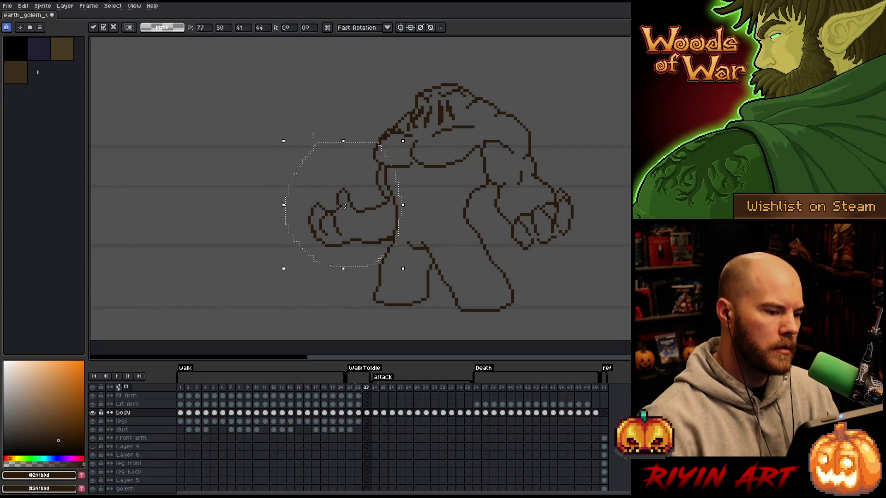
pyautogui.hotkey('ctrl', 'd')
pyautogui.press('b')
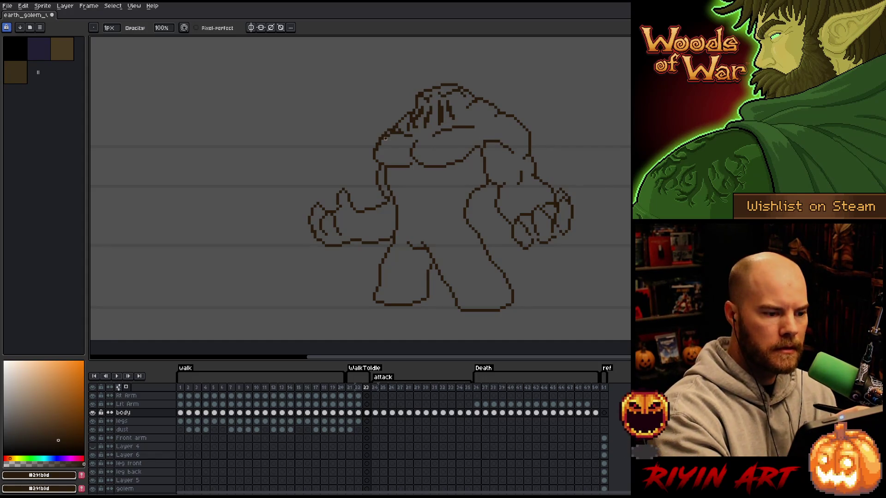
# Step: Erase the old left shoulder outline and redraw the shoulder line up toward the head
pyautogui.press('q')
pyautogui.moveTo(383, 123)
pyautogui.mouseDown()
pyautogui.moveTo(388, 159)
pyautogui.moveTo(360, 129)
pyautogui.mouseUp()
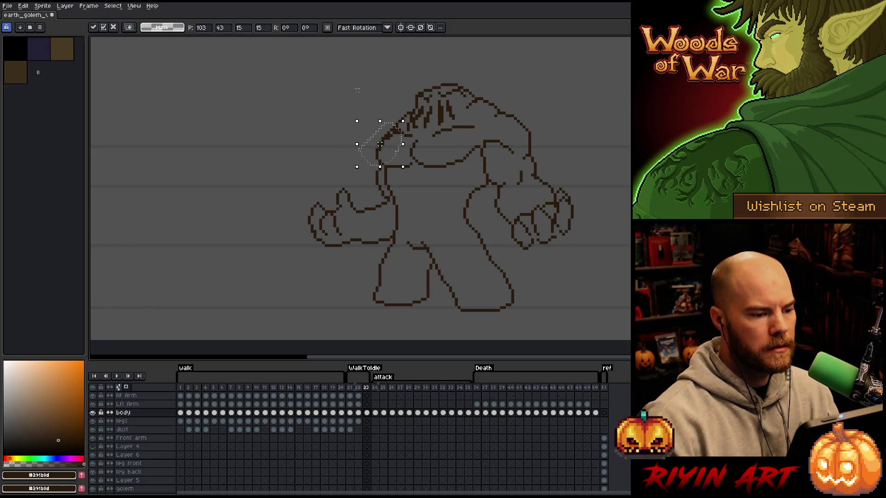
pyautogui.hotkey('ctrl', 'd')
pyautogui.press('b')
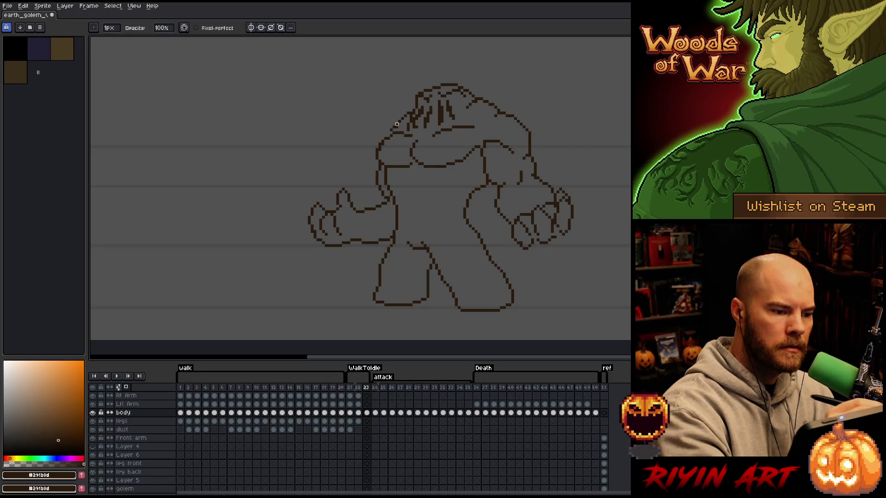
pyautogui.moveTo(380, 150); pyautogui.dragTo(389, 134)
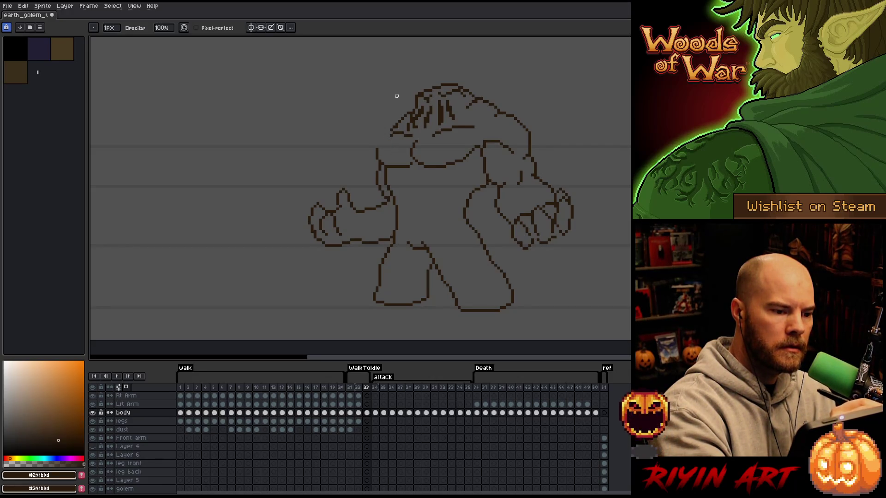
pyautogui.press('b')
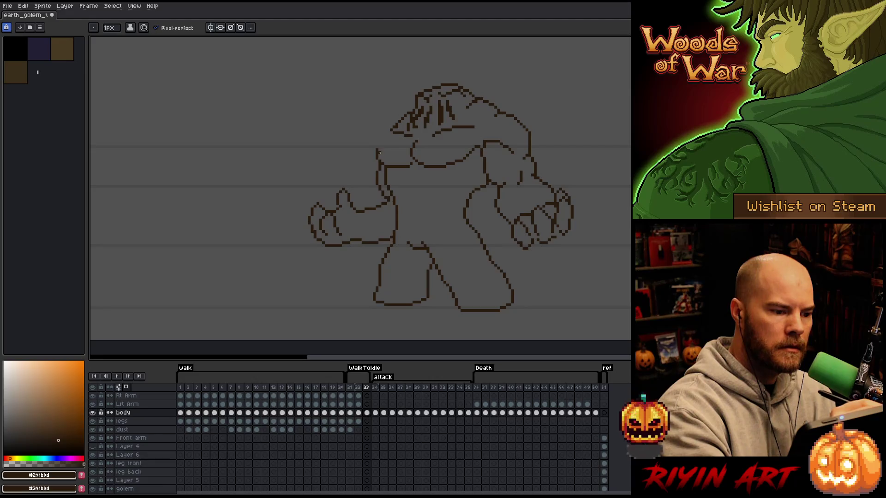
pyautogui.press('e')
pyautogui.moveTo(379, 159)
pyautogui.mouseDown()
pyautogui.moveTo(393, 123)
pyautogui.moveTo(373, 153)
pyautogui.mouseUp()
pyautogui.press('b')
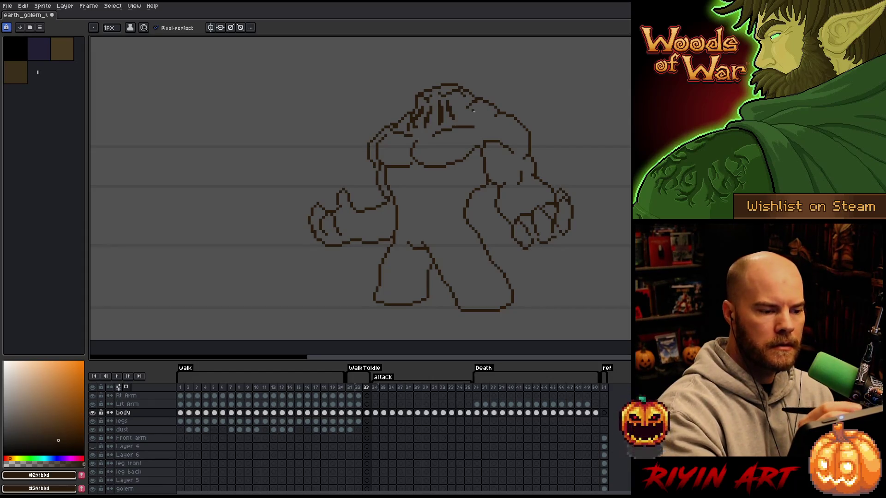
# Step: Save the golem file and add a few pixels to round out the left shoulder outline
pyautogui.press('m')
pyautogui.moveTo(395, 117); pyautogui.dragTo(364, 171)
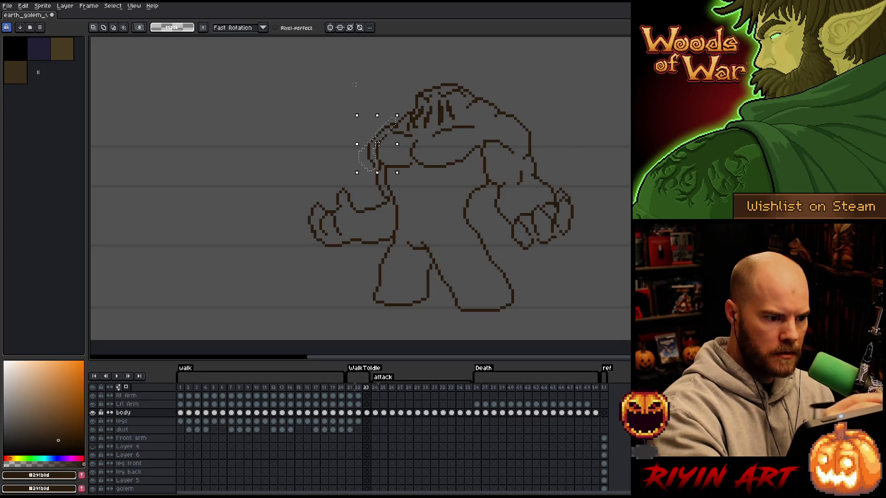
pyautogui.hotkey('ctrl', 'd')
pyautogui.press('b')
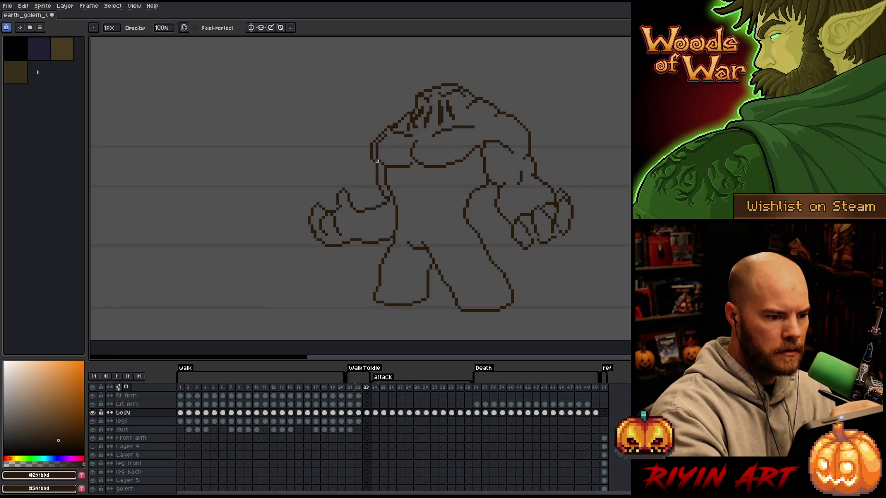
pyautogui.hotkey('ctrl', 's')
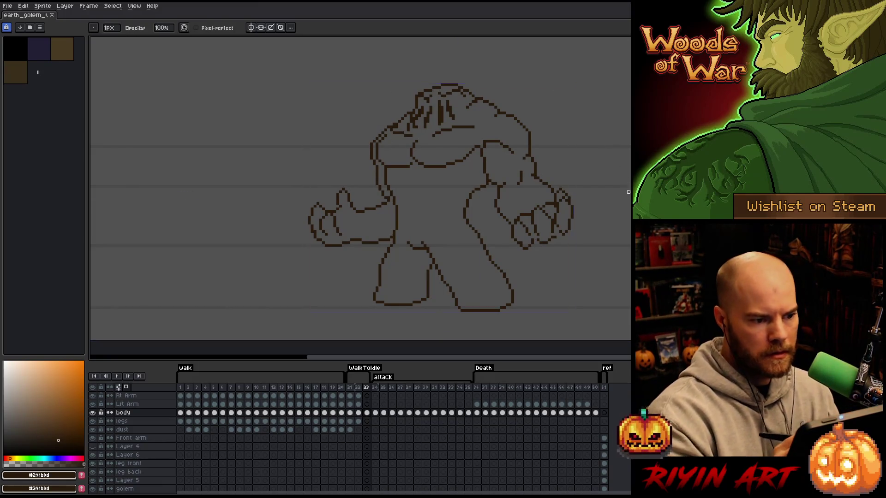
pyautogui.click(399, 125)
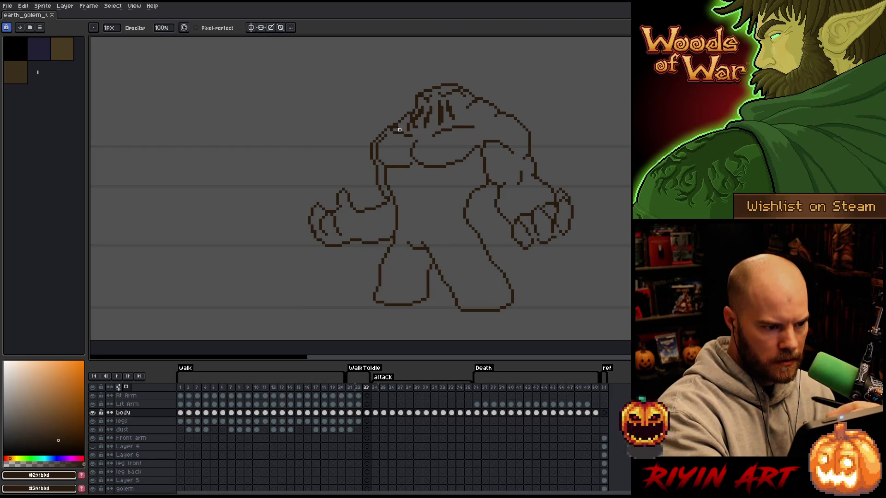